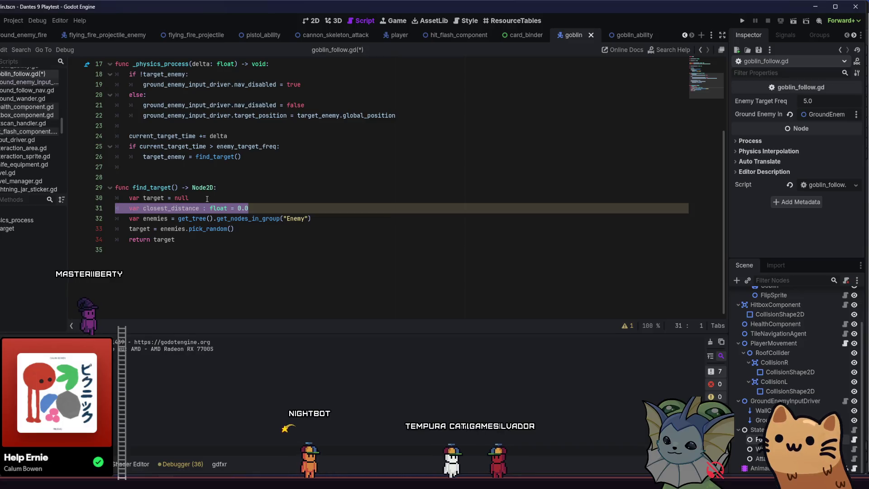
Delete the unused closest_distance line and the blank line left behind.
mouse_move(220, 209)
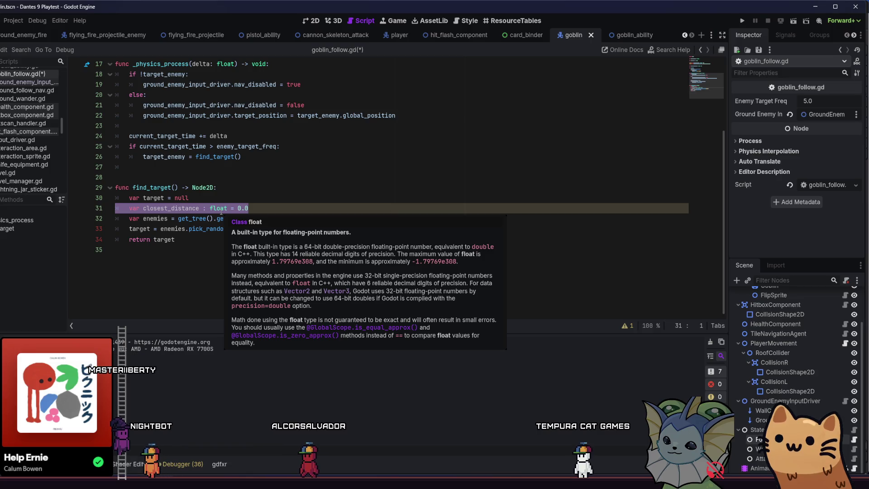
key("BackSpace")
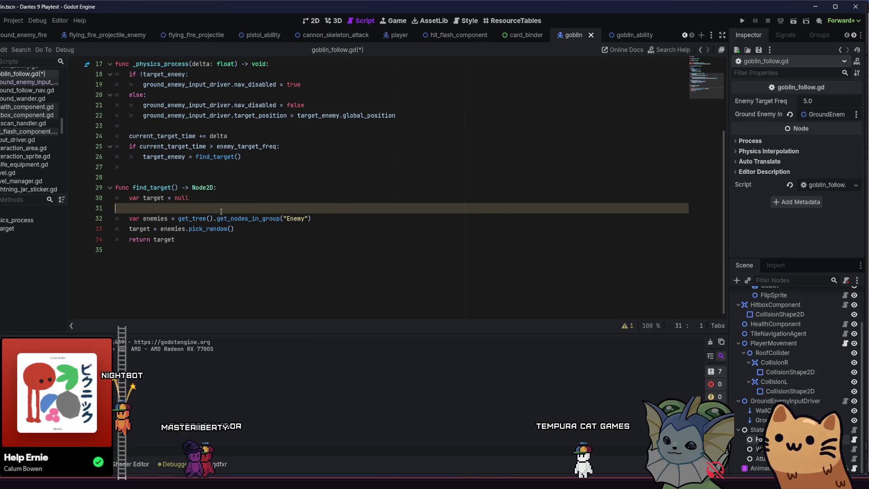
key("BackSpace")
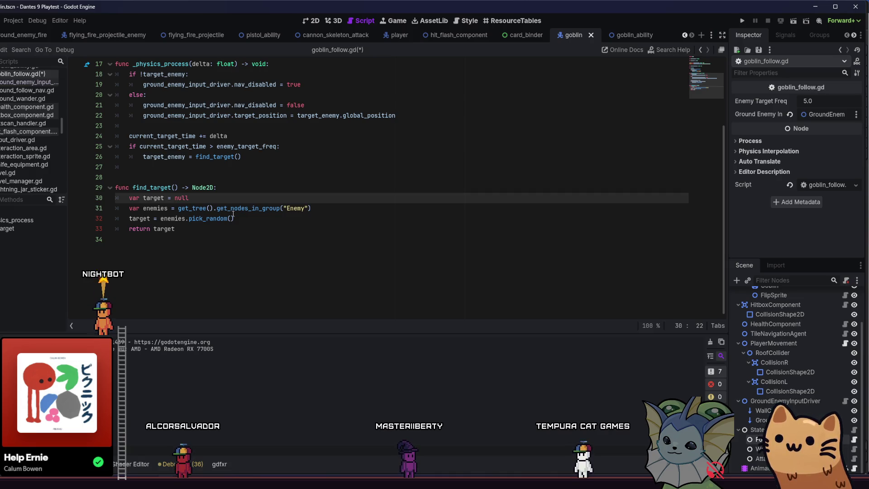
Add a new line after the pick_random() call and begin an enemies condition there.
left_click(264, 221)
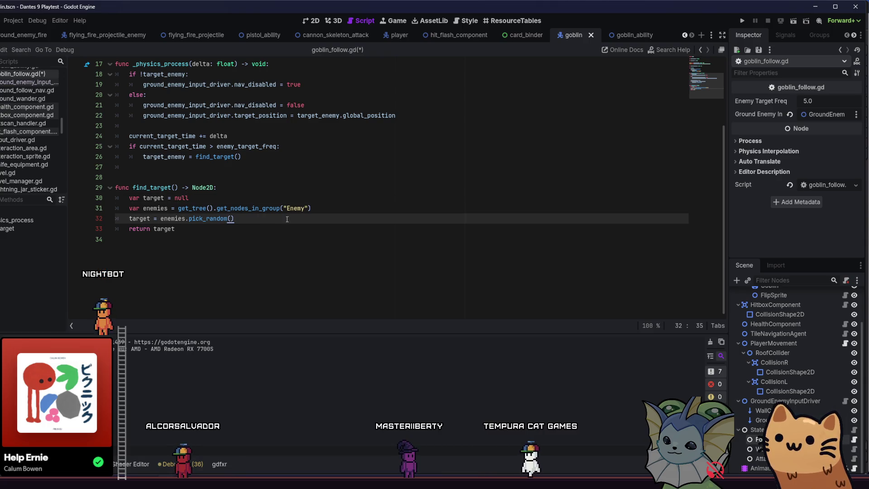
left_click(354, 211)
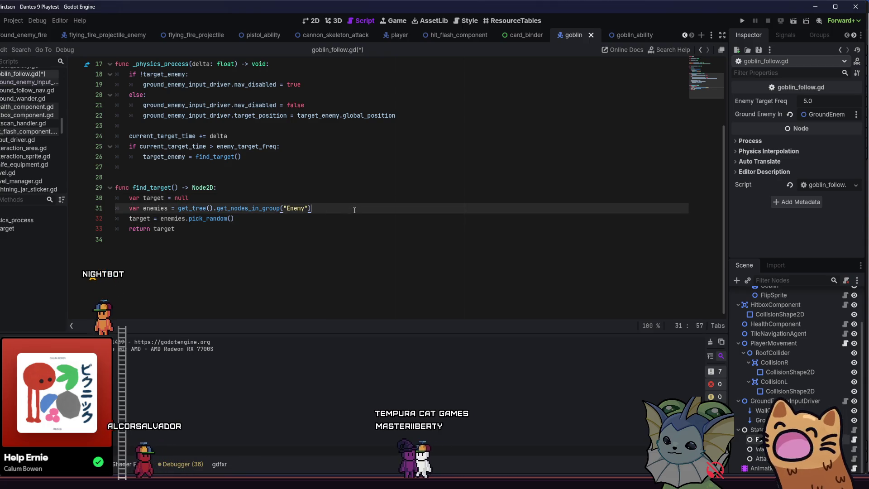
key("Return")
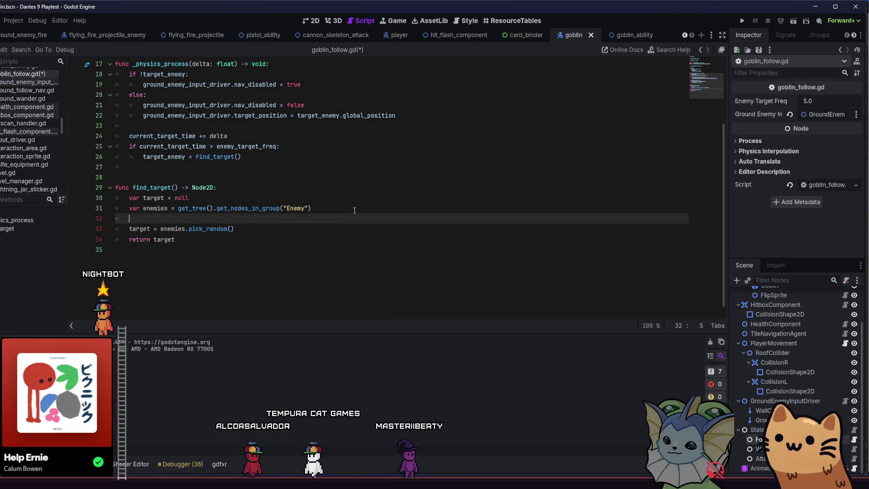
key("BackSpace")
key("BackSpace")
key("BackSpace")
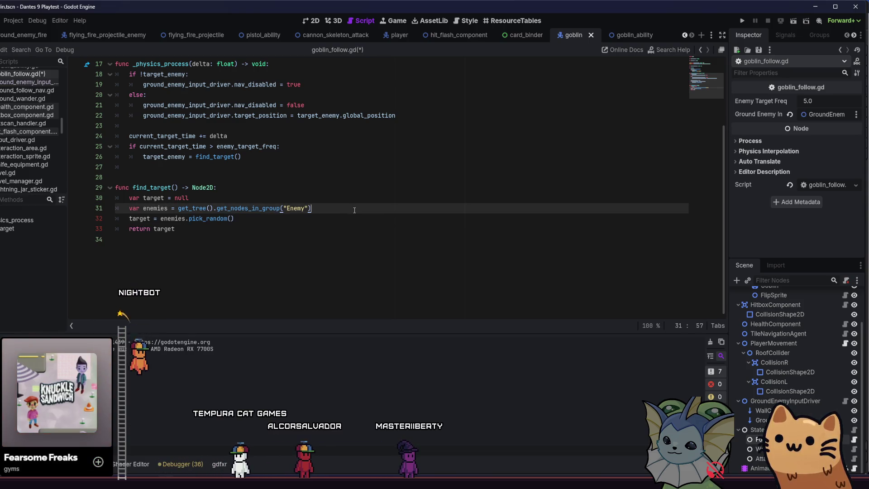
left_click(278, 218)
key("Return")
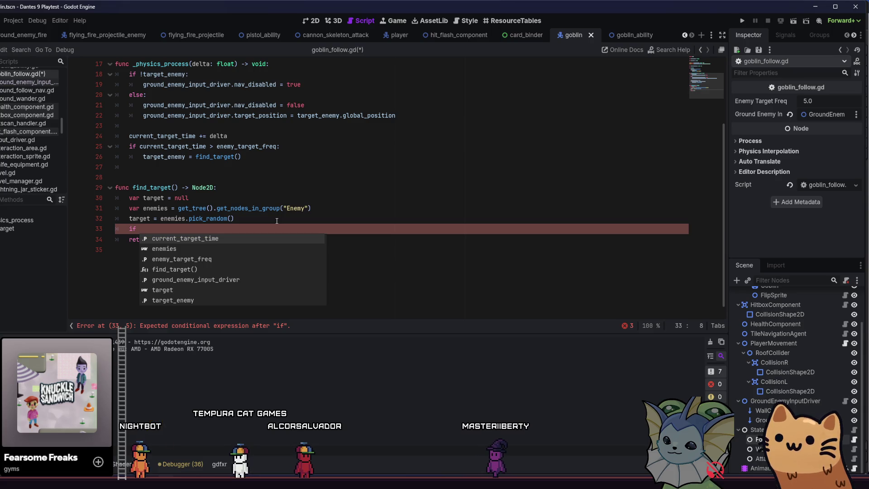
type("enemies ?")
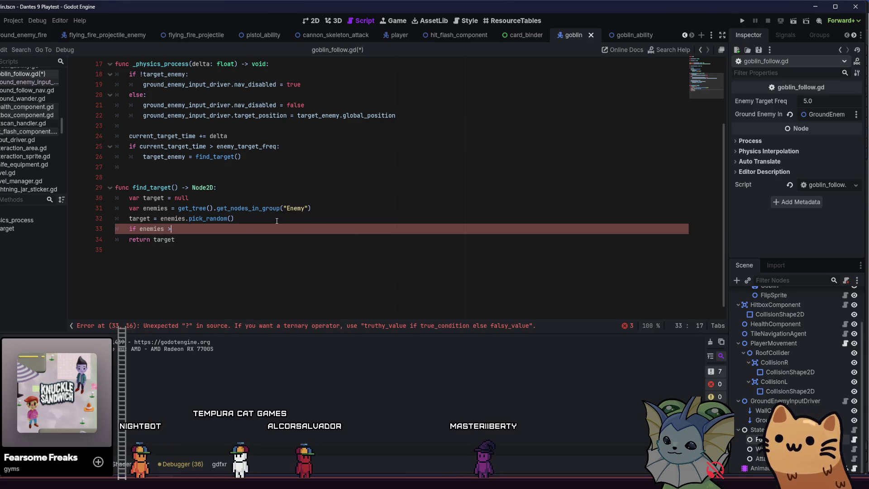
Write a second condition comparing target with target_enemy, ending it with a colon.
key("Return")
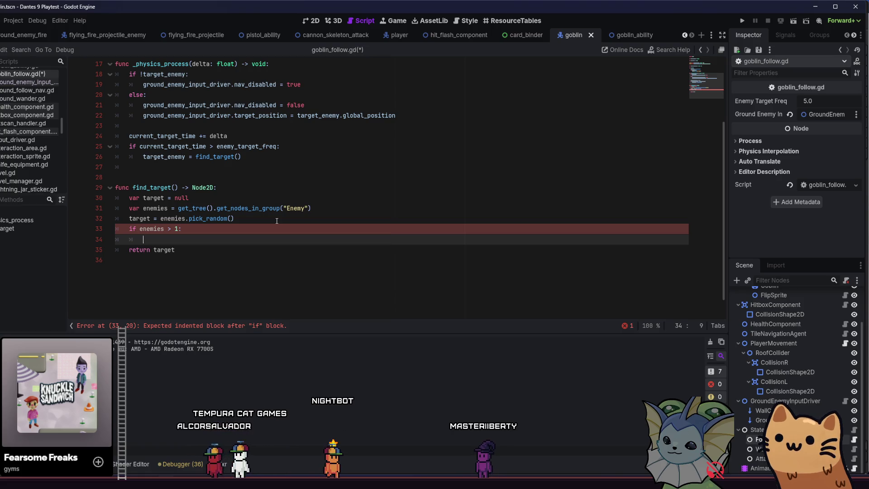
type("if ")
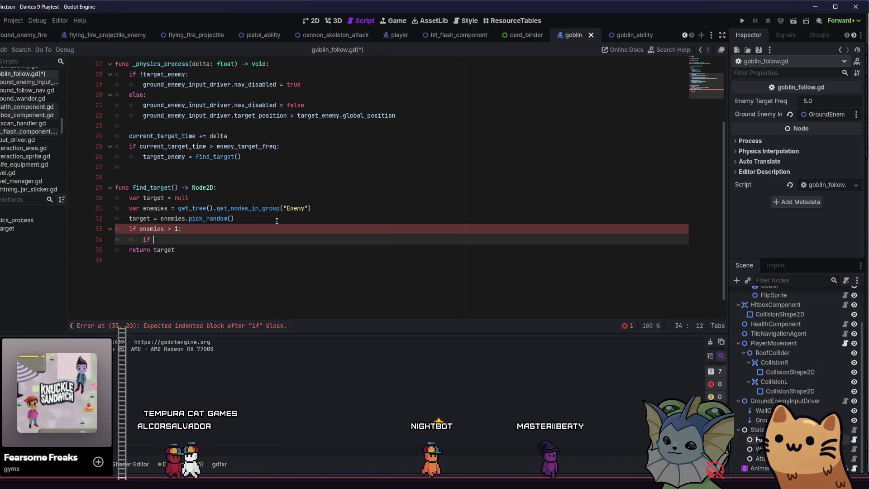
type("target_enemy")
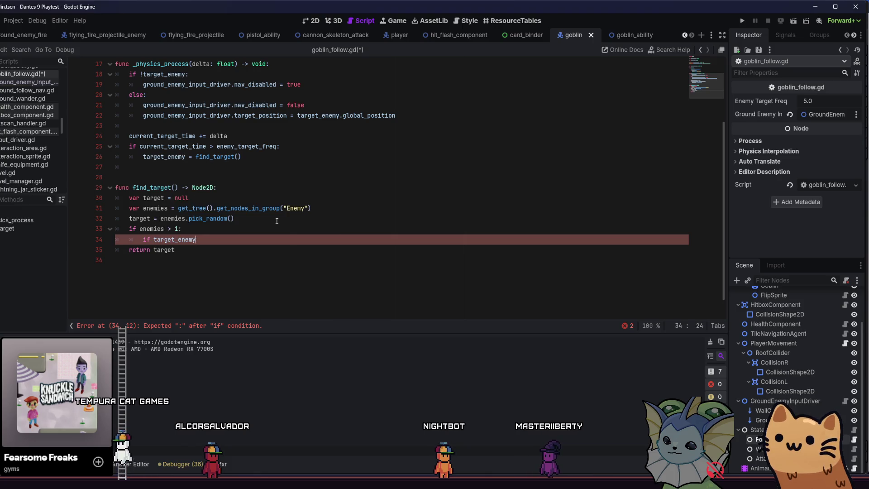
type(" = tar")
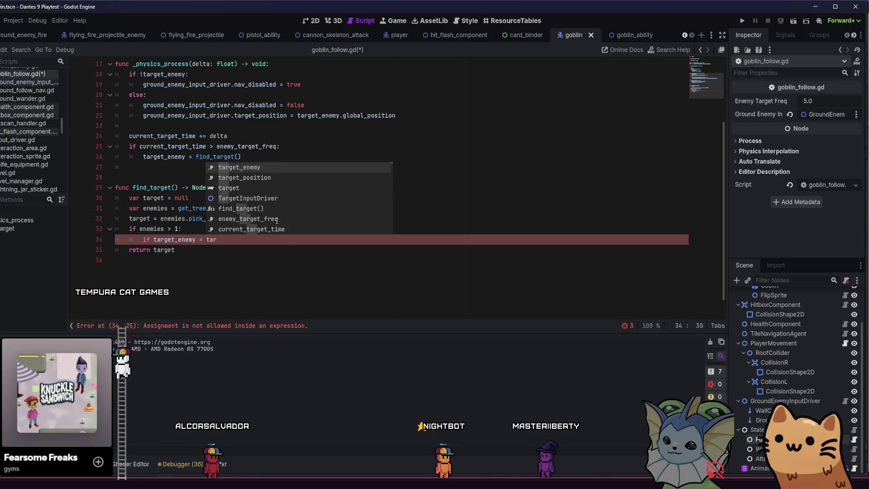
key("Return")
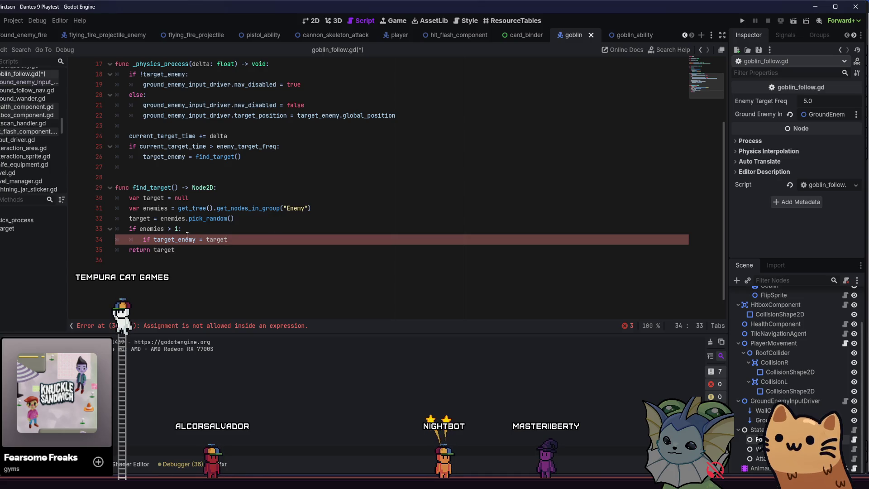
left_click(196, 239)
key("BackSpace")
key("BackSpace")
key("BackSpace")
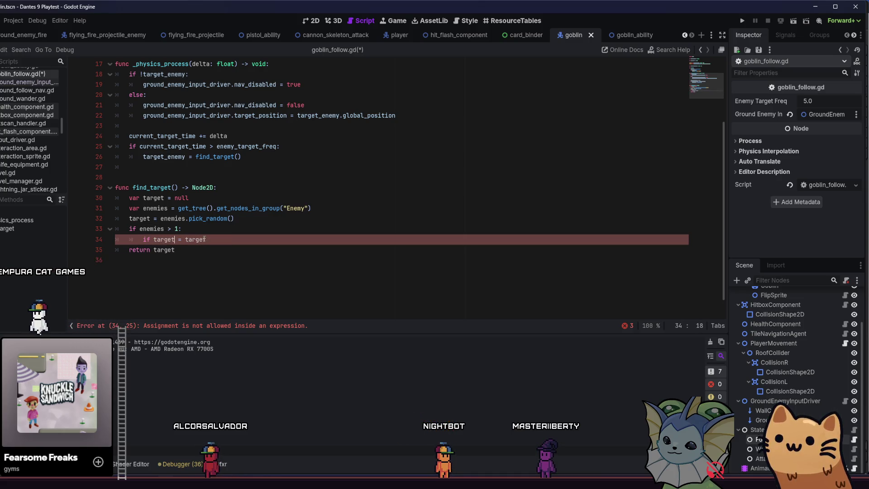
left_click(205, 239)
key("ctrl+space")
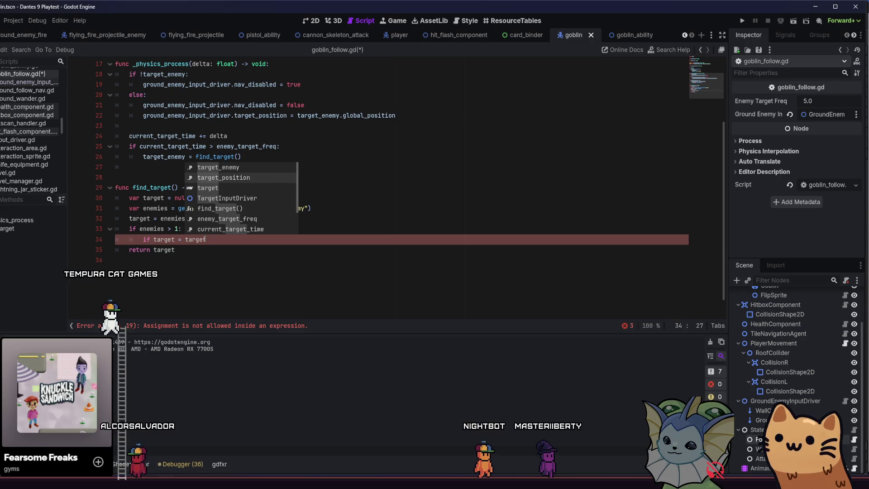
key("Return")
type(":")
key("Return")
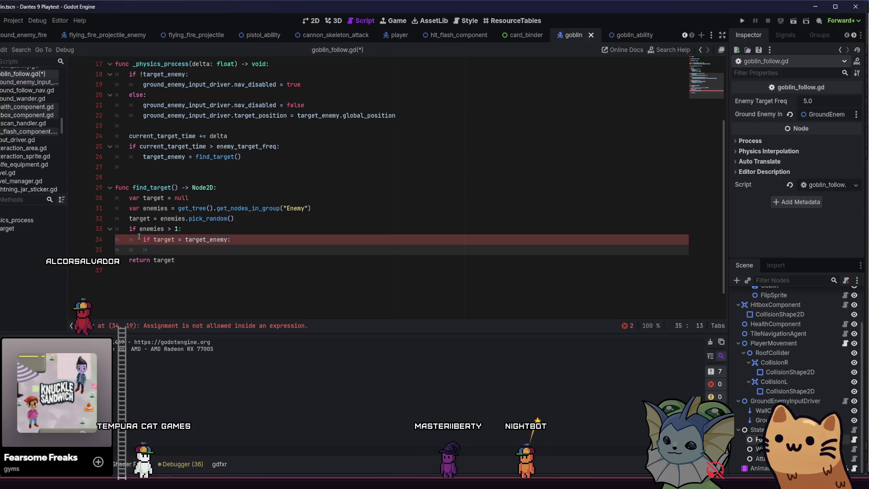
Join both checks on line 33 as 'enemies > 1 and target == target_enemy'.
left_click_drag(142, 237, 179, 225)
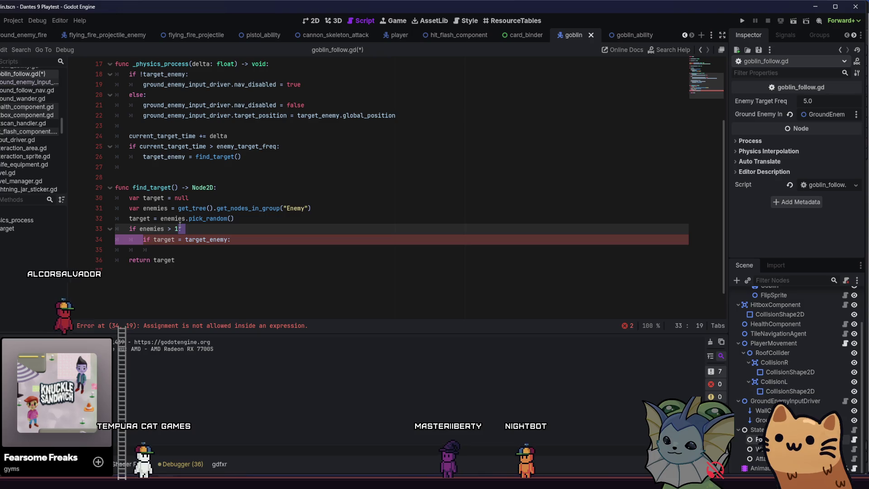
key("BackSpace")
key("BackSpace")
key("BackSpace")
type("ndif target = target_enemy")
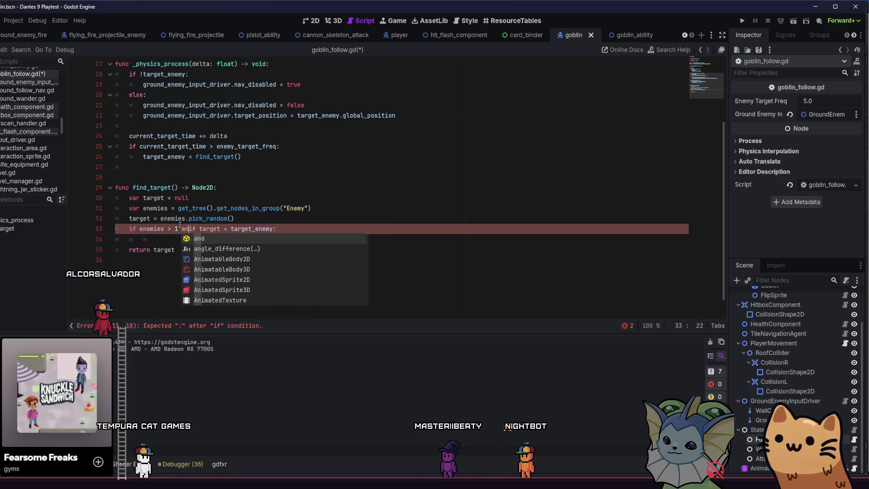
key("Right")
key("BackSpace")
key("Delete")
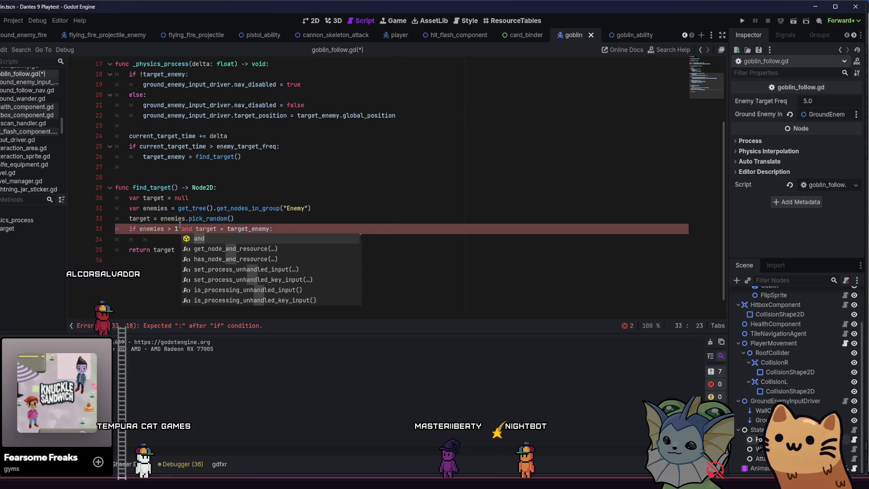
left_click(227, 228)
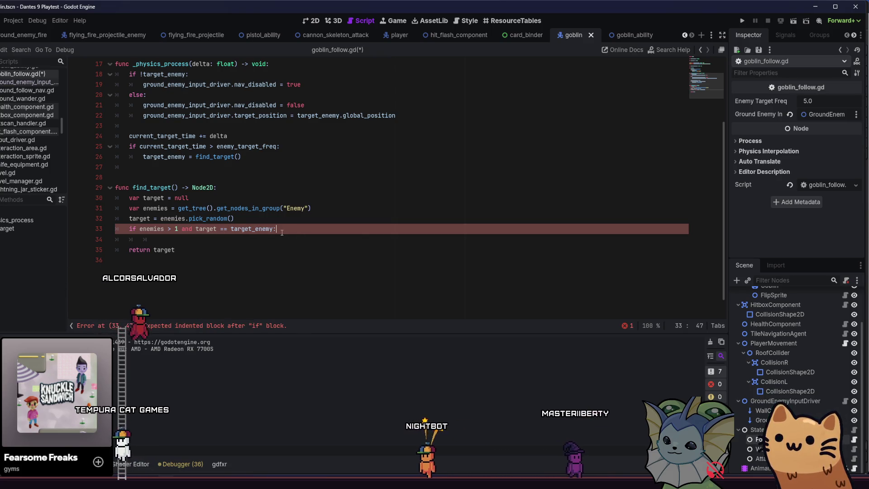
Add 'target = find_target()' as the if body and save goblin_follow.gd.
left_click(298, 237)
key("BackSpace")
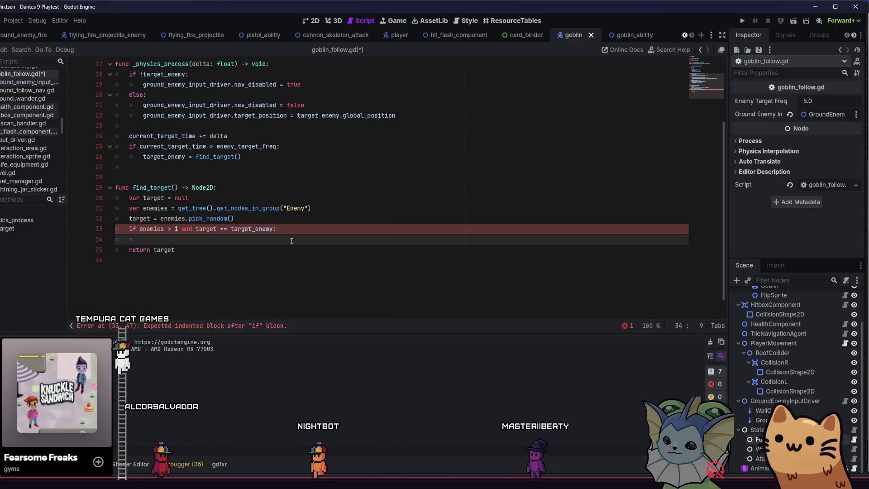
type("get = find")
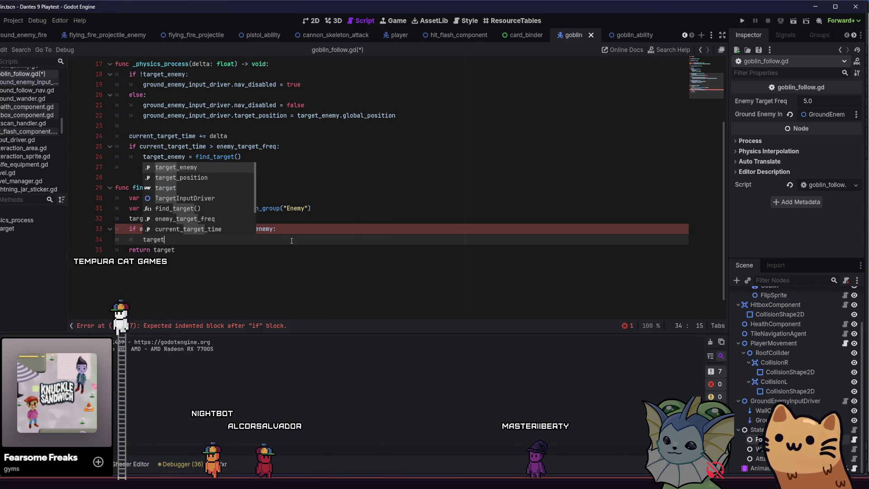
key("Return")
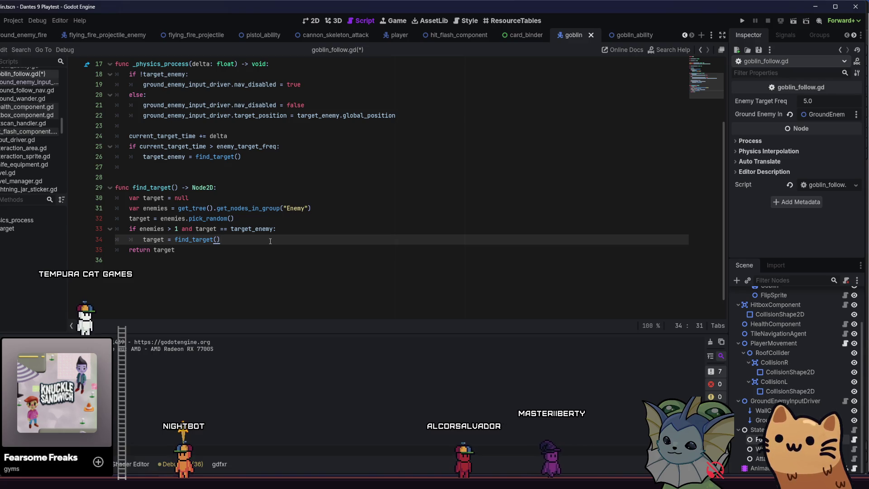
key("Up")
key("Up")
key("Down")
key("Down")
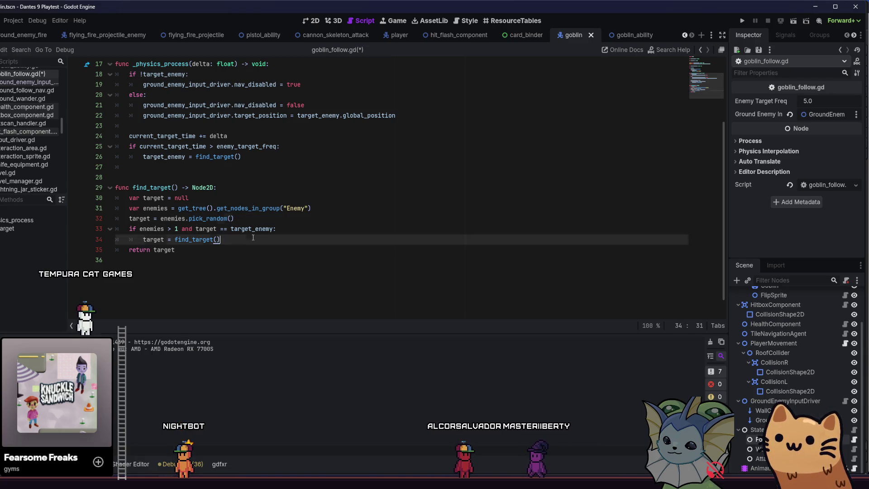
key("ctrl+s")
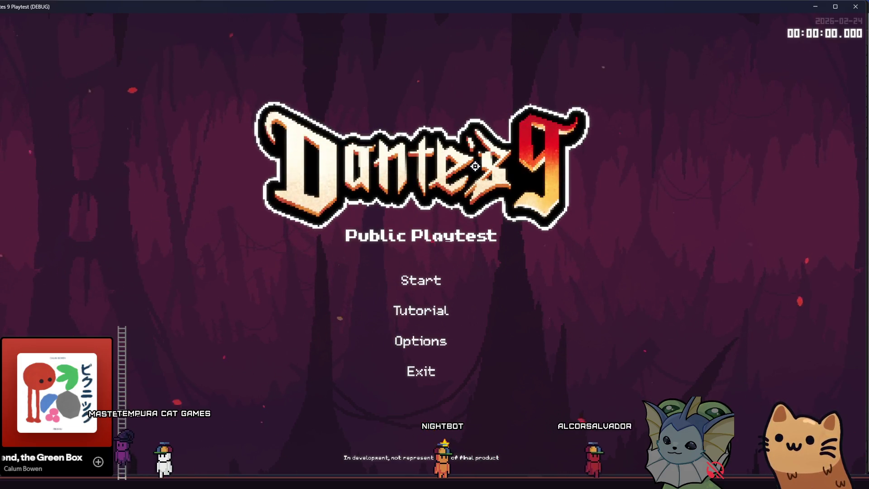
Start a new game and add the Goblin Army card from the debug menu's Cards list.
left_click(422, 281)
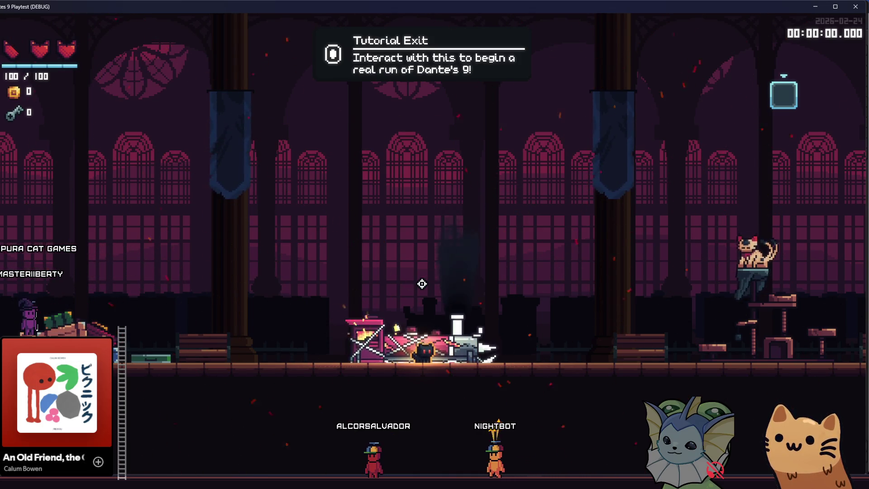
key("F1")
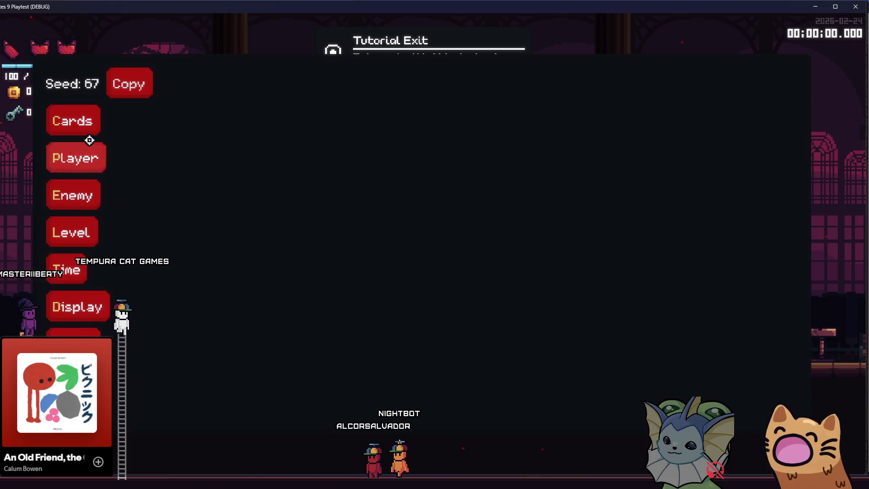
left_click(72, 121)
left_click(211, 84)
scroll(392, 253, "down", 3)
left_click(394, 303)
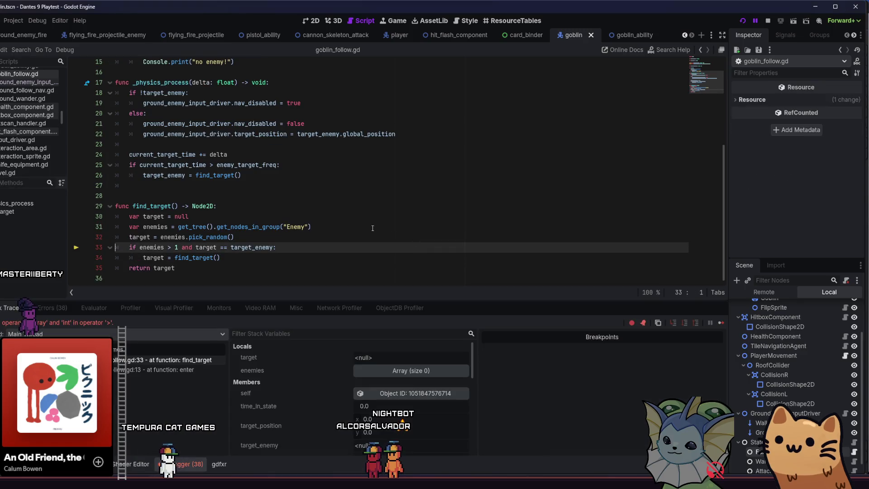
left_click(373, 228)
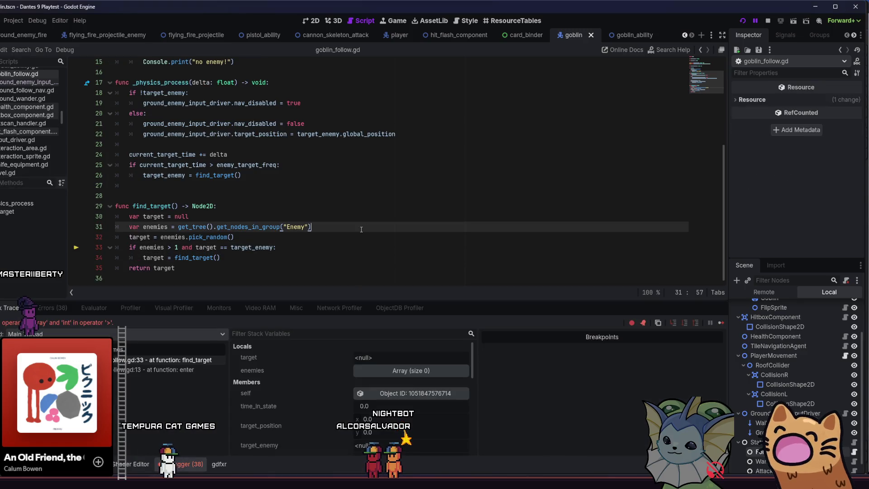
Change 'enemies' on line 33 to 'enemies.size()' using autocomplete.
left_click(197, 239)
left_click(164, 249)
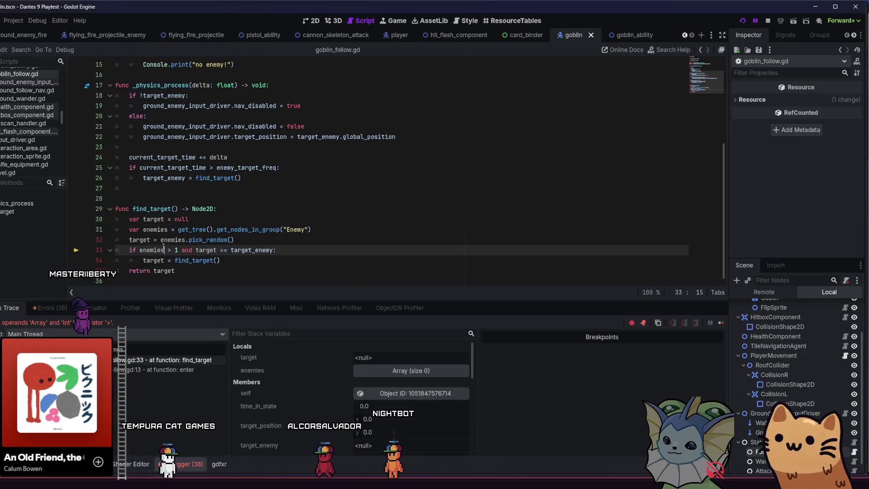
type(".get")
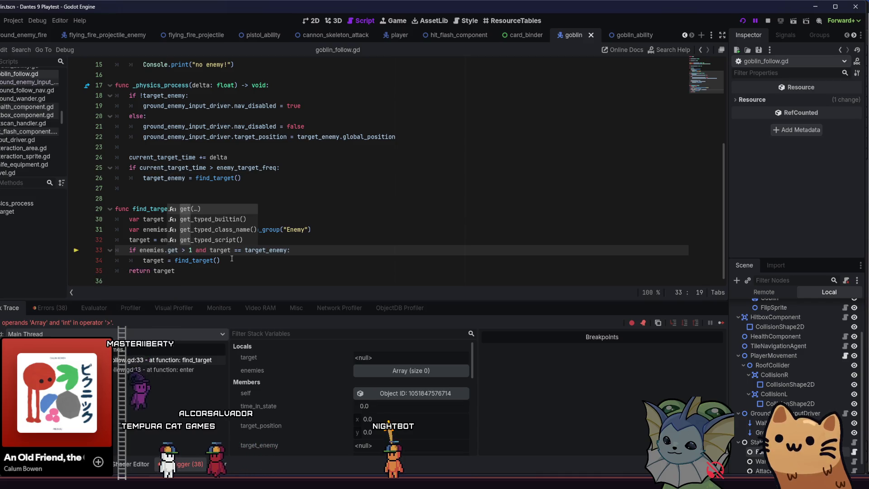
key("BackSpace")
key("BackSpace")
key("BackSpace")
type("s")
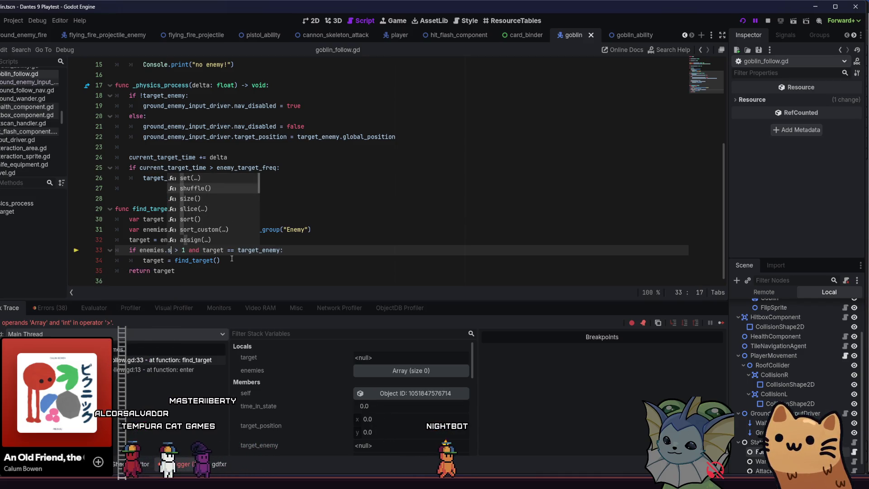
left_click(190, 198)
left_click(279, 250)
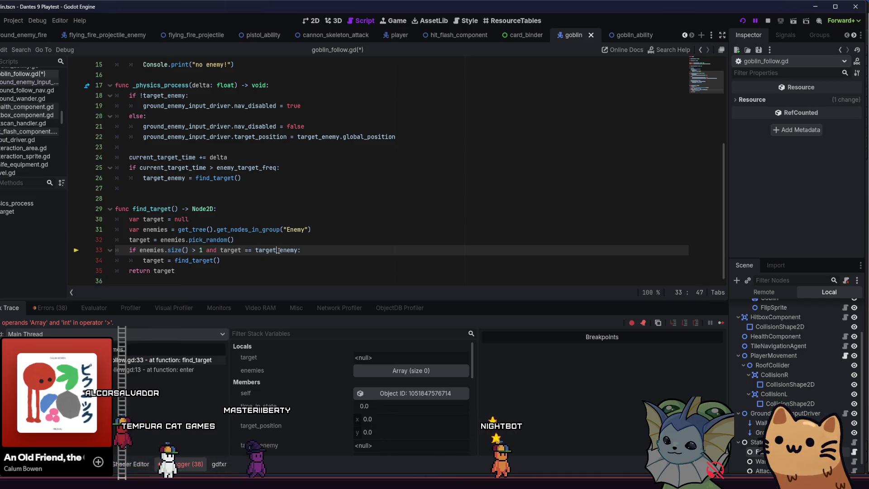
Save the script and resume the paused playtest.
left_click(722, 322)
left_click(384, 259)
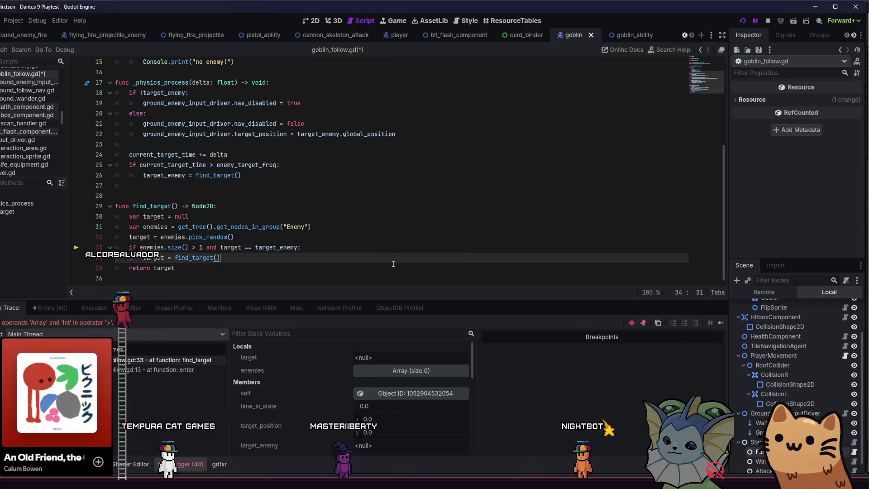
key("ctrl+s")
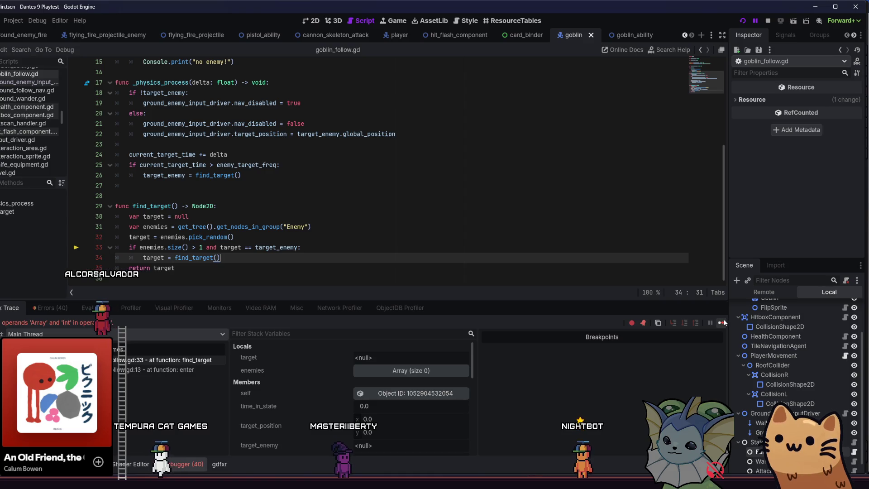
left_click(721, 322)
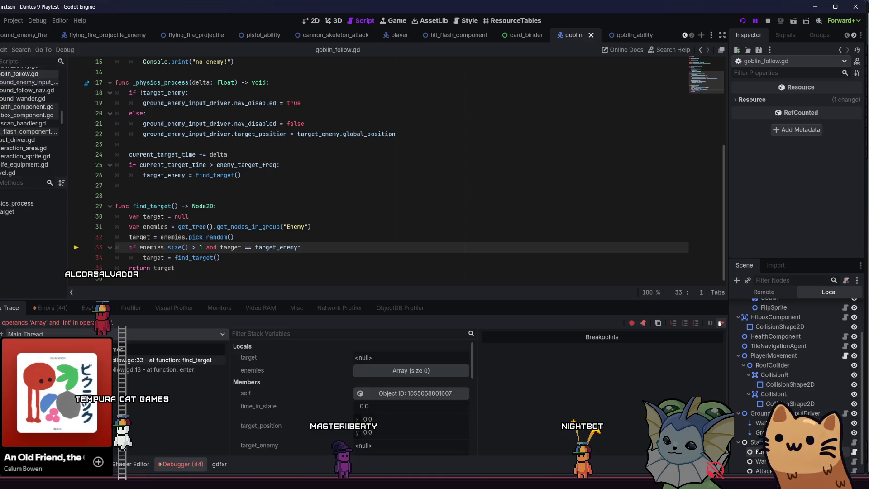
left_click(719, 323)
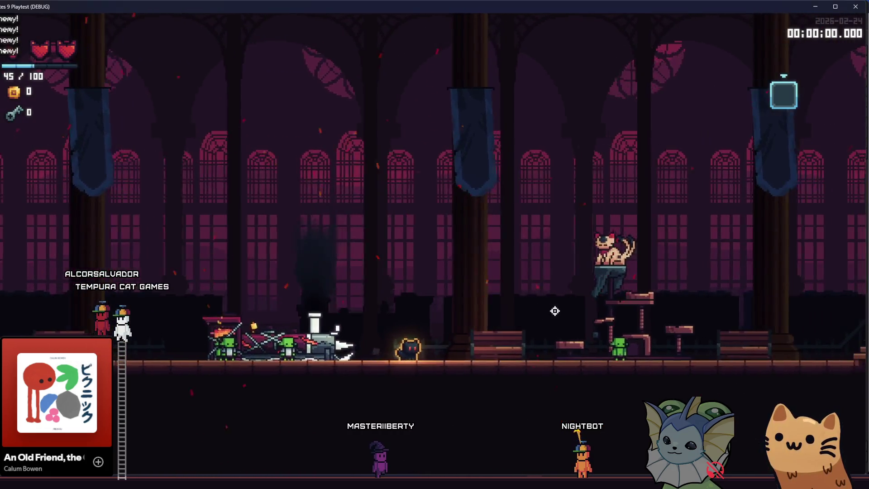
Add the Goblin Army card through the debug menu's Cards list.
key("F1")
left_click(72, 120)
left_click(212, 83)
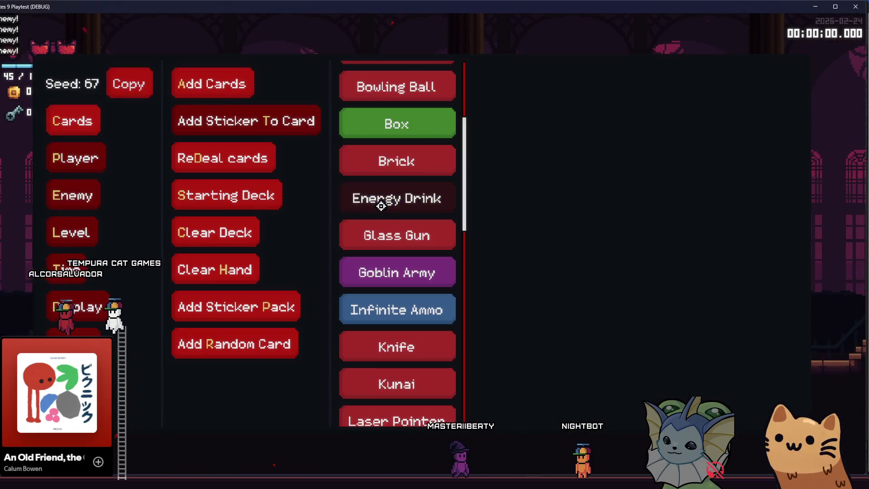
left_click(409, 281)
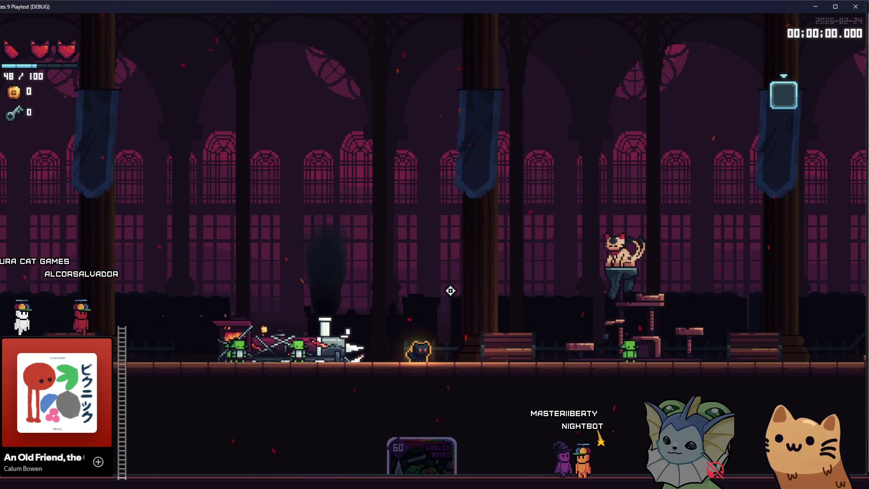
Turn on Infinite Mana in the debug menu's Player options.
key("F1")
left_click(71, 164)
left_click(288, 267)
key("F1")
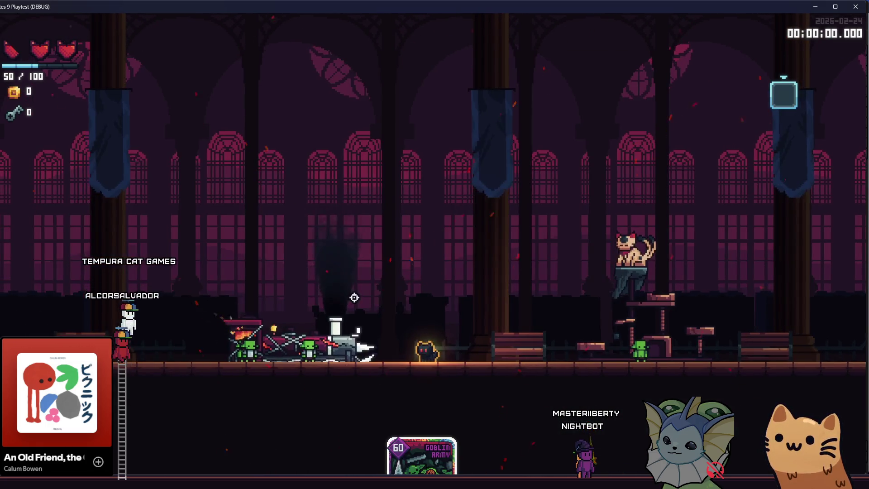
key("a")
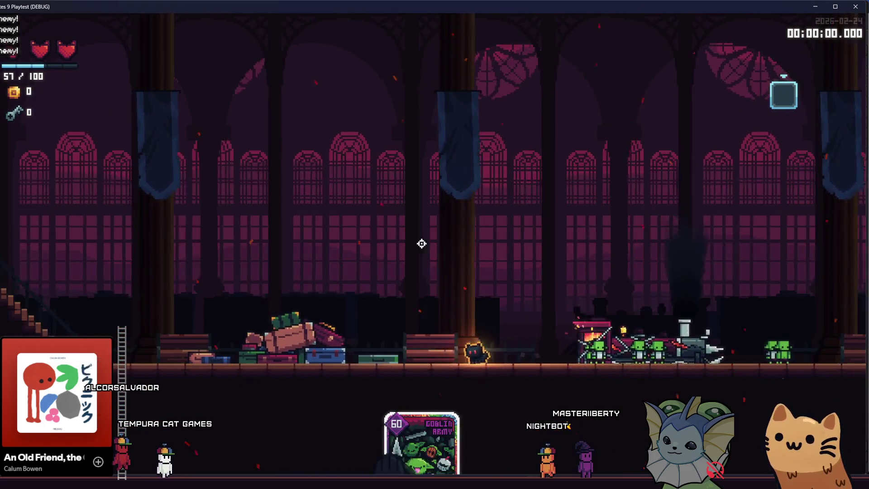
Search enemies for 'cann' and bind cannon_skeleton_enemy.tscn to debug spawn slot 1 (Q).
key("F1")
left_click(74, 131)
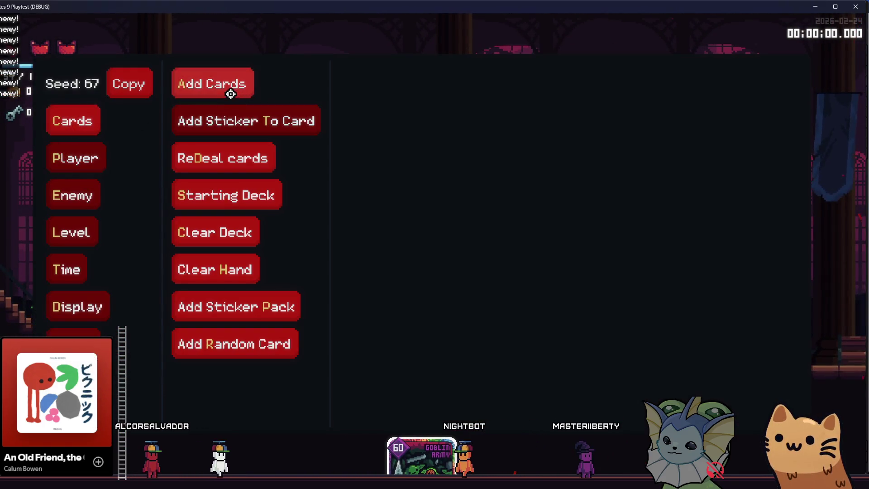
left_click(230, 94)
left_click(73, 195)
left_click(264, 92)
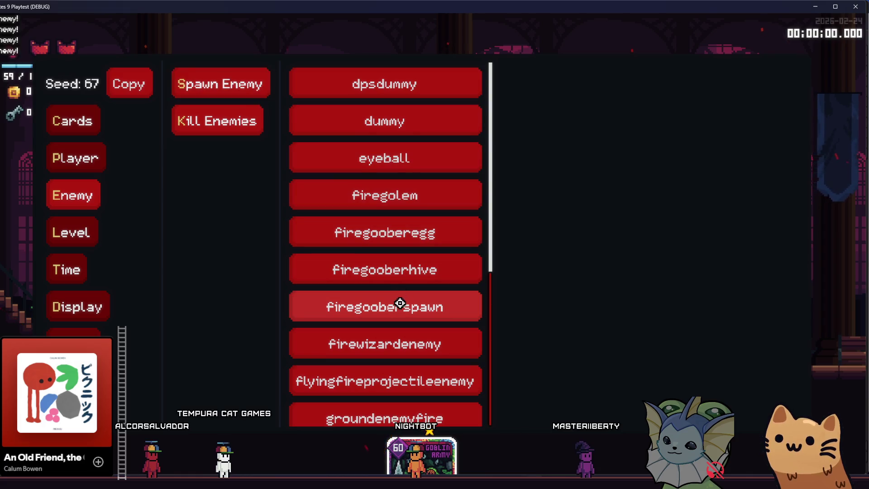
type("cann")
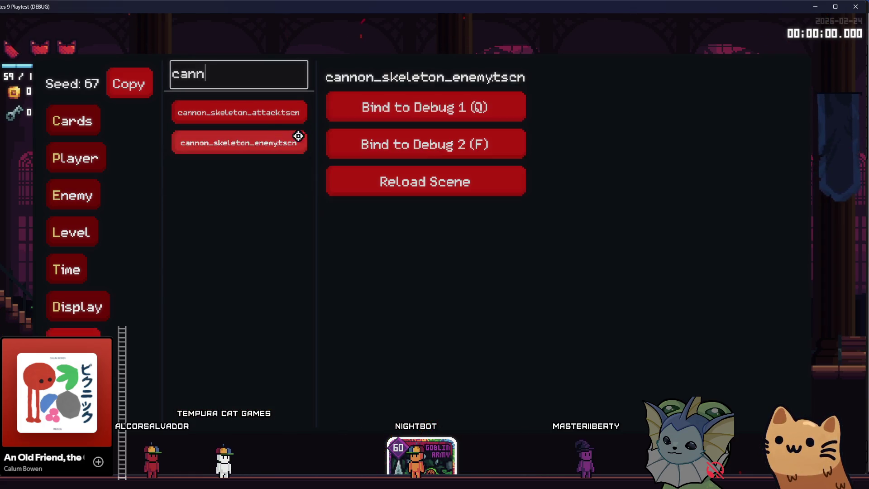
left_click(382, 104)
key("F1")
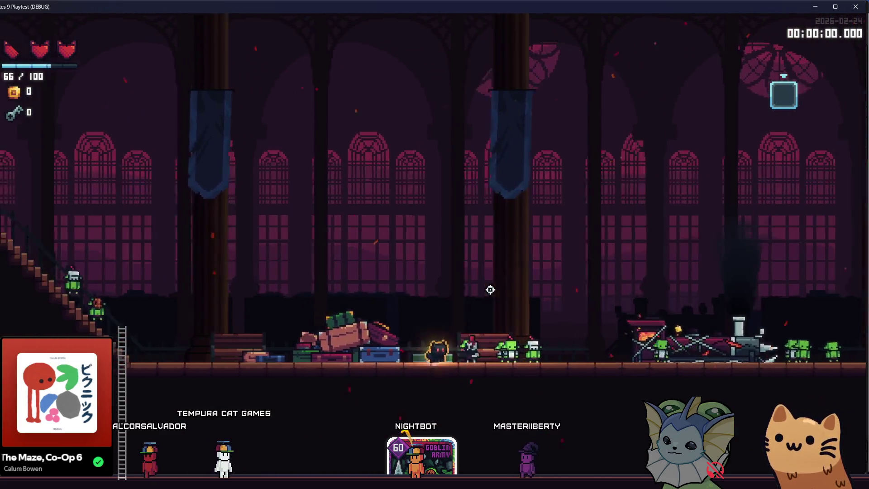
Run and jump the cat back and forth through the hall while cannon skeletons fire.
key("d")
key("space")
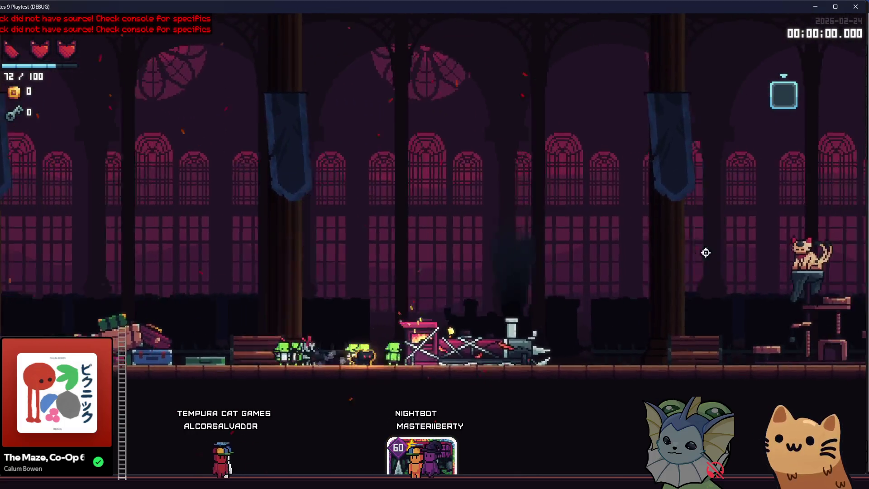
key("a")
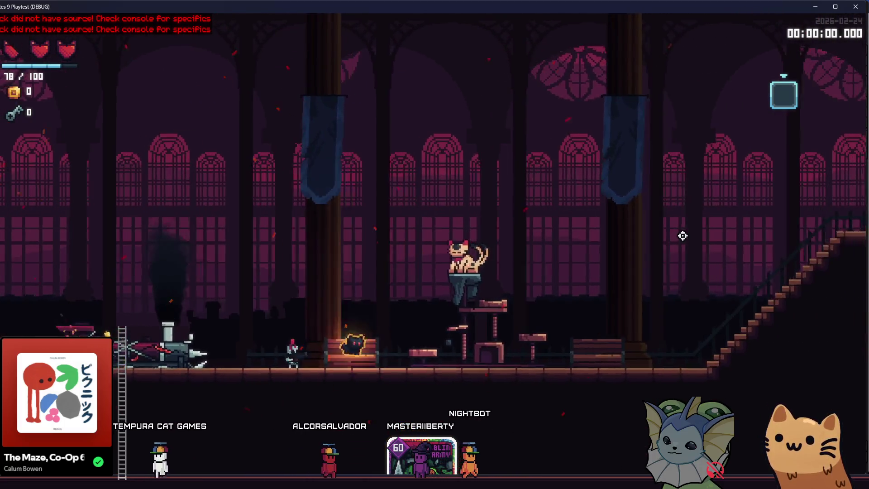
key("a")
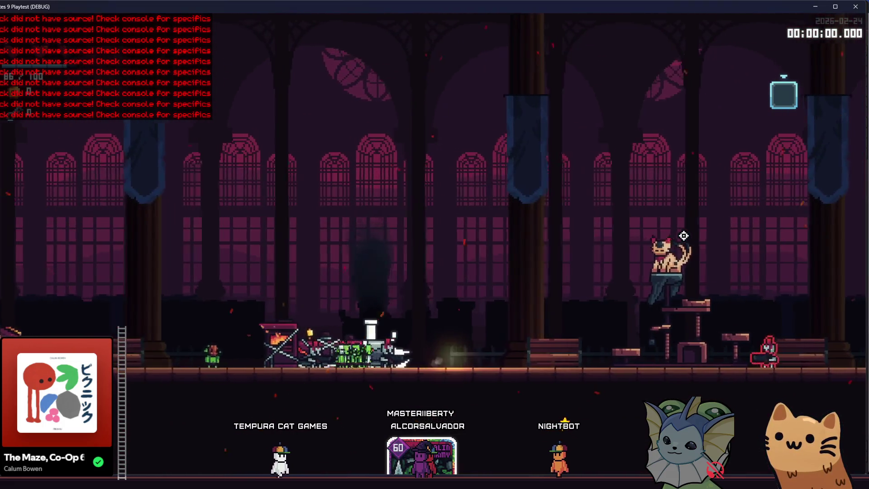
key("d")
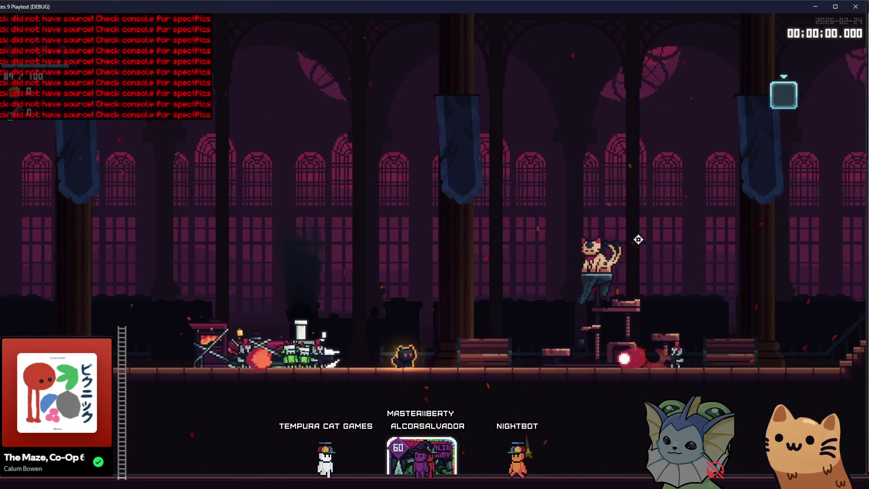
key("a")
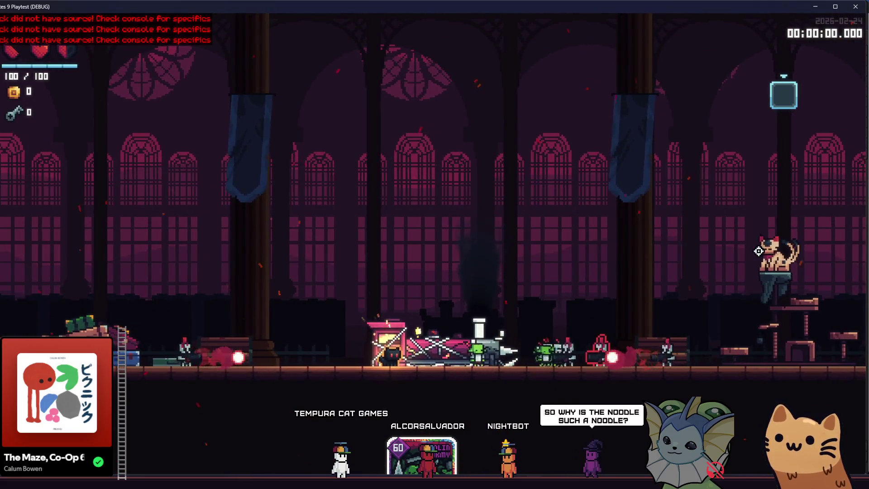
key("space")
key("a")
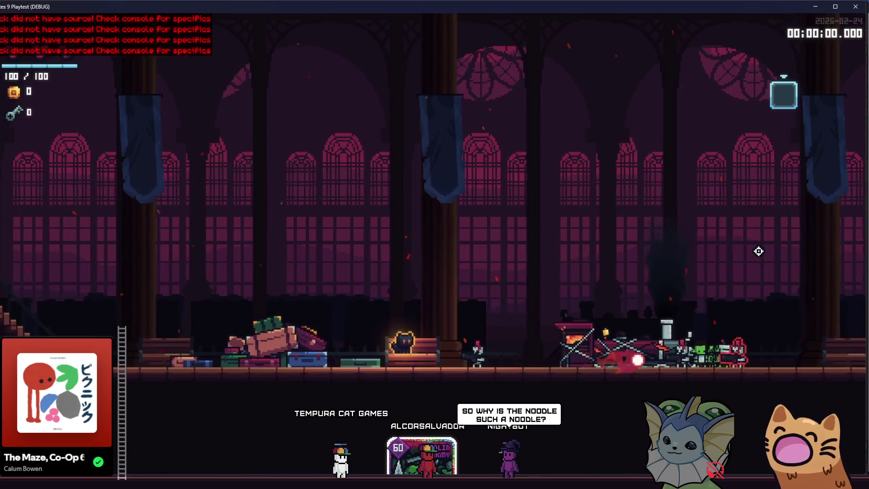
key("space")
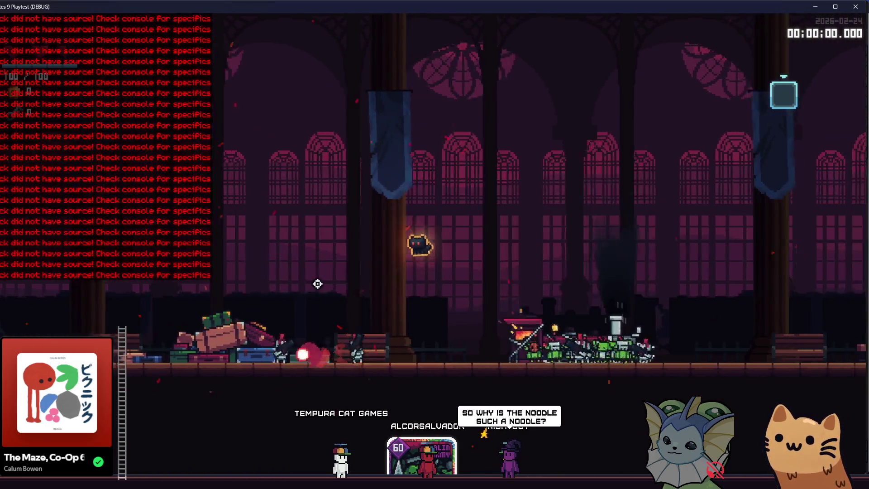
key("d")
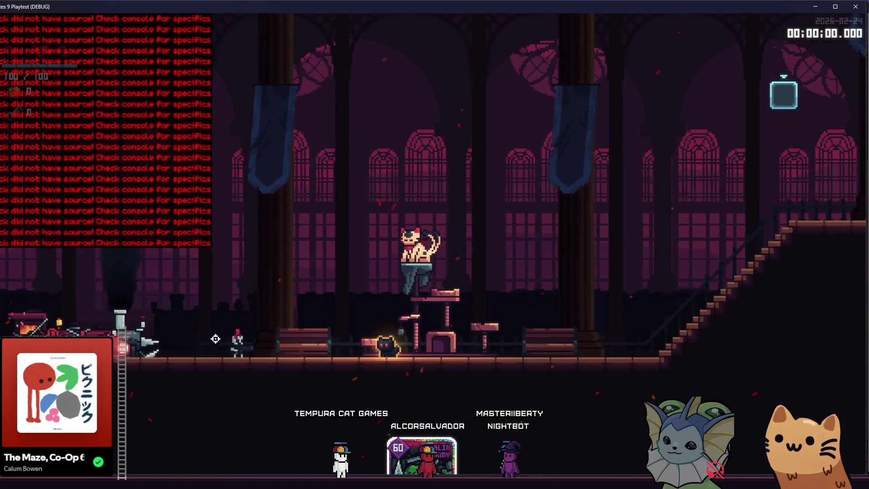
key("e")
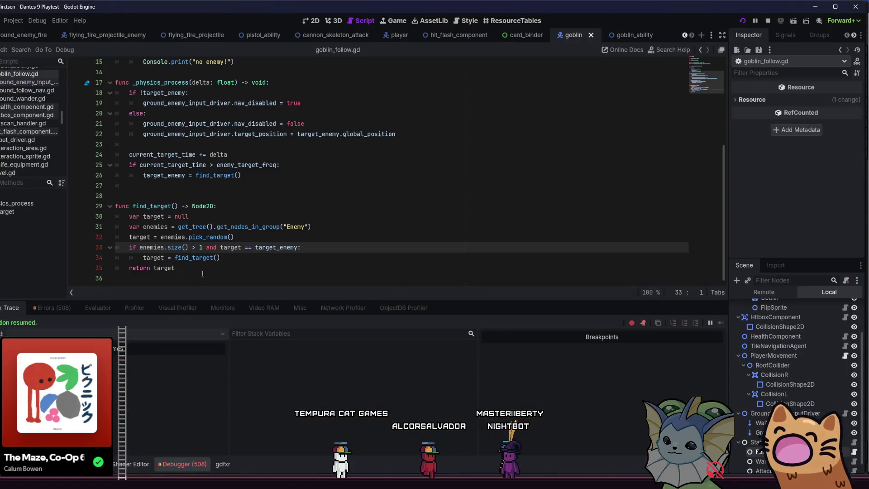
Inspect the 'Can't take value from empty array' entries in the debugger's Errors list.
left_click(261, 242)
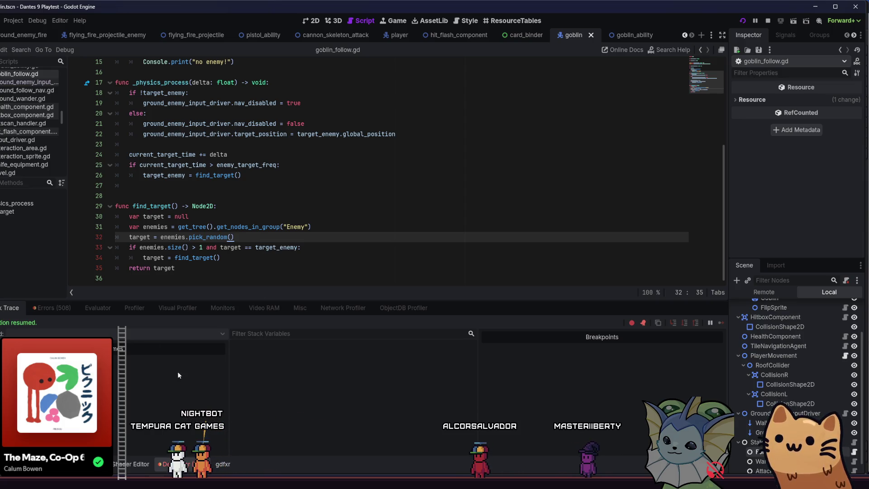
left_click(54, 310)
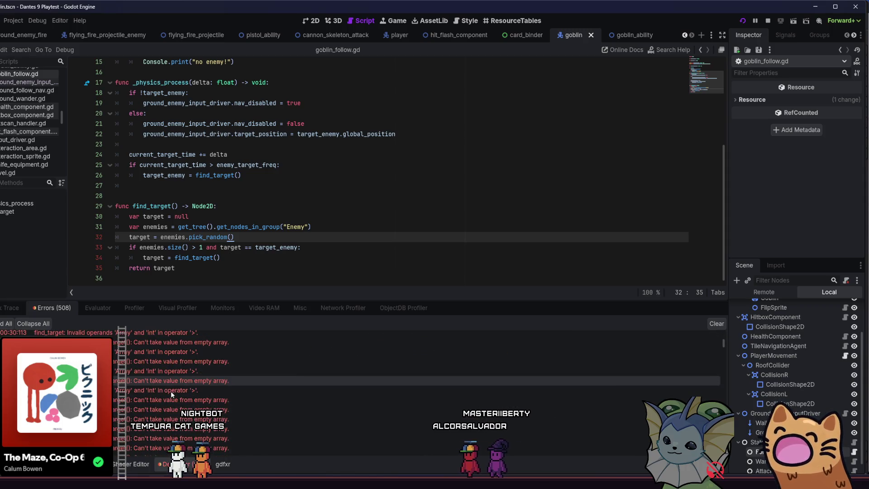
scroll(265, 410, "down", 5)
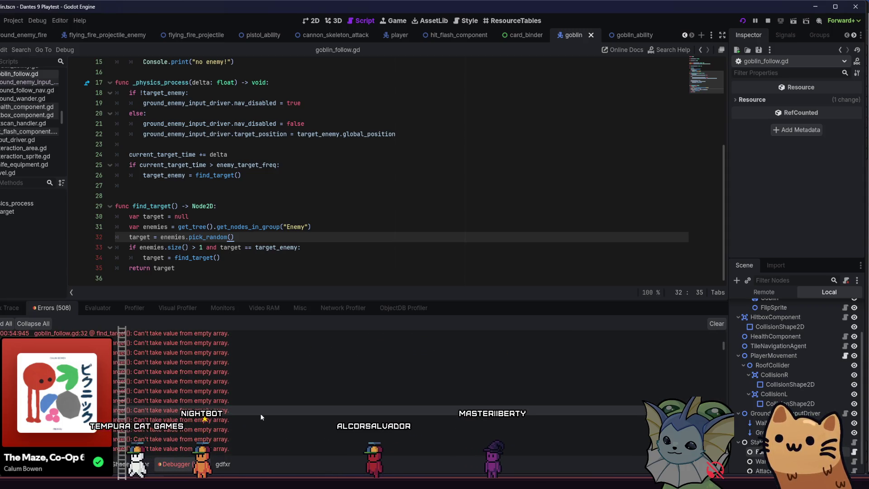
left_click(262, 406)
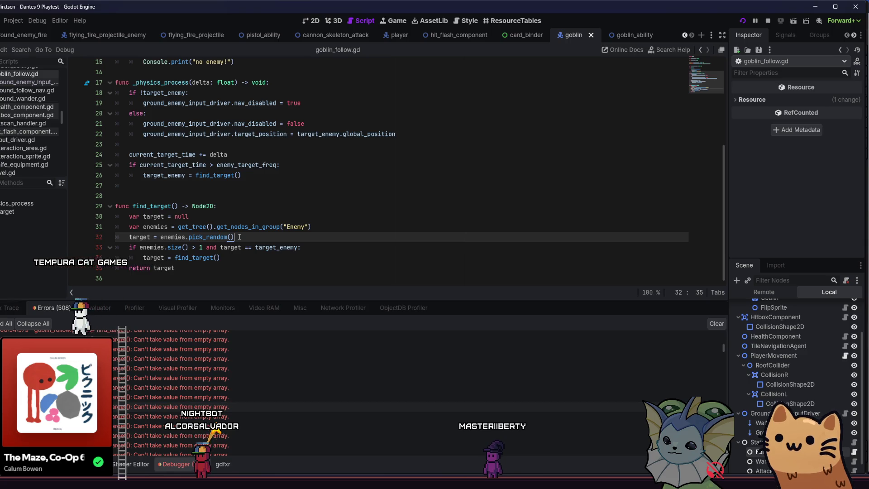
left_click(328, 227)
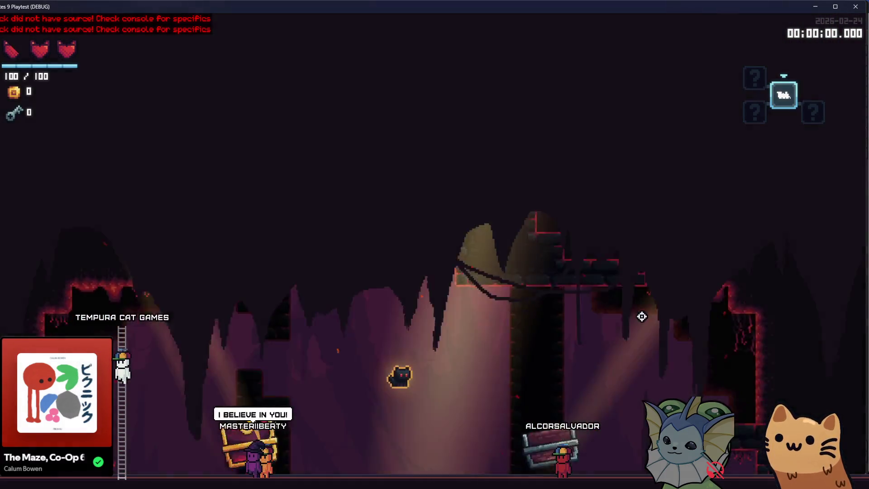
Add the Goblin Army card from the in-game debug panel in the cave room.
key("grave")
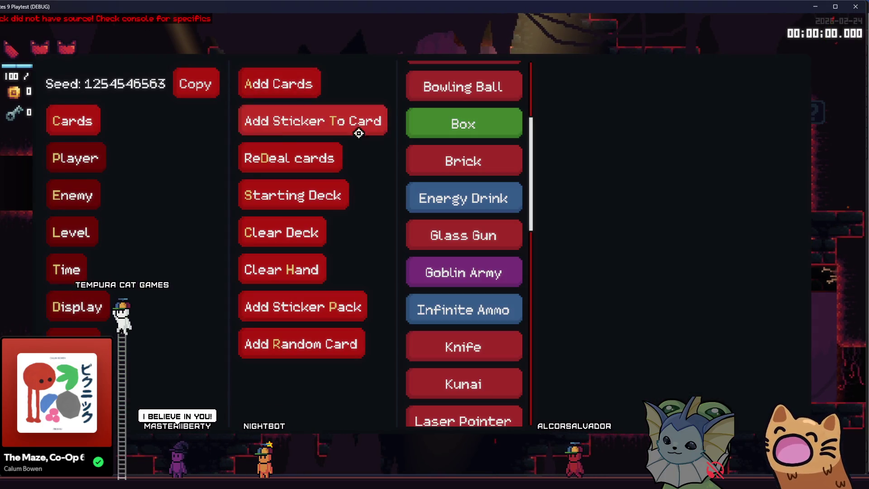
left_click(469, 172)
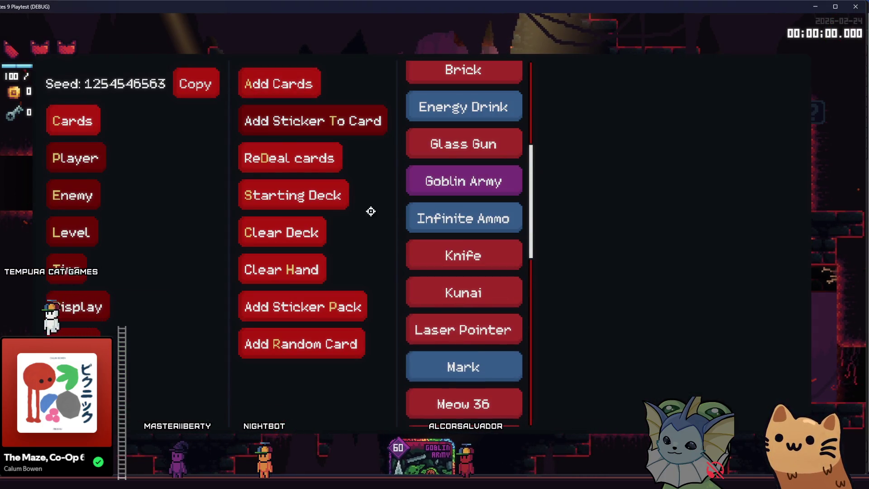
key("grave")
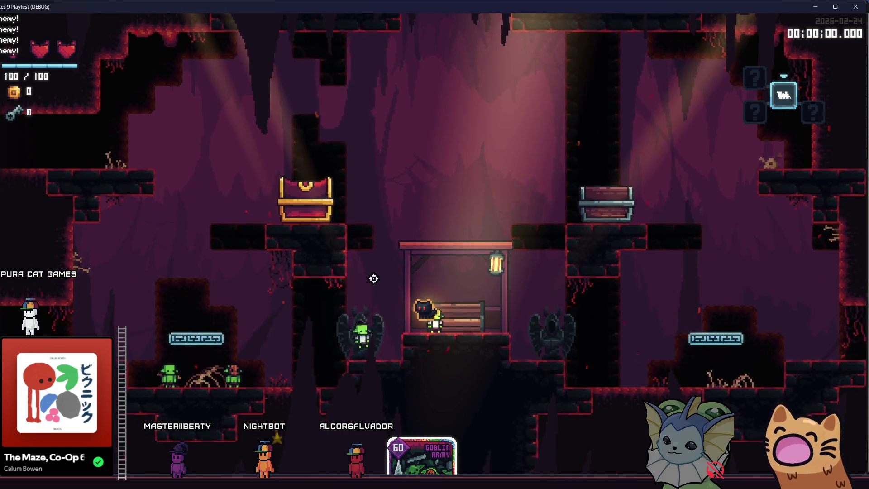
Walk and jump the player past the gold and silver chests, then open the deck book.
key("a")
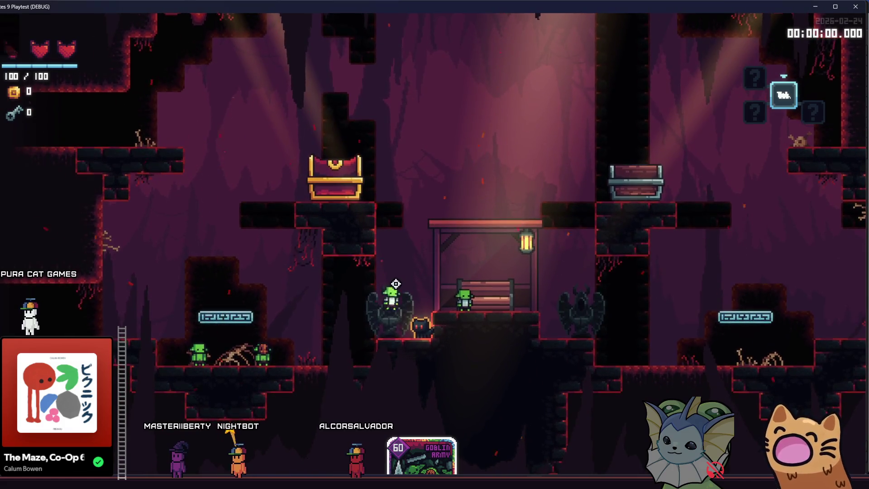
key("d")
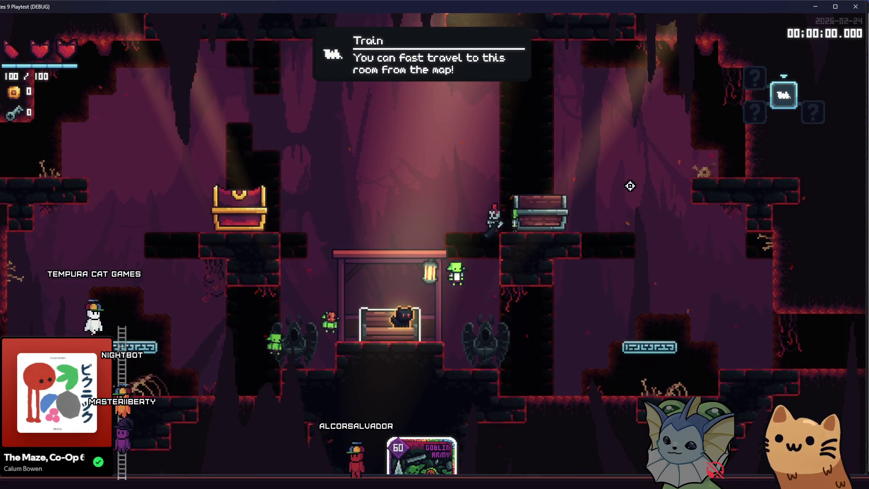
key("a")
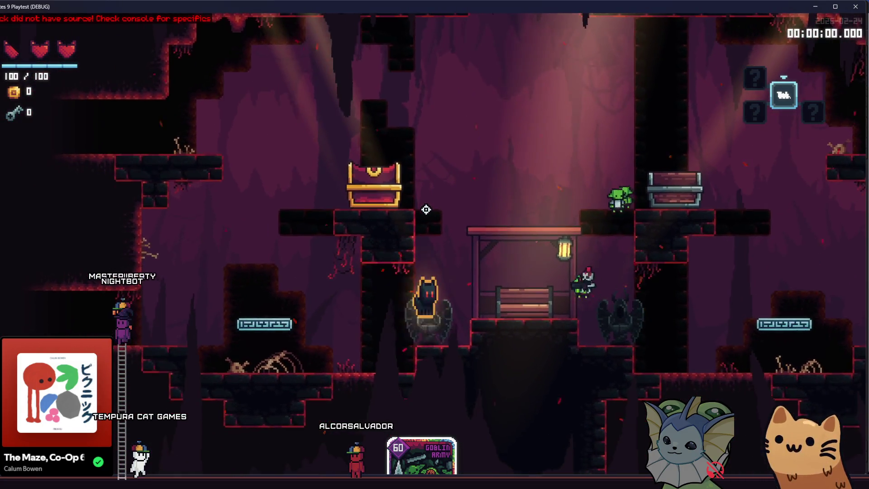
key("d")
key("a")
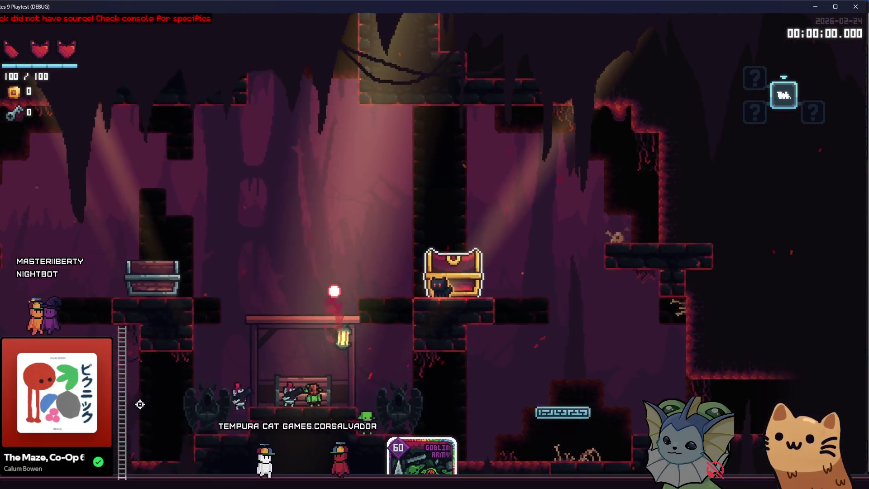
key("d")
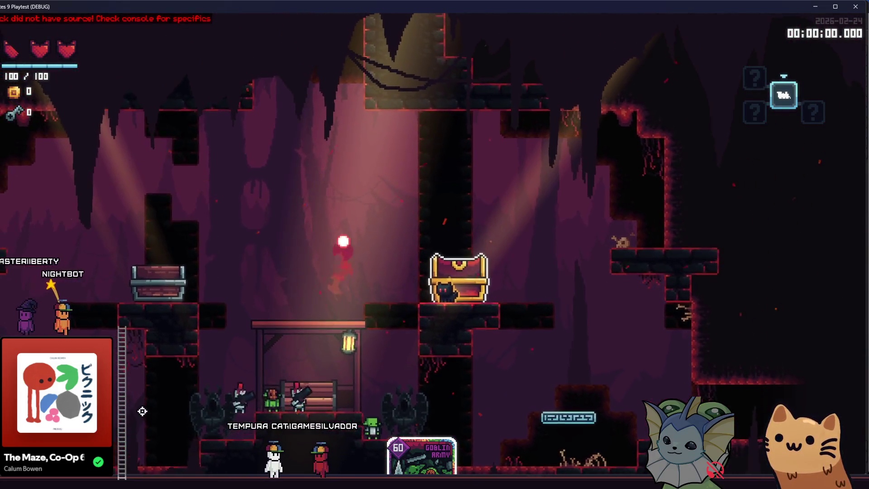
key("space")
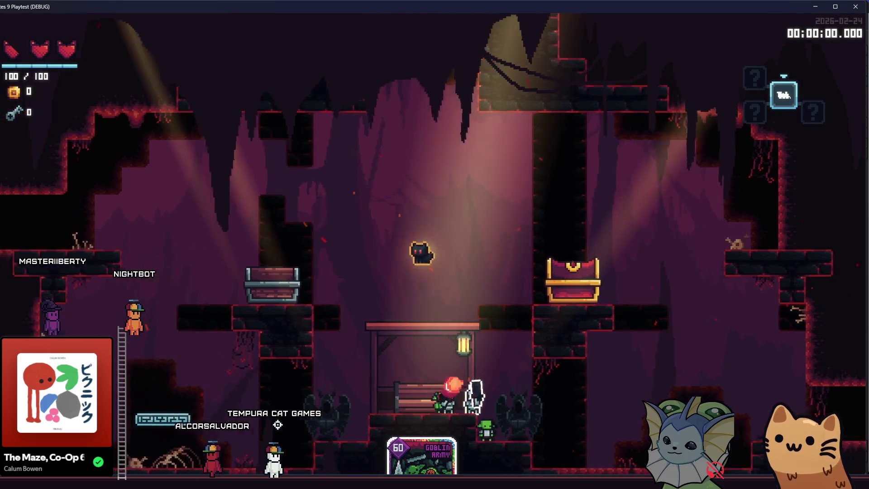
key("a")
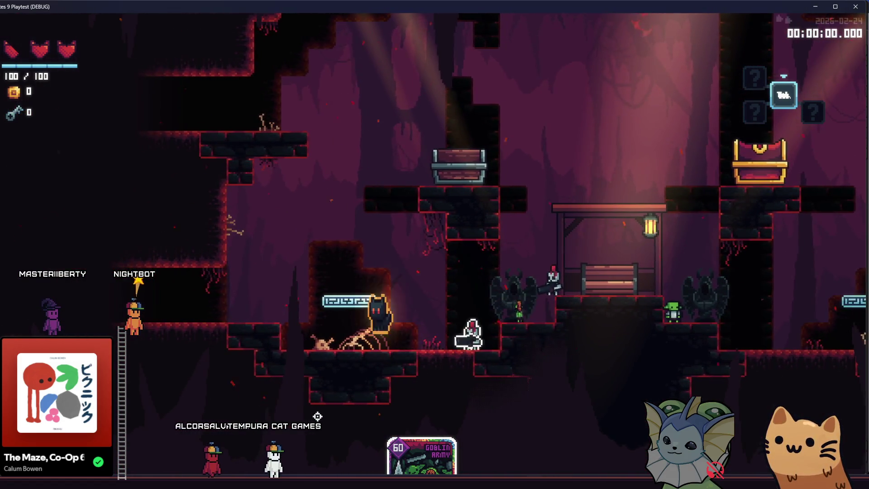
key("space")
key("d")
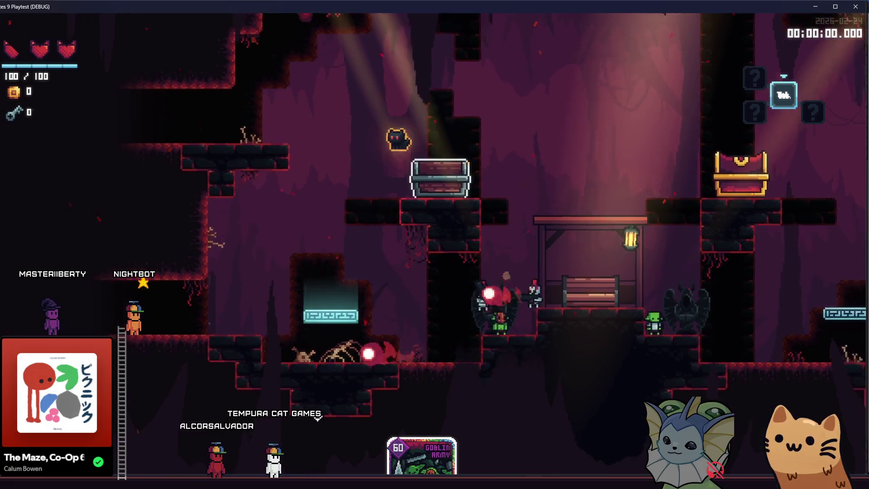
key("Tab")
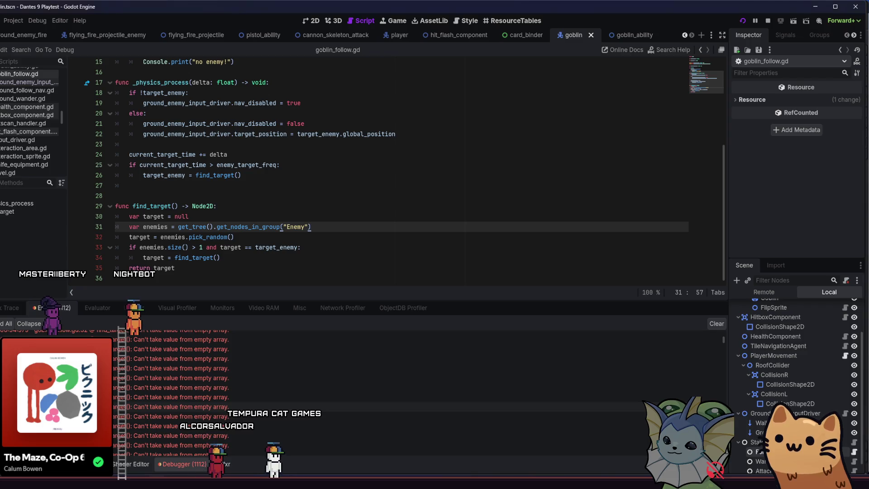
Insert 'console.print(enemies)' as line 32 after the get_nodes_in_group line and save.
left_click(235, 228)
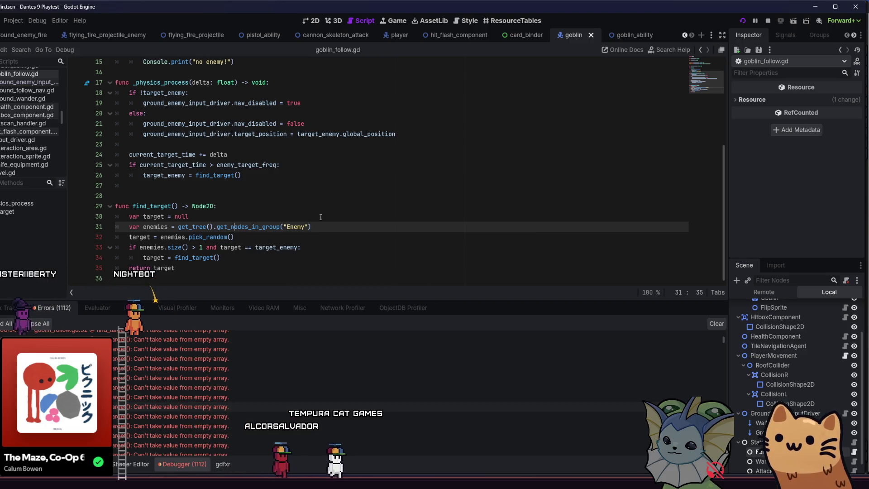
left_click(335, 225)
key("Return")
type("c")
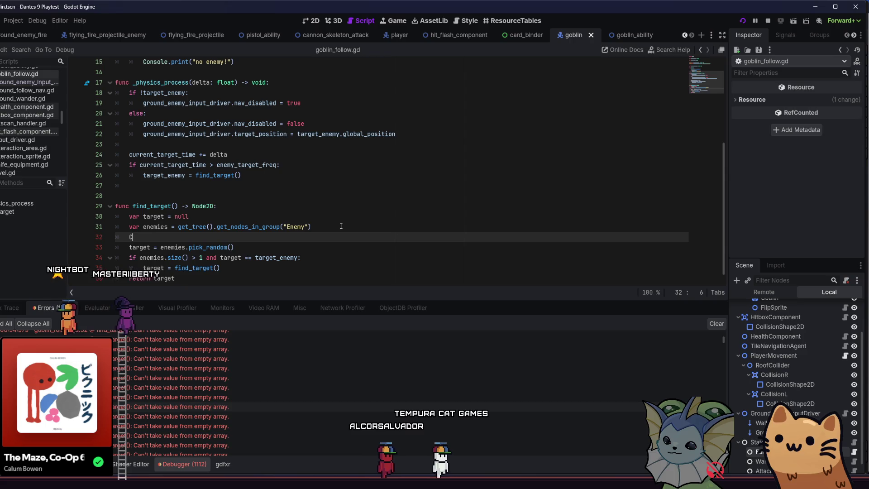
type("onsole.print")
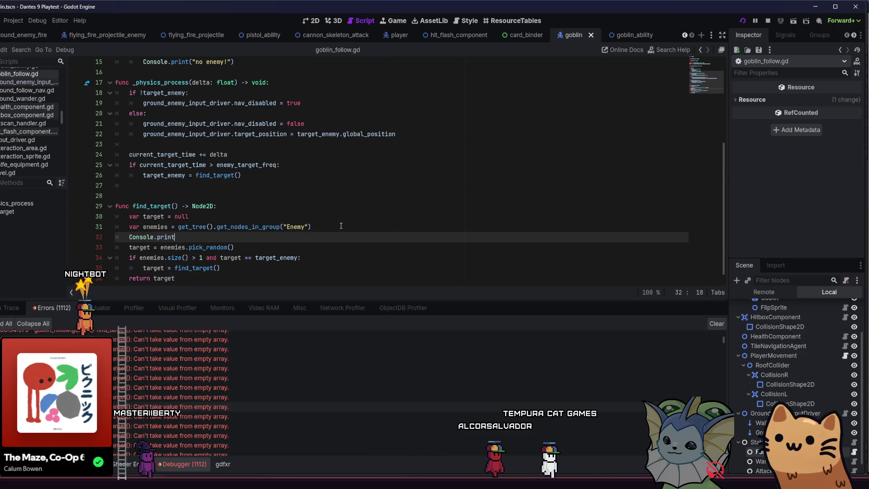
type("(e")
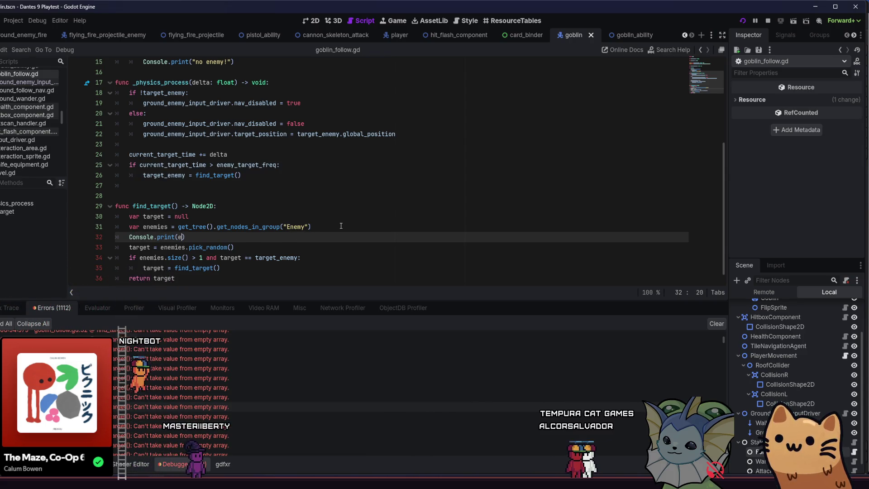
type("nemies")
left_click(340, 225)
key("ctrl+s")
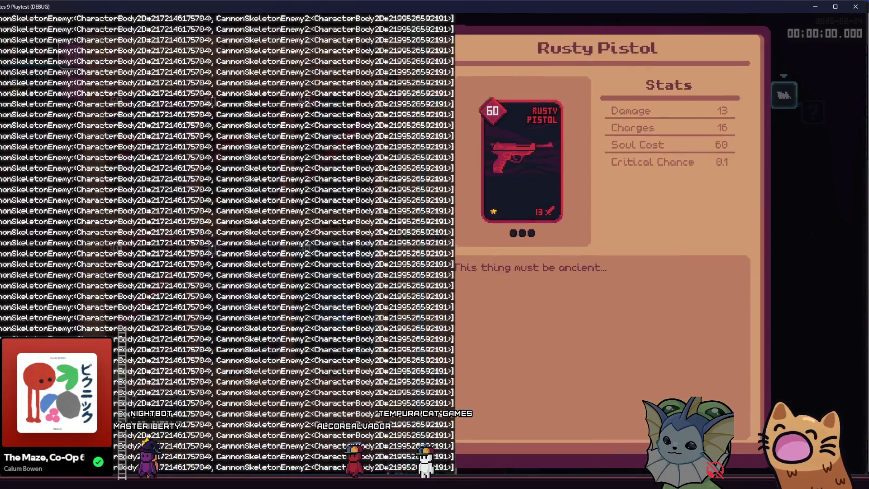
Leave the running game and return to line 34 of goblin_follow.gd.
key("alt+Tab")
left_click(334, 260)
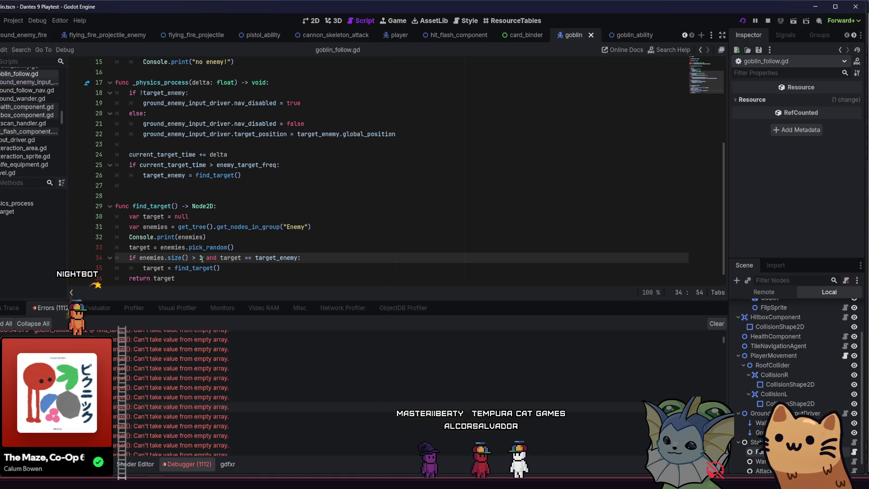
left_click(217, 268)
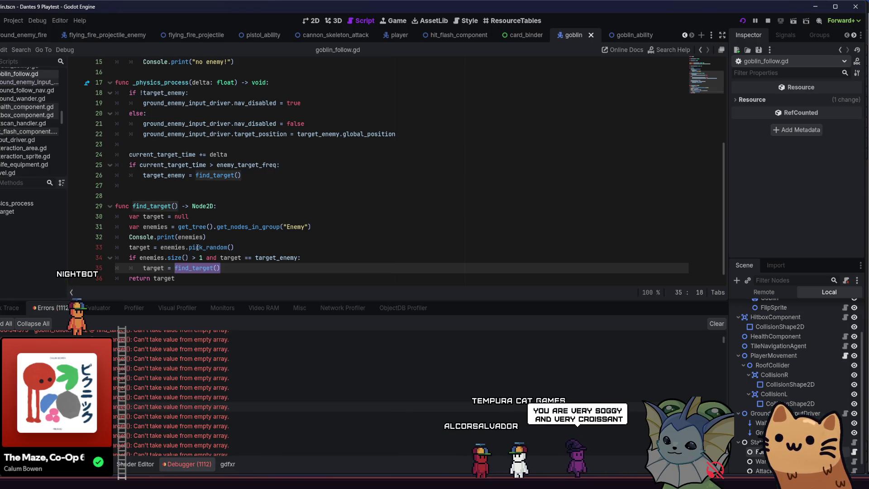
mouse_move(197, 247)
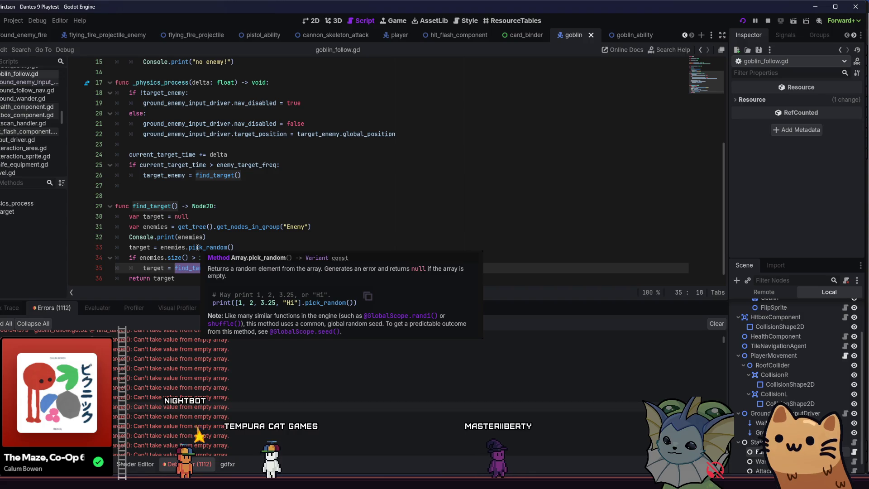
left_click(165, 248)
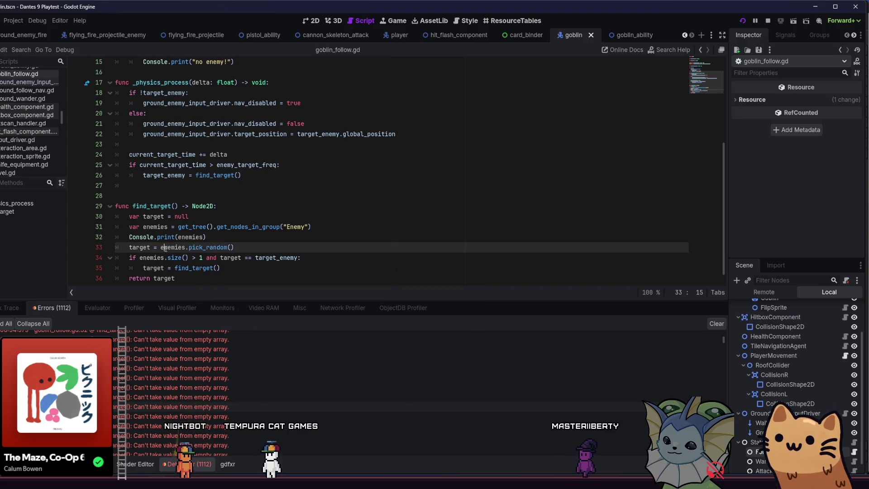
left_click(218, 267)
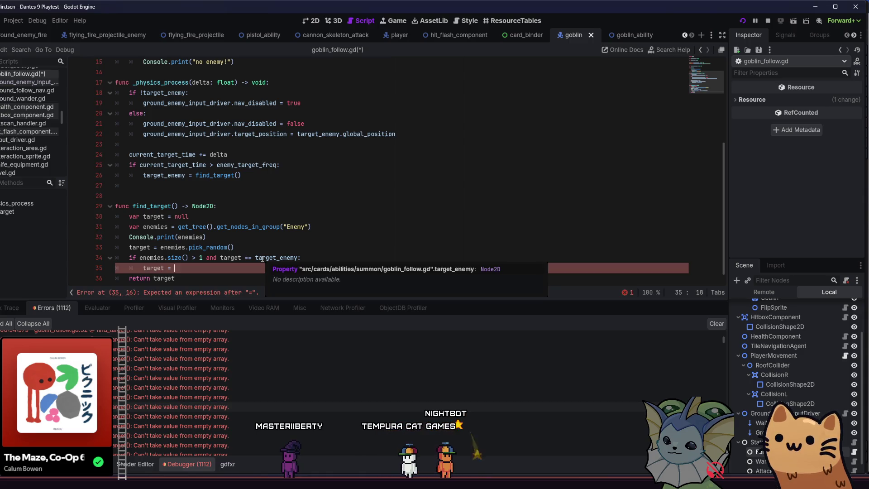
Replace line 35's recursive find_target() call with enemies.pick_random(), then save and run.
left_click_drag(234, 247, 214, 247)
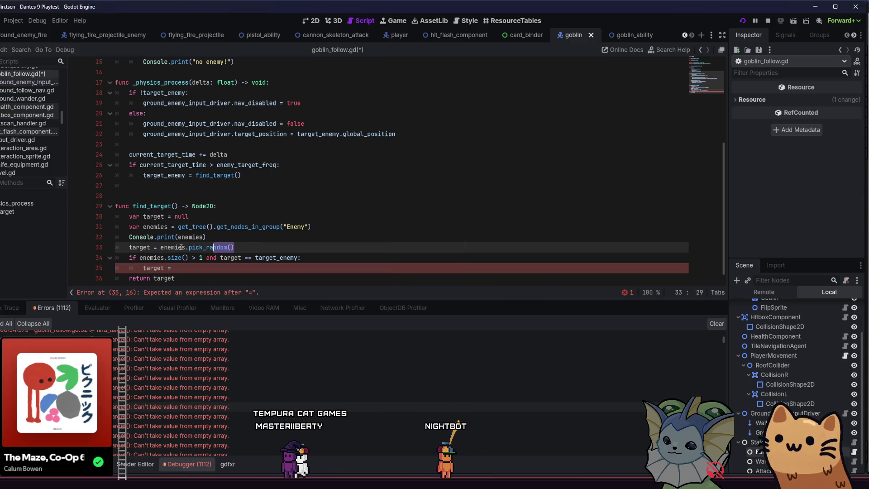
key("ctrl+c")
left_click(189, 268)
key("ctrl+v")
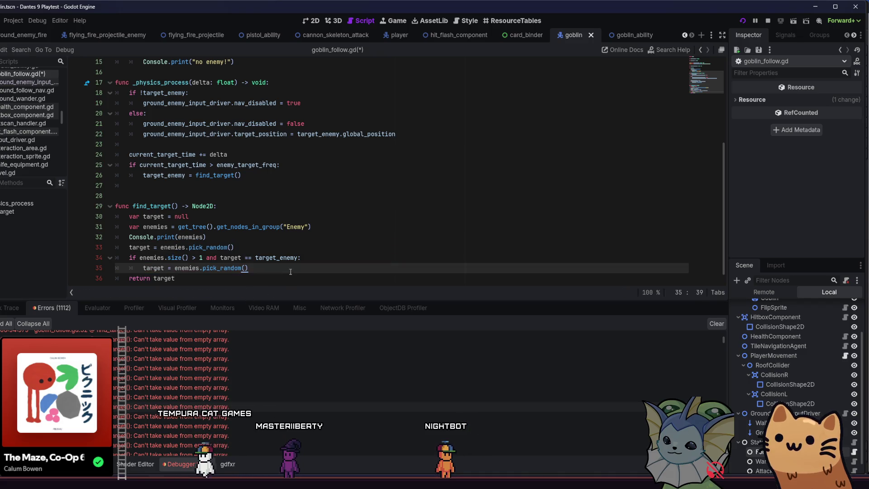
key("ctrl+s")
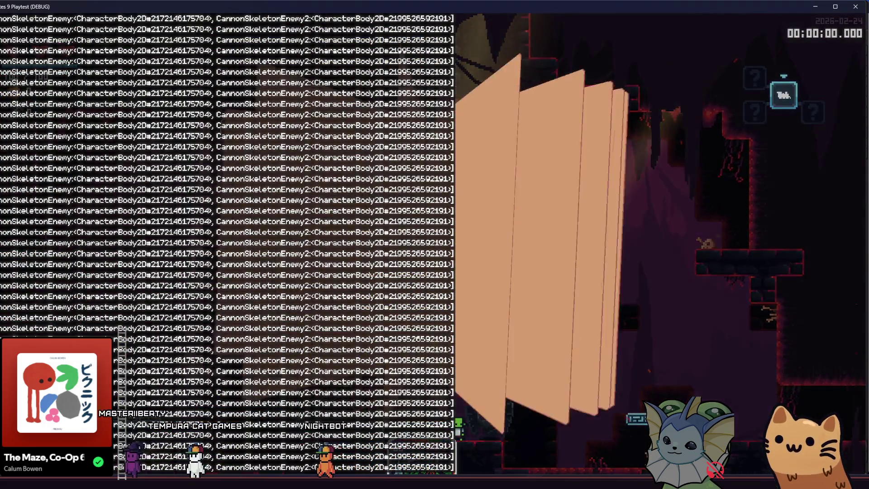
Delete the Console.print(enemies) debug line from find_target and rerun the game.
key("alt+Tab")
triple_click(230, 239)
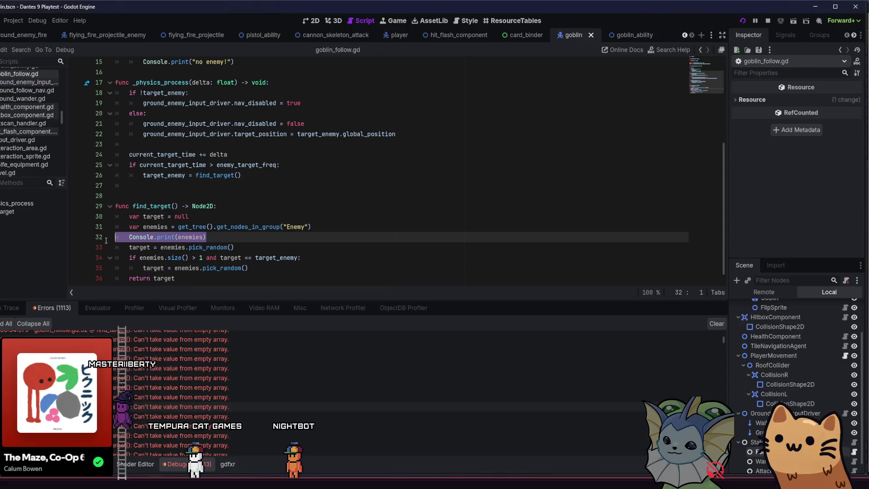
key("BackSpace")
key("BackSpace")
left_click(332, 247)
key("F5")
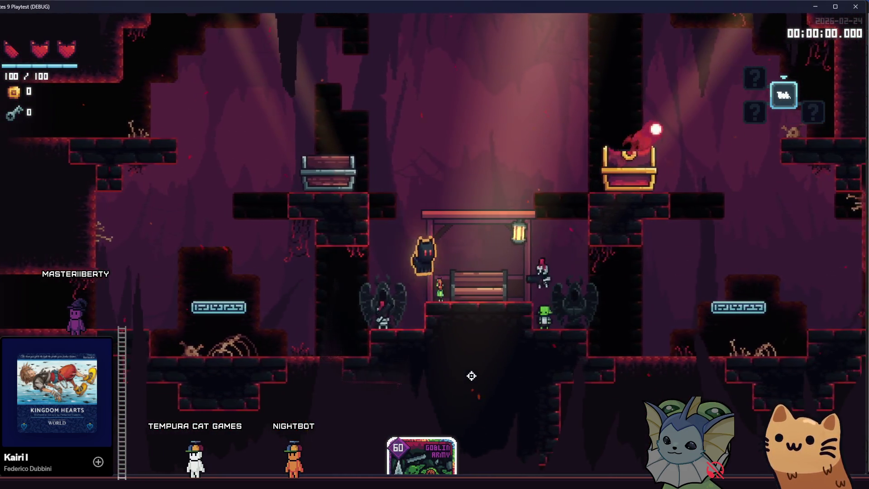
Walk the player left in the game, then review the find_target function in the script.
key("a")
key("Tab")
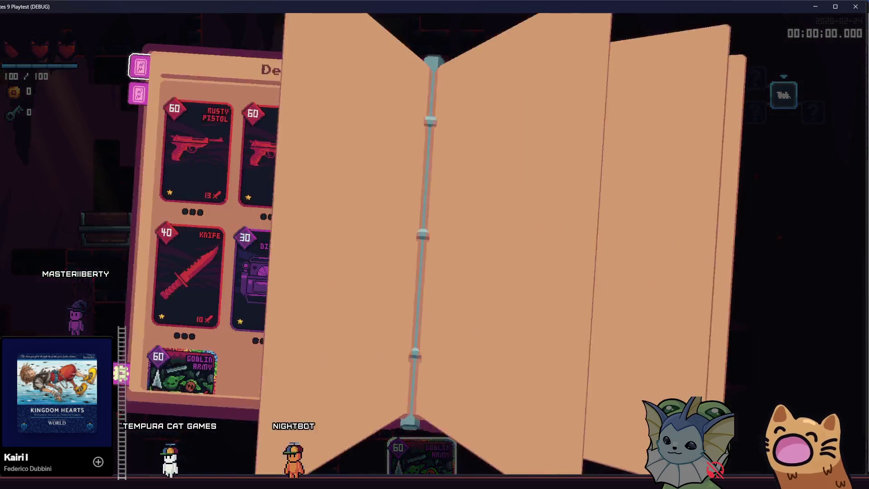
left_click(238, 257)
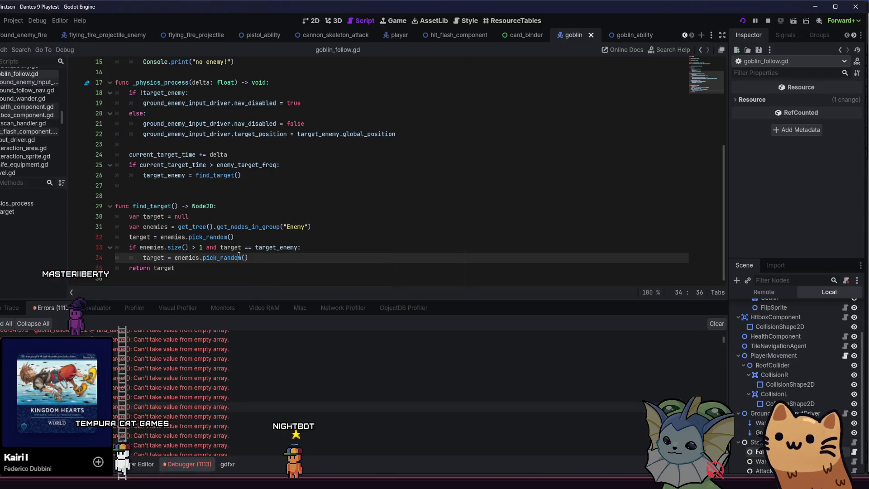
double_click(157, 207)
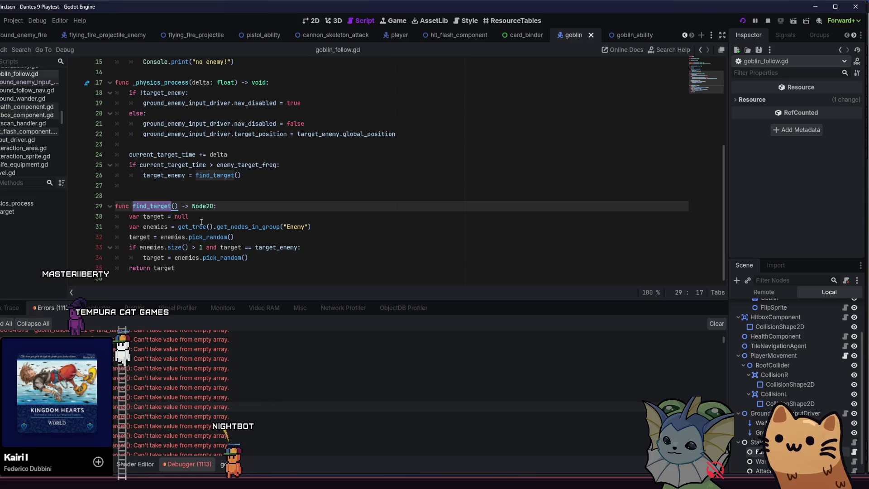
scroll(206, 216, "up", 1)
left_click(189, 206)
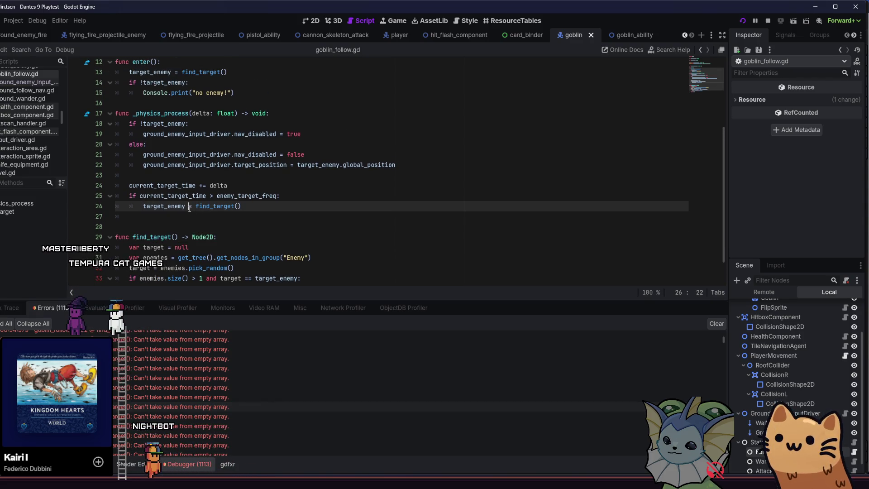
Add current_target_time = 0.0 on a new line 27, then check the running game.
left_click(276, 207)
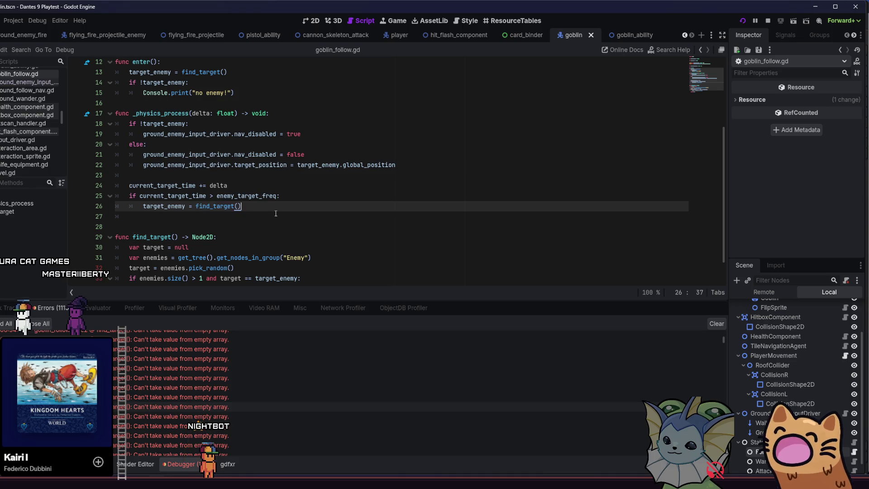
key("Return")
type("cur")
key("Return")
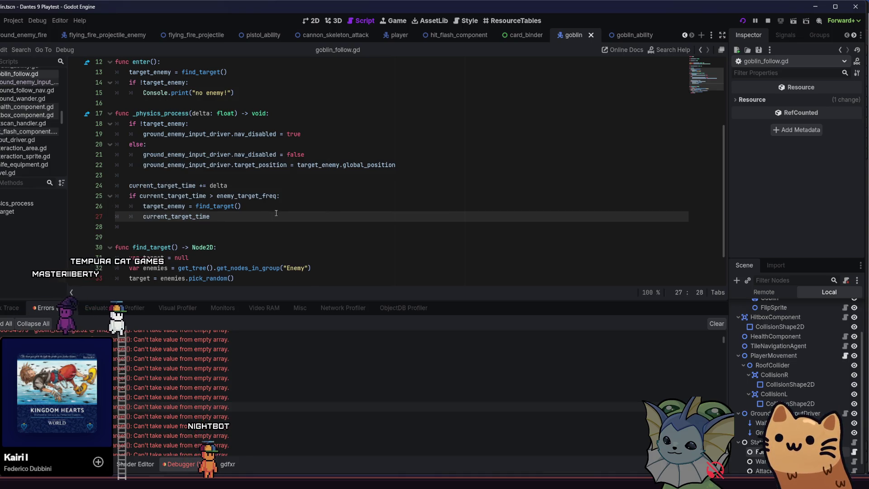
type("0.0")
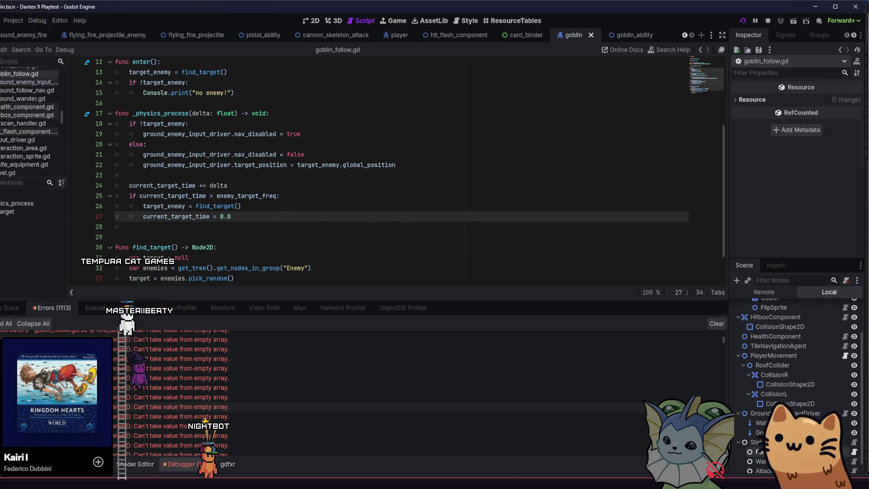
type("a")
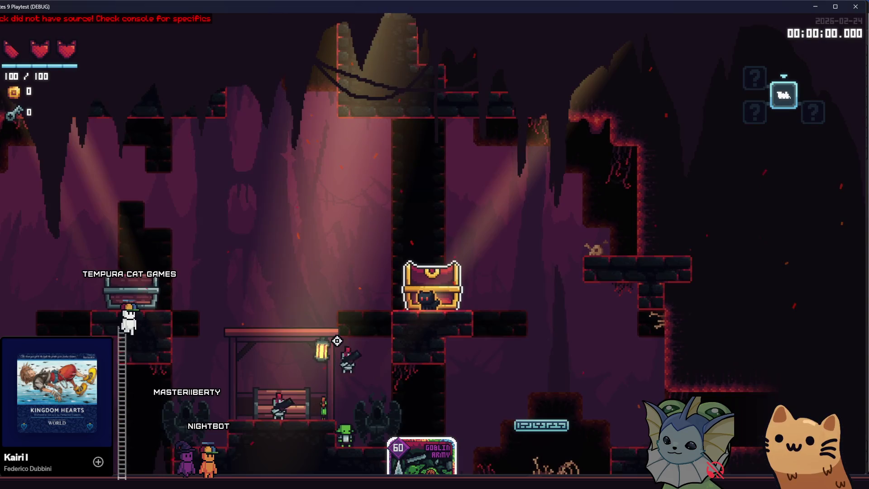
type("a")
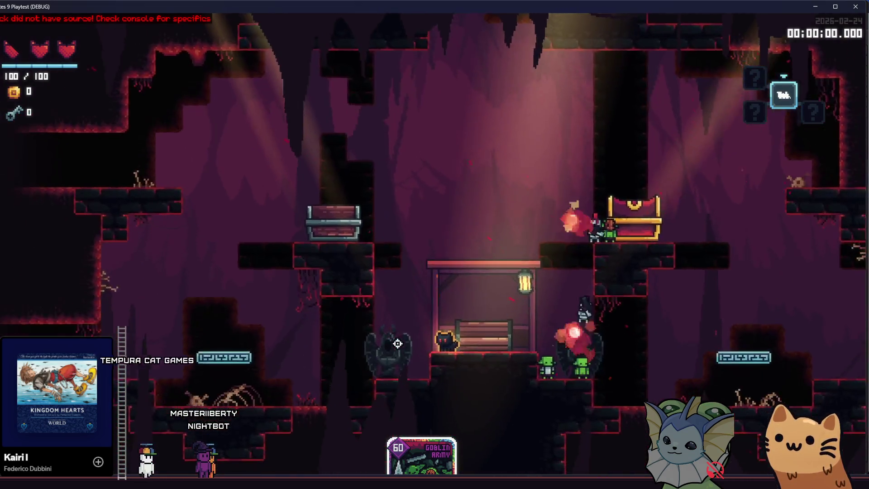
type("a")
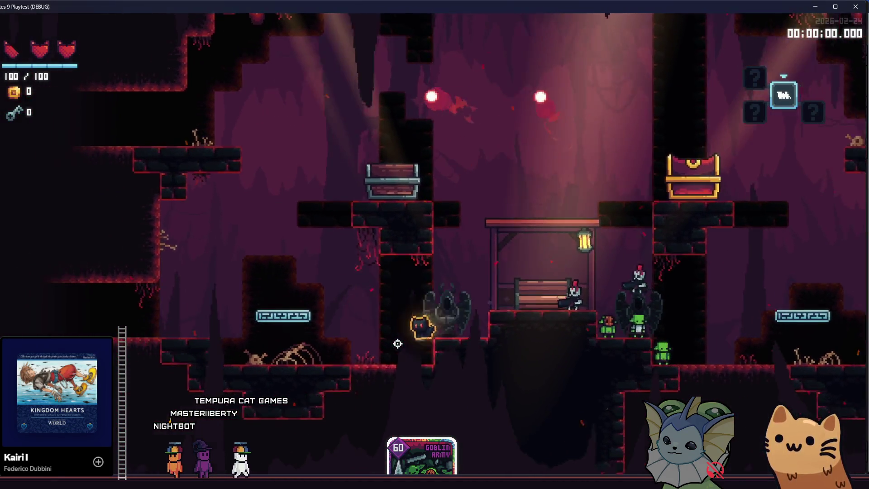
type("d")
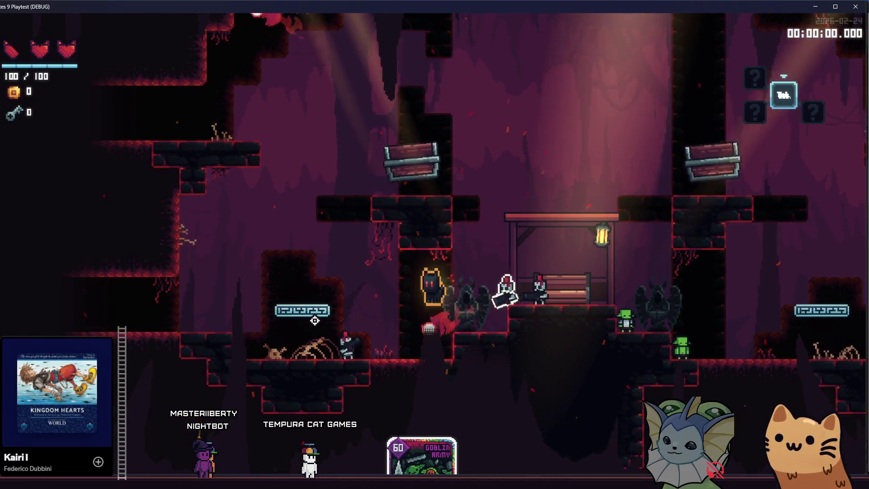
type("d")
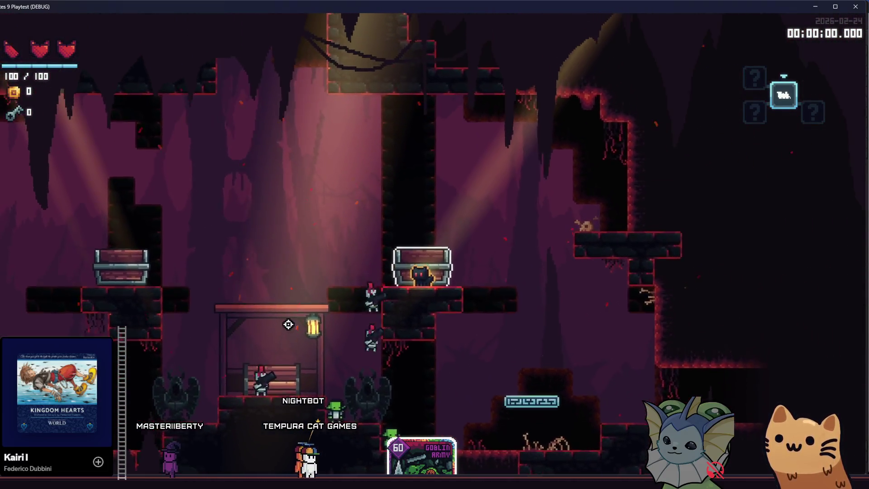
type("d")
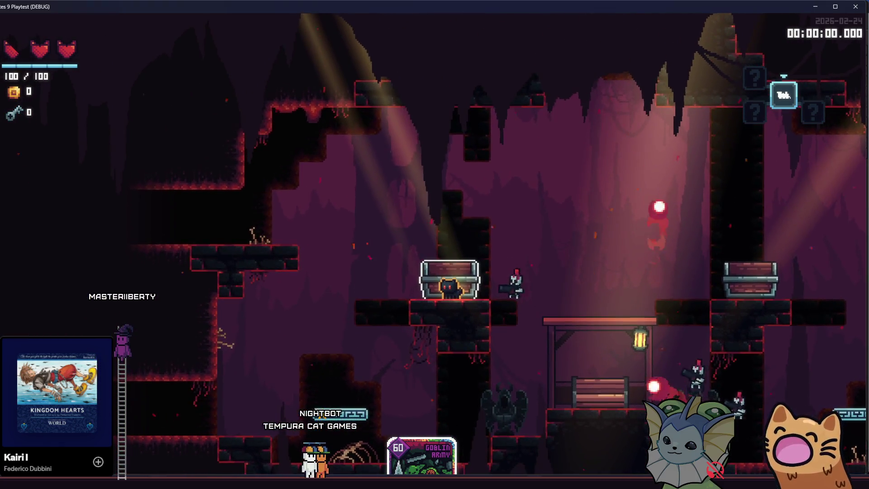
key("alt+Tab")
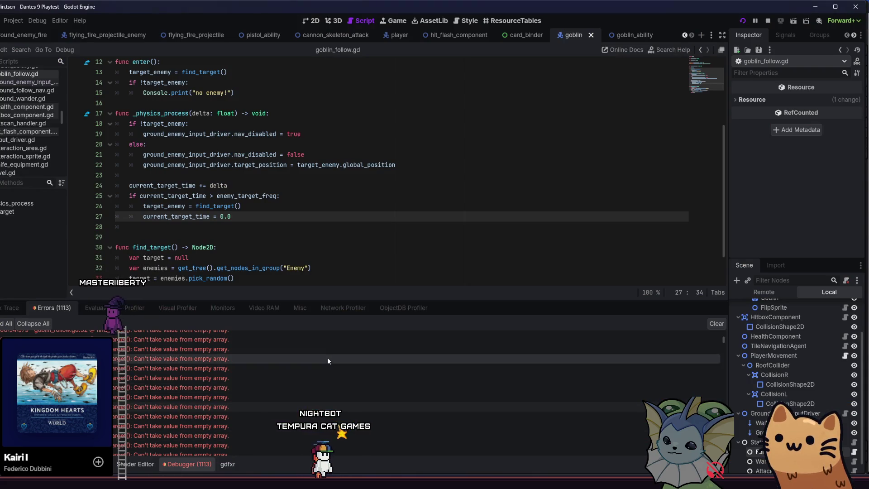
mouse_move(328, 357)
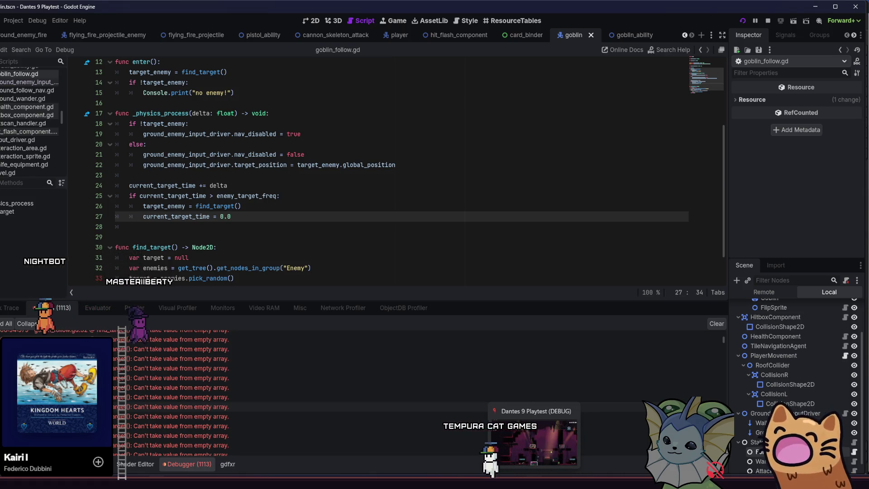
left_click(534, 435)
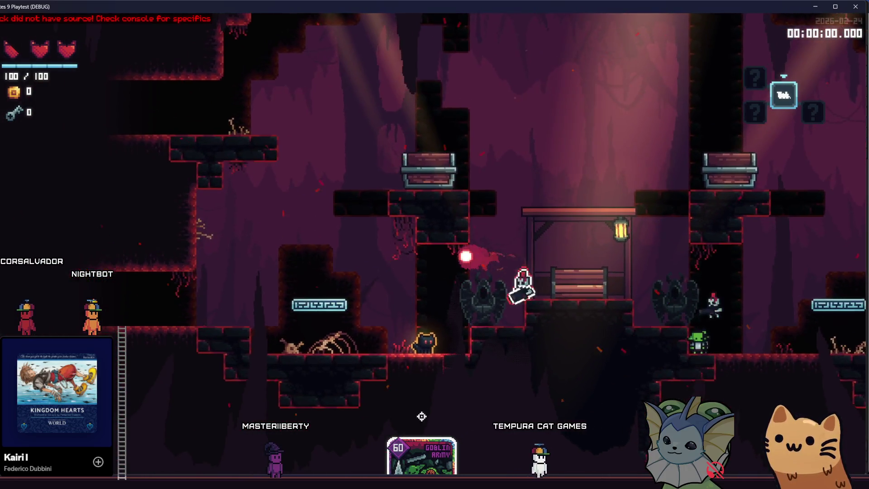
key("Tab")
key("alt+Tab")
scroll(364, 209, "down", 2)
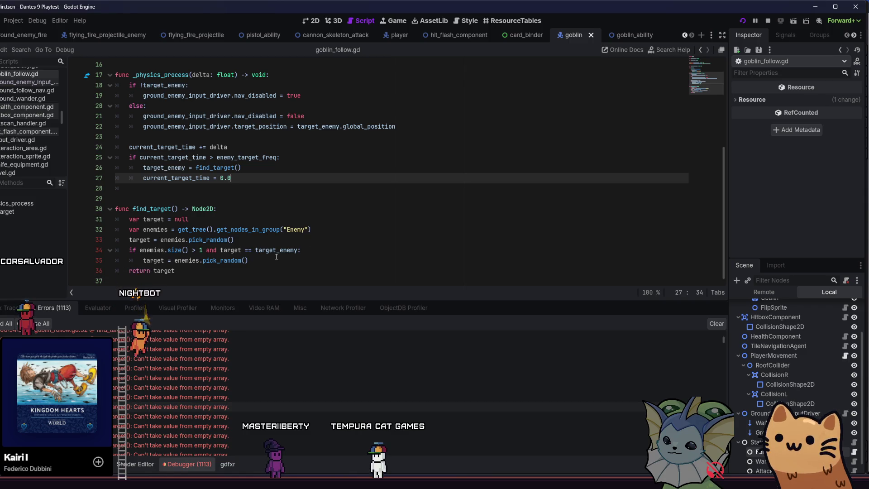
Delete the enemies.size() > 1 re-pick check on lines 34–35 and save the script.
left_click(264, 262)
left_click_drag(125, 256, 128, 252)
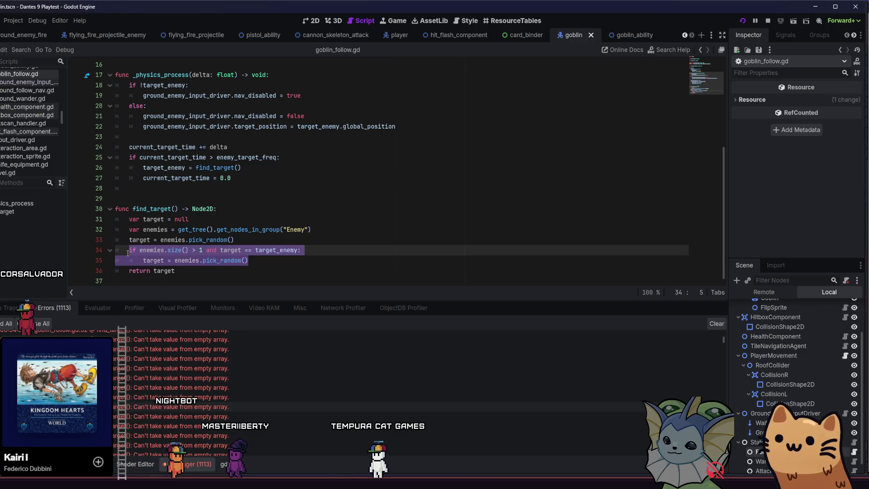
key("BackSpace")
key("BackSpace")
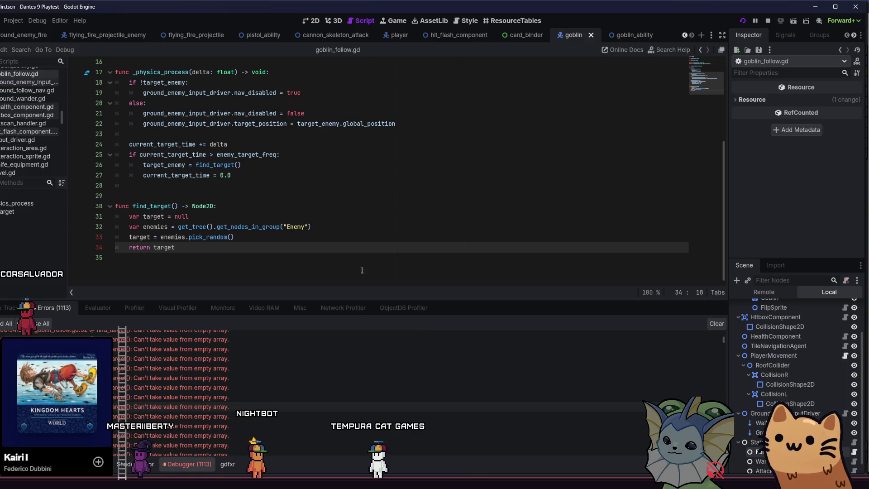
key("ctrl+s")
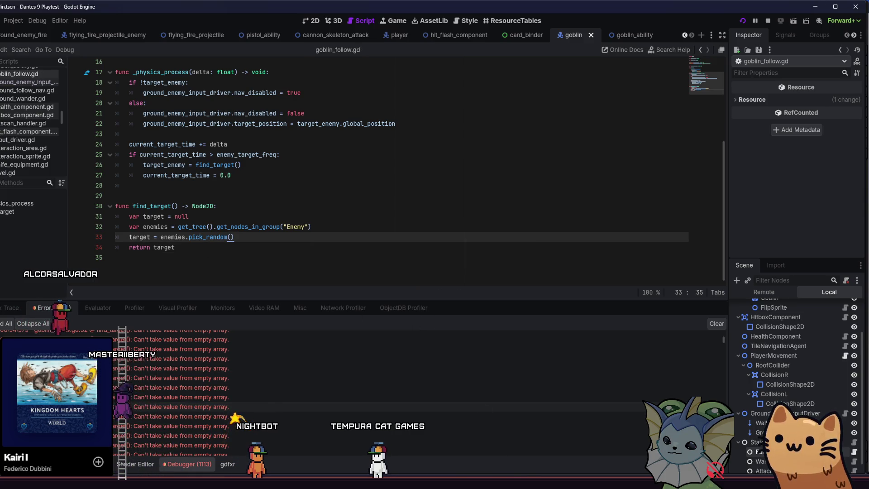
Playtest the change, running and jumping the cat across the chest platforms, then return.
mouse_move(534, 482)
left_click(534, 443)
key("Escape")
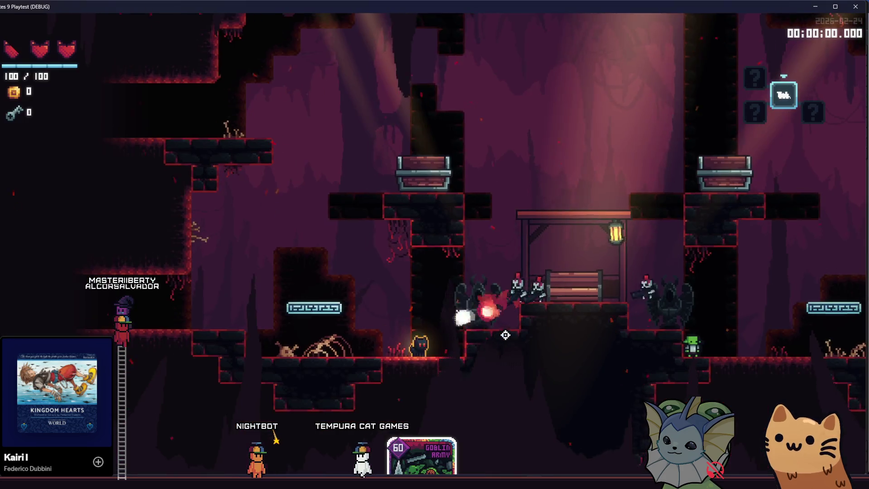
key("a")
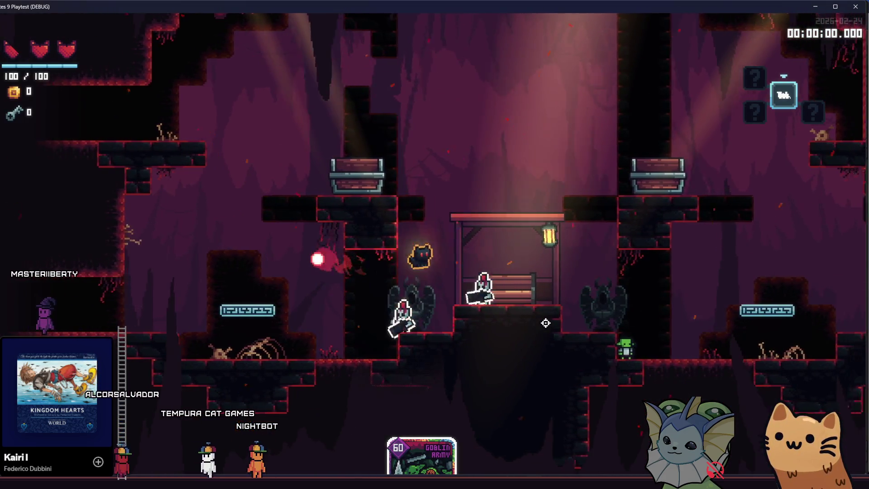
key("d")
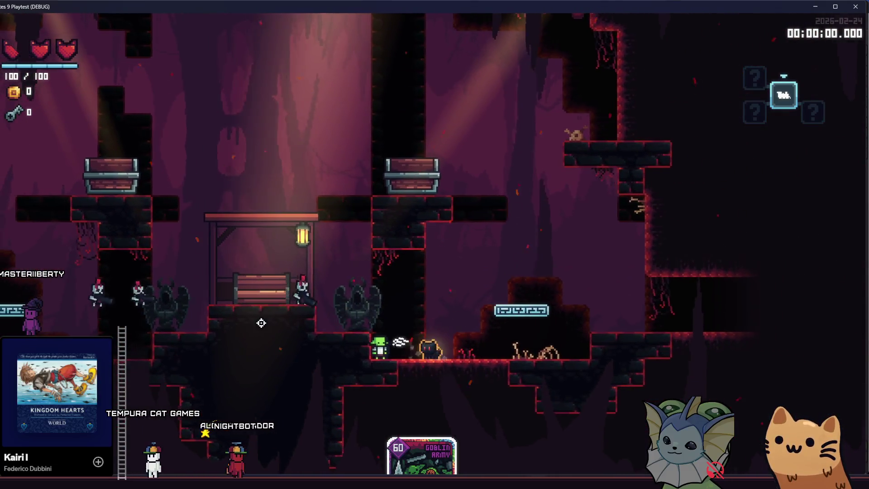
key("d")
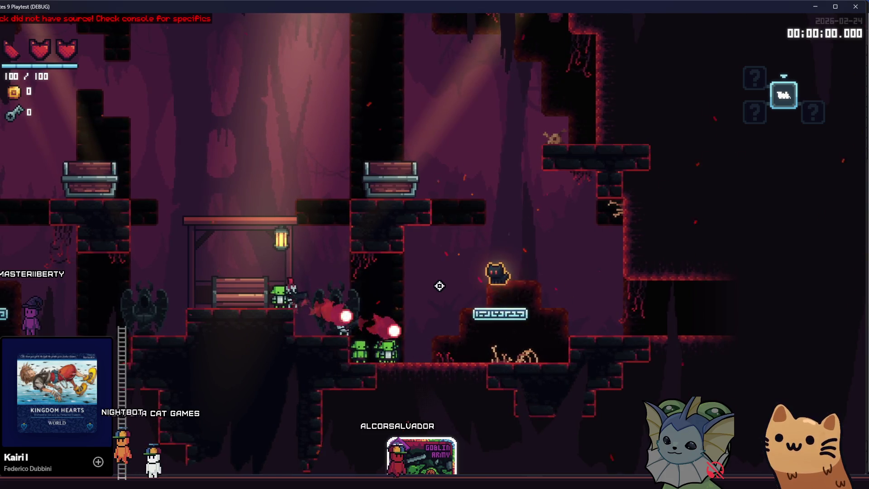
key("space")
key("a")
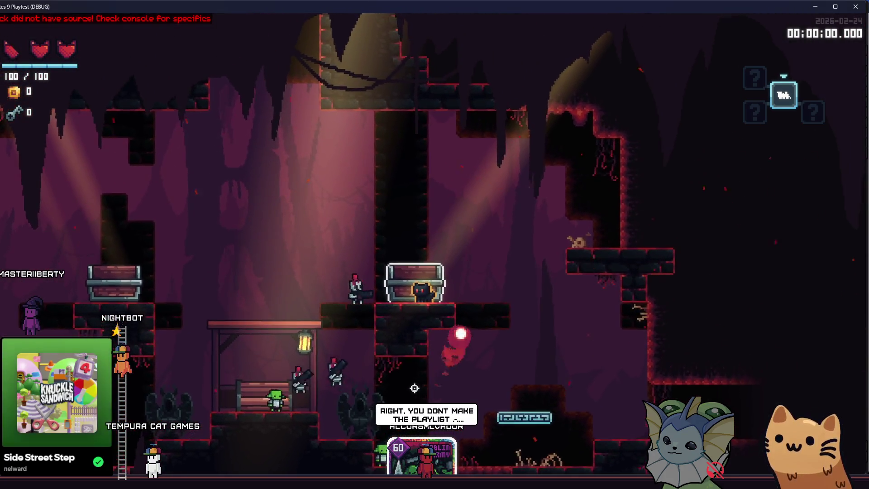
key("d")
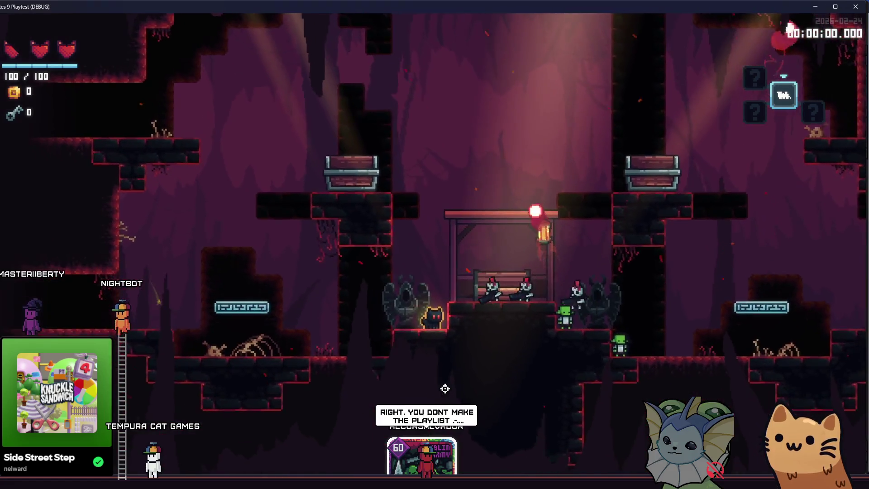
key("space")
key("d")
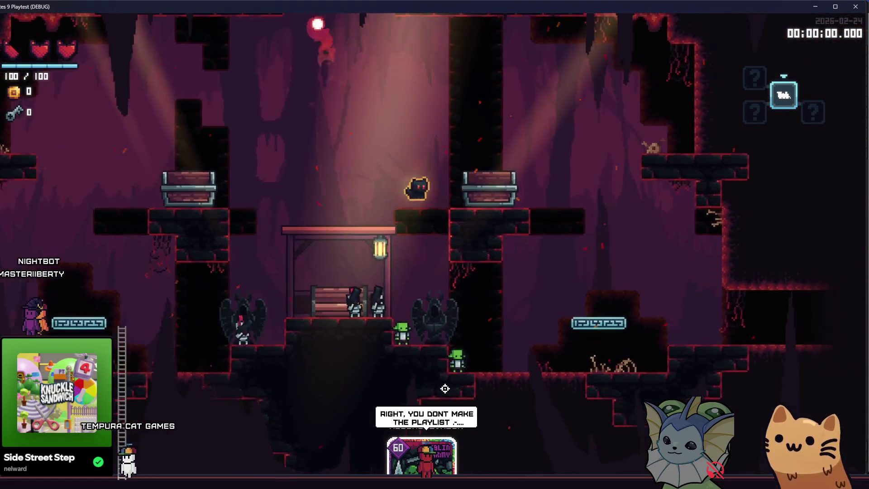
key("d")
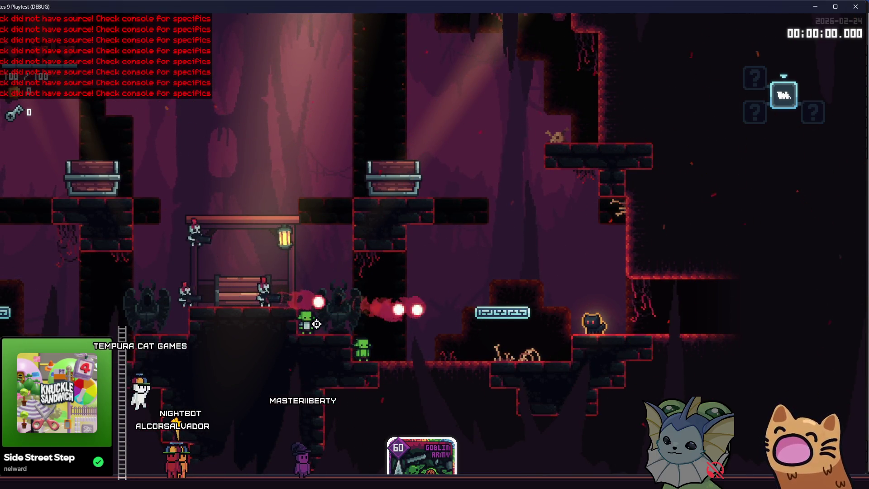
key("a")
key("space")
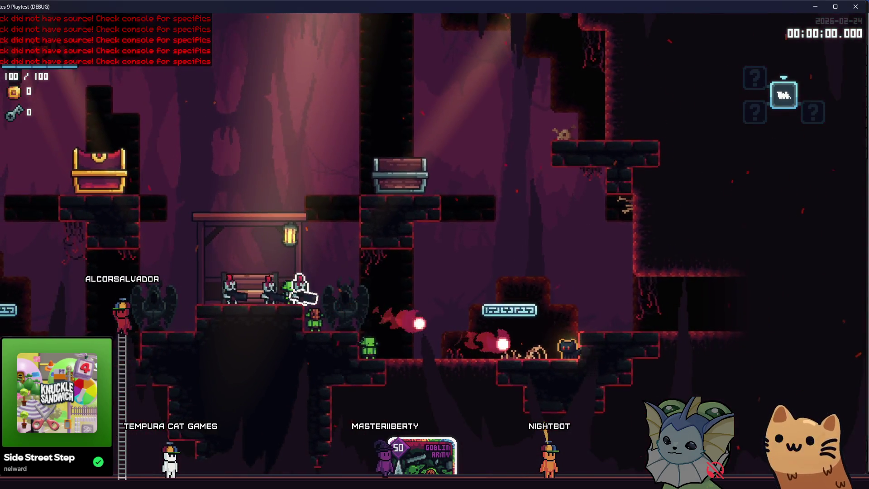
key("Tab")
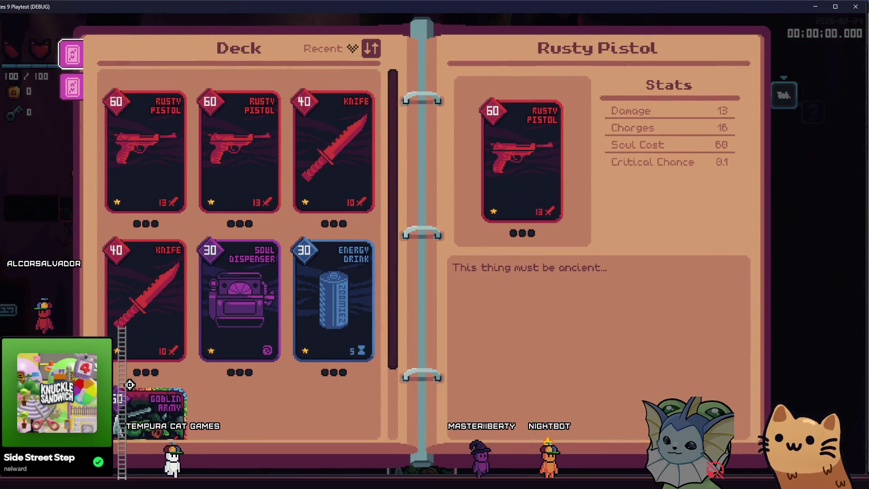
key("alt+Tab")
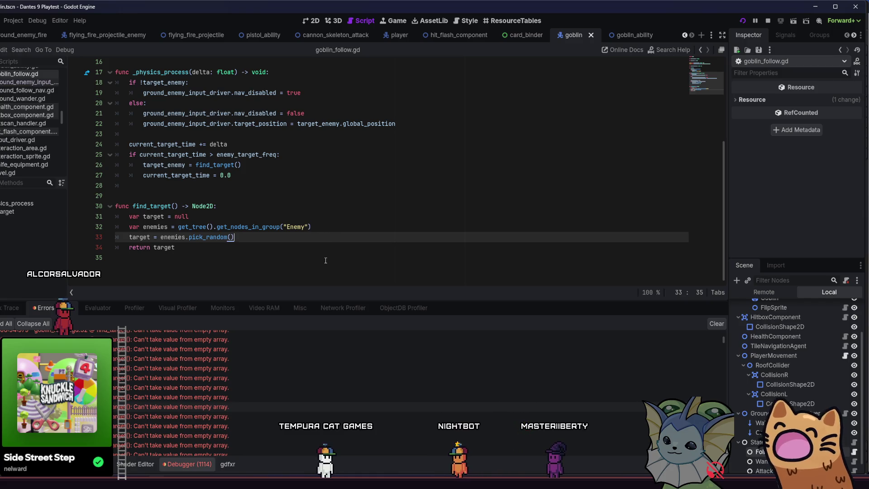
Inspect GroundEnemyInputDriver's ground and wall cast assignments, then switch to the cannon_skeleton_enemy scene.
scroll(326, 261, "up", 1)
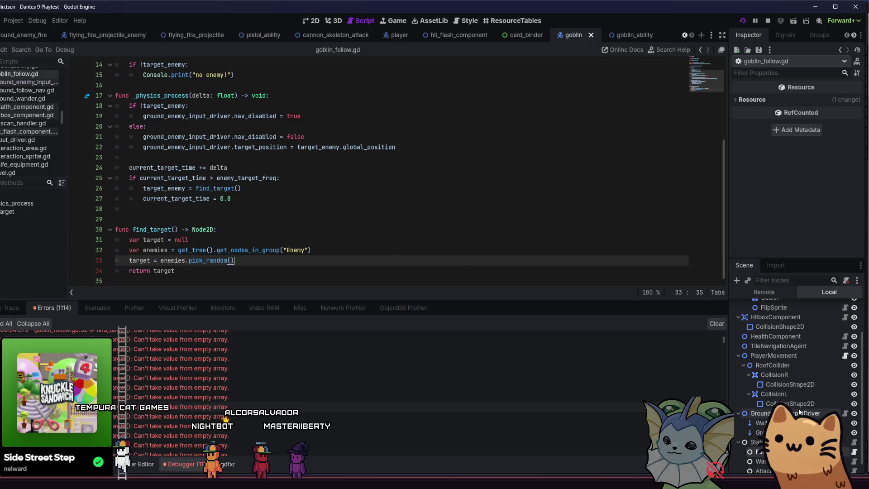
left_click(764, 413)
scroll(532, 246, "up", 5)
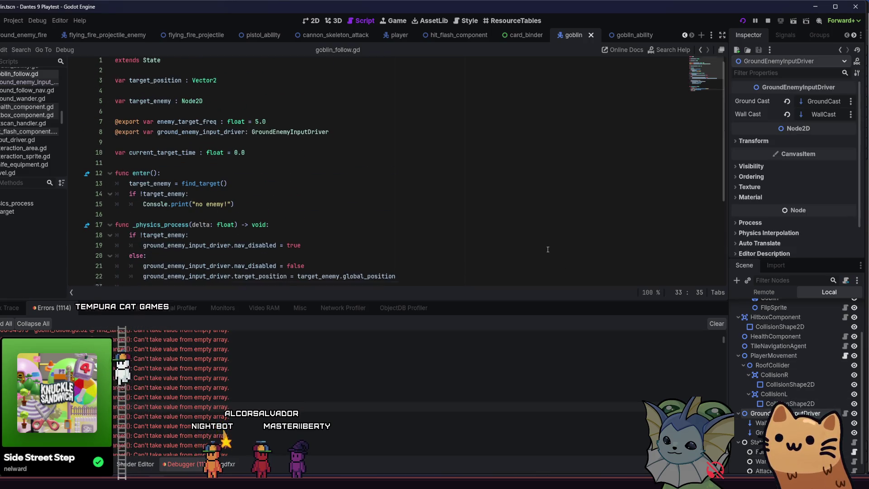
scroll(532, 246, "down", 5)
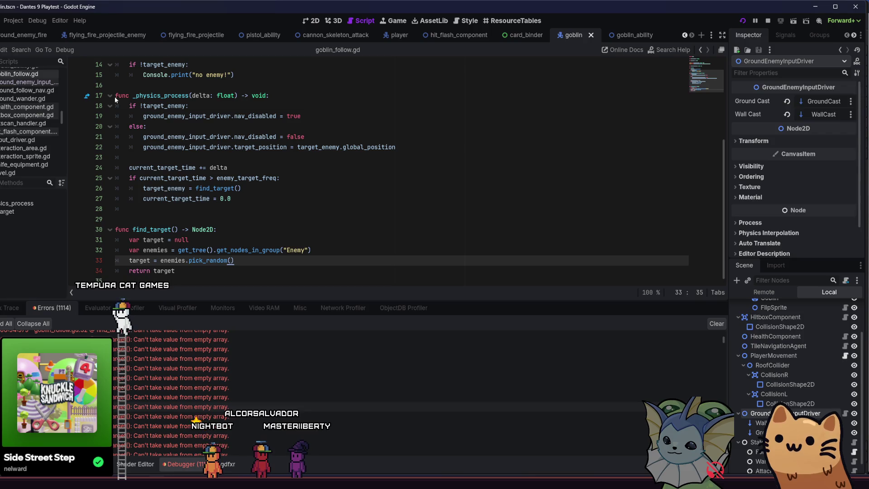
scroll(115, 91, "up", 1)
scroll(92, 36, "up", 2)
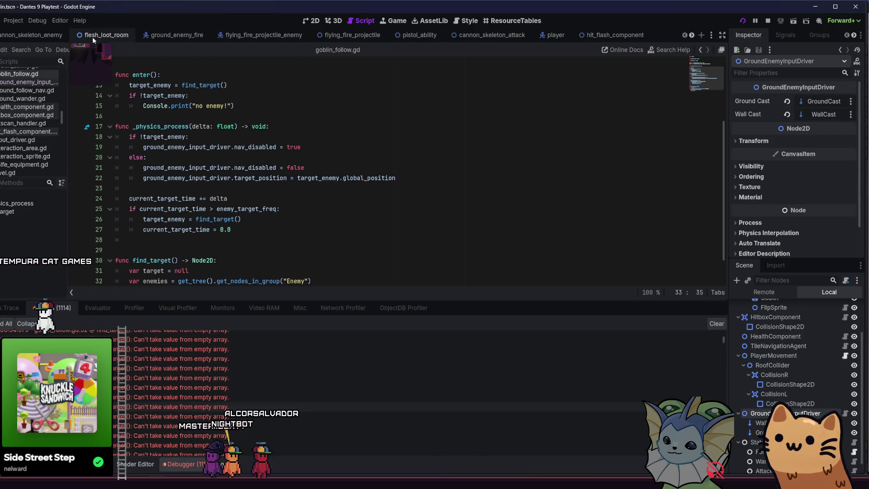
left_click(43, 35)
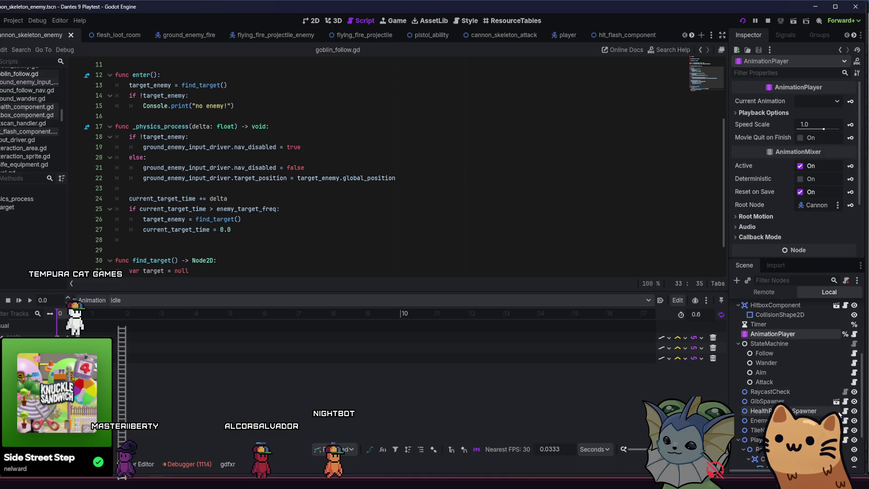
Open ground_enemy_input_driver.gd from the Input node, then switch to the ground_enemy_fire scene.
left_click(845, 392)
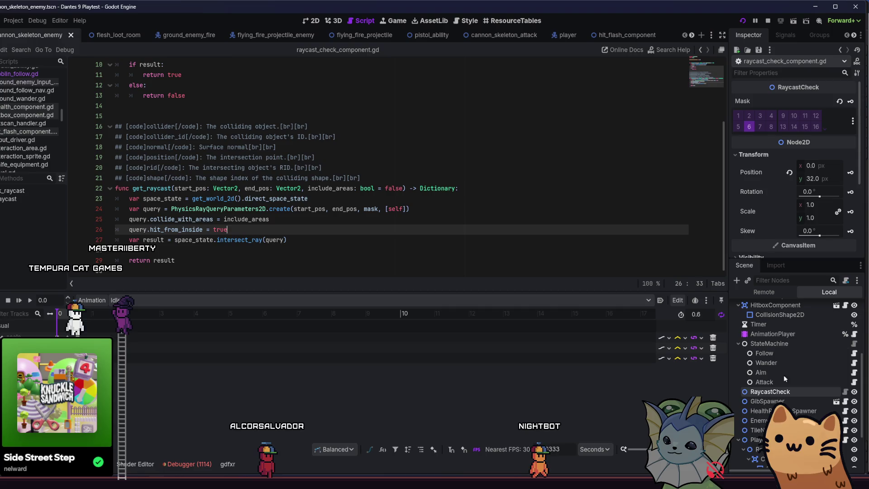
scroll(805, 348, "down", 3)
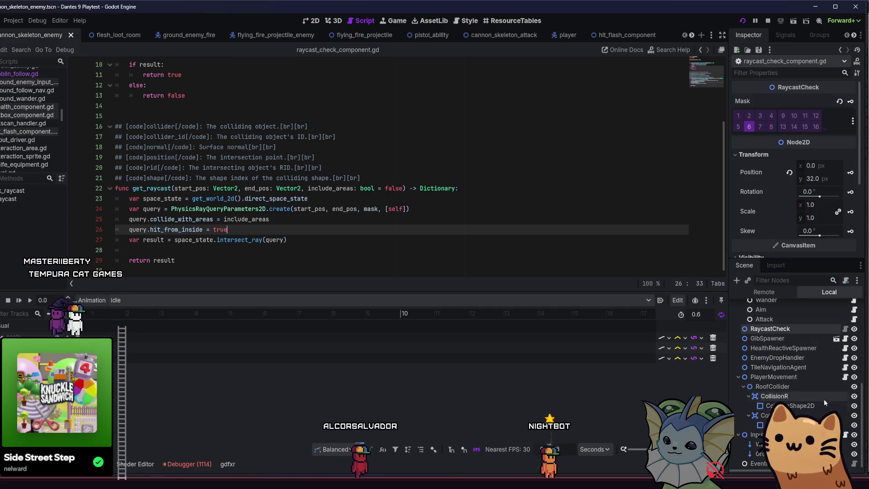
left_click(844, 435)
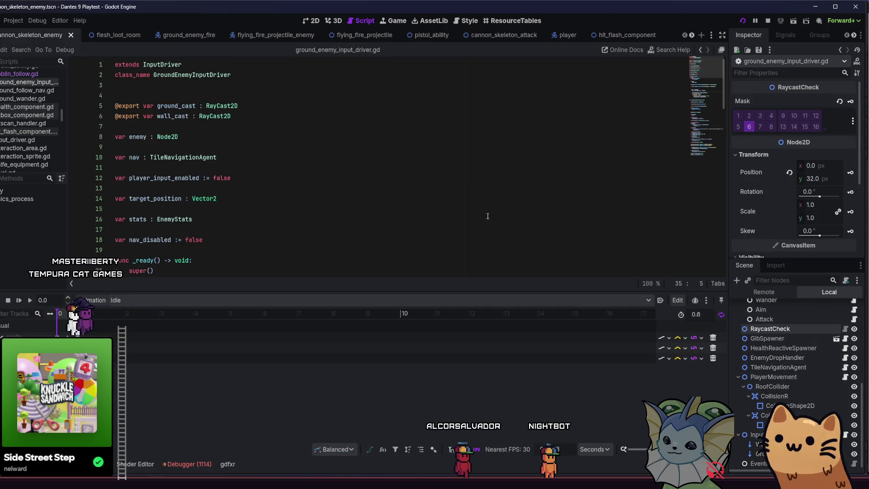
left_click(172, 38)
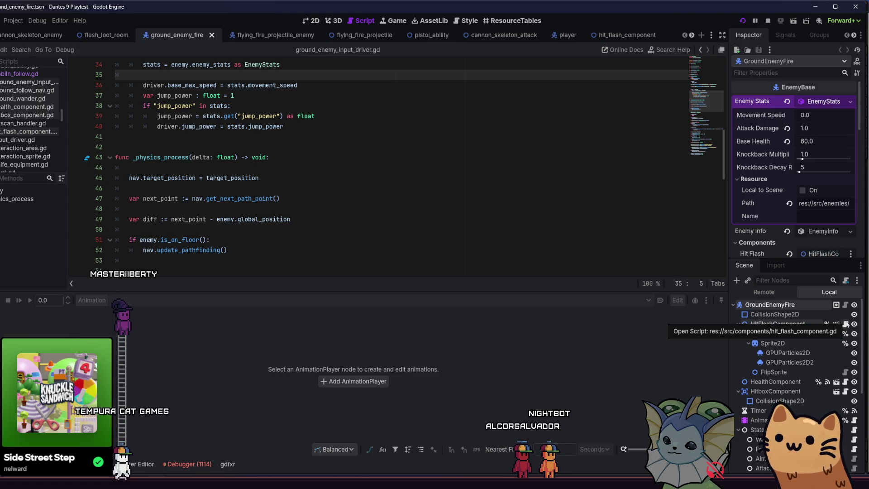
key("F5")
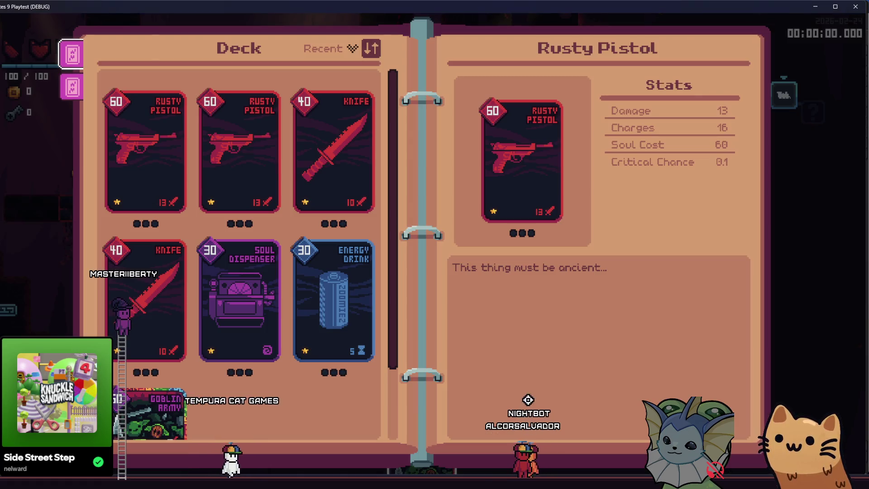
Close the deck screen, walk the player left, reopen the deck, and return to Godot.
key("Tab")
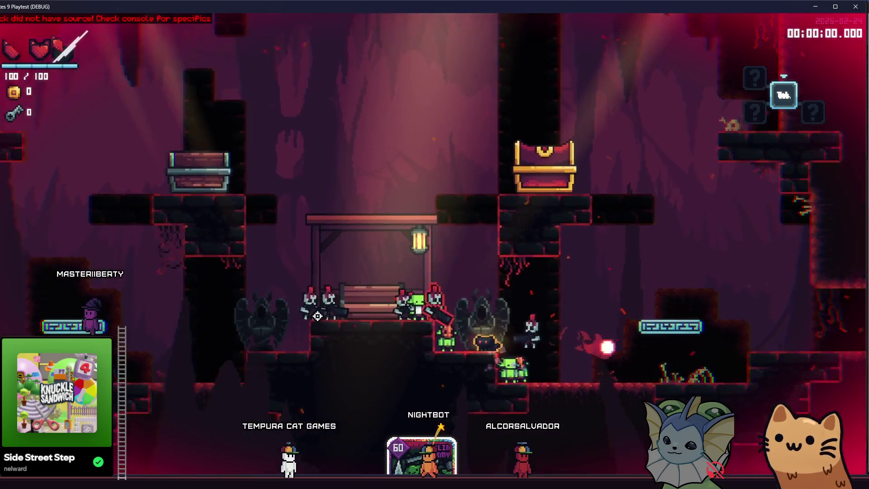
key("a")
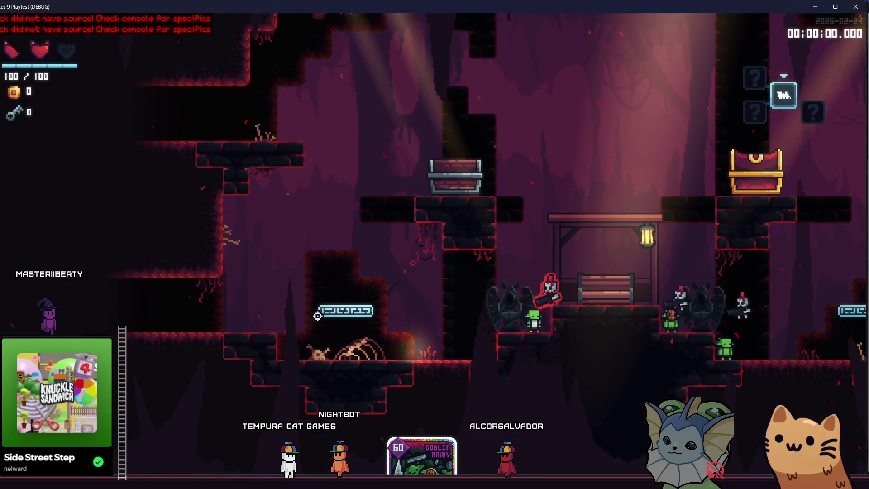
key("Tab")
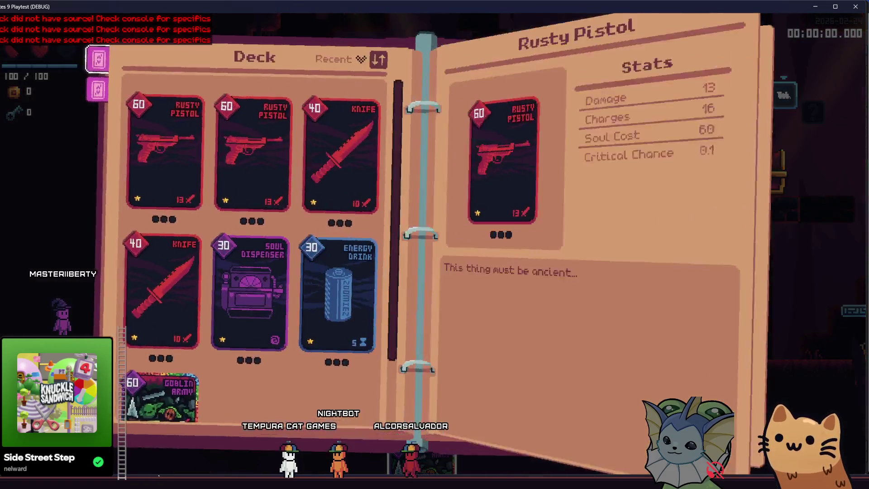
key("alt+Tab")
scroll(779, 387, "down", 5)
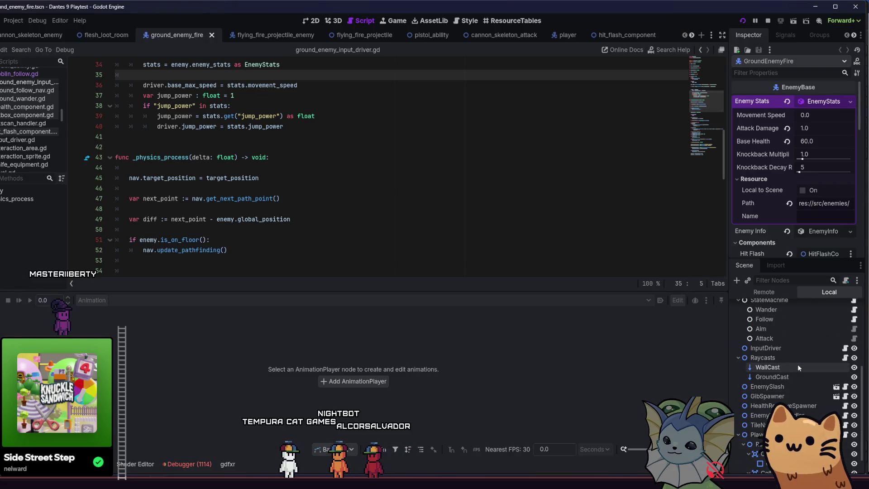
Read the Raycasts node's enemy_raycasts.gd script, then return to the cannon_skeleton_enemy scene.
left_click(809, 356)
left_click(844, 358)
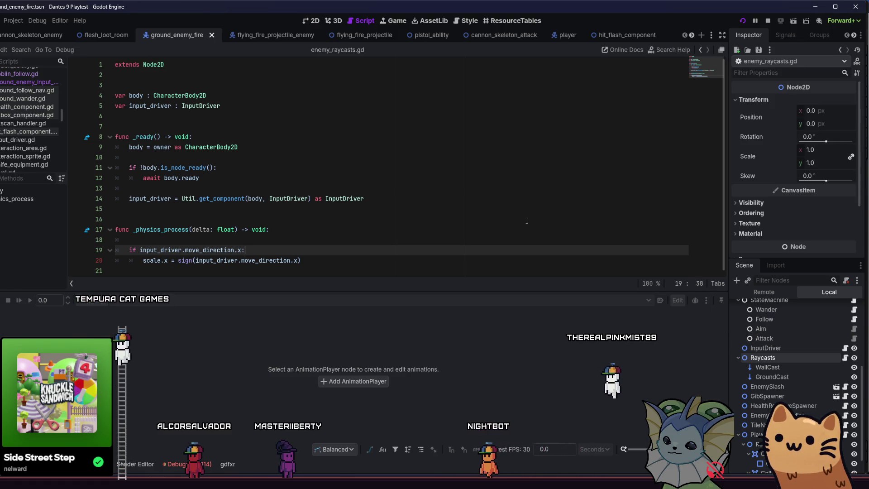
left_click(44, 36)
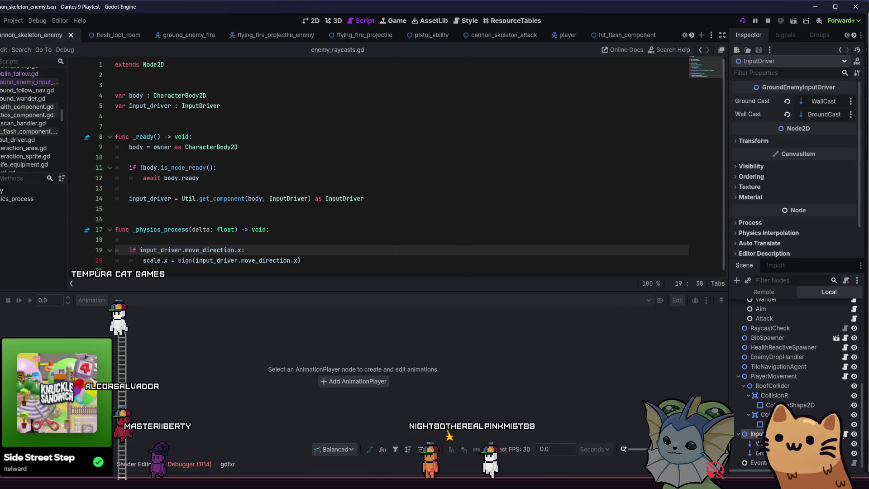
scroll(469, 204, "down", 7)
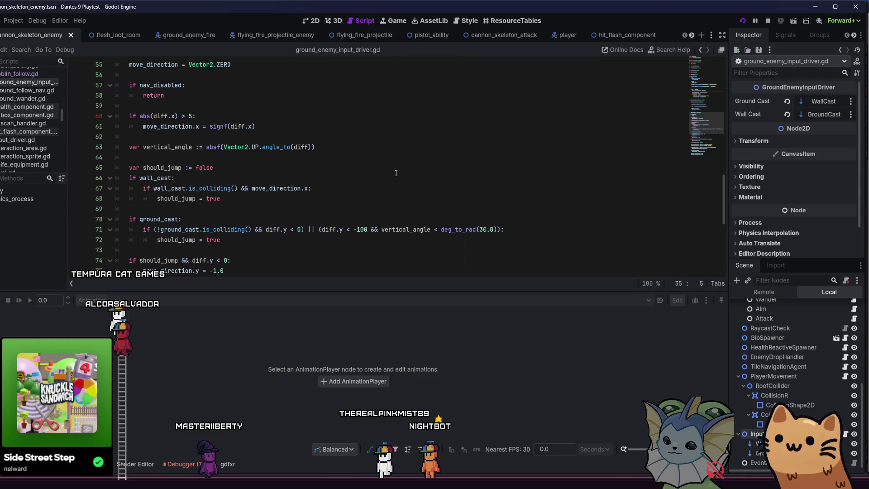
double_click(168, 220)
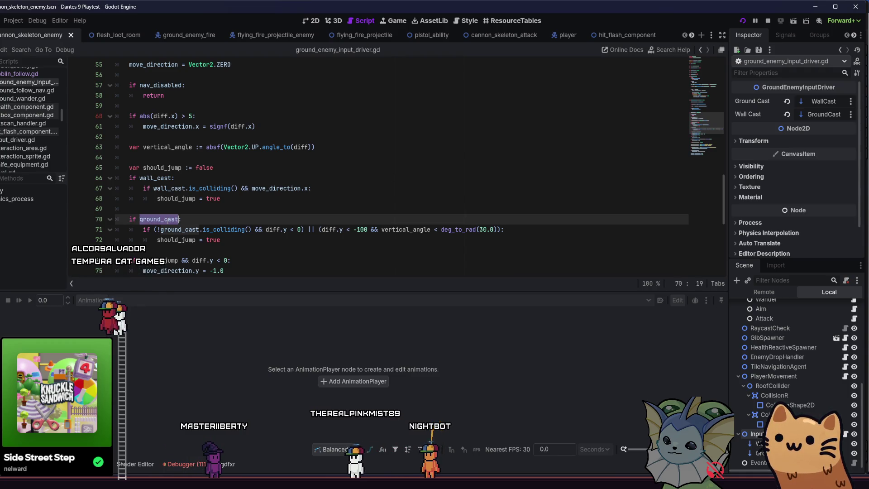
triple_click(163, 177)
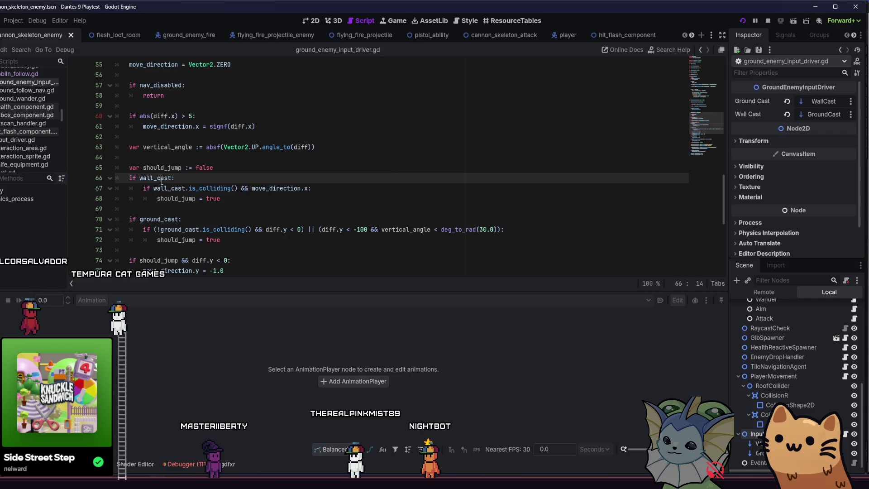
scroll(186, 199, "down", 7)
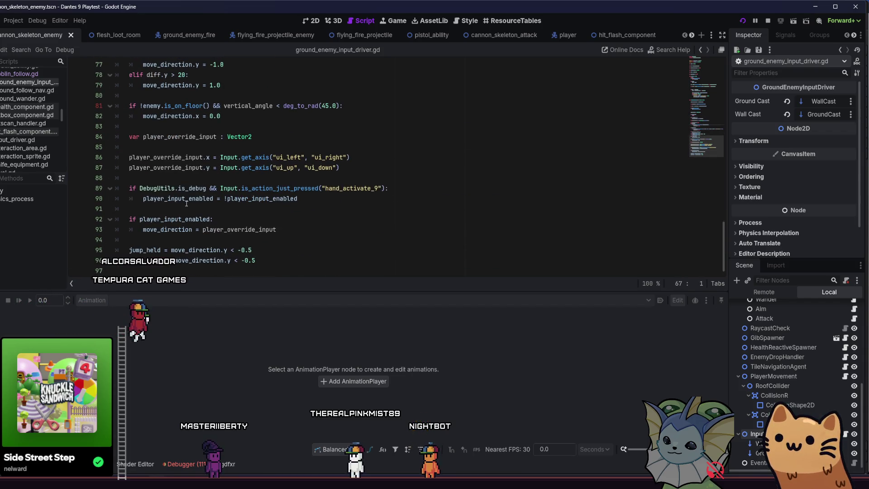
left_click(305, 21)
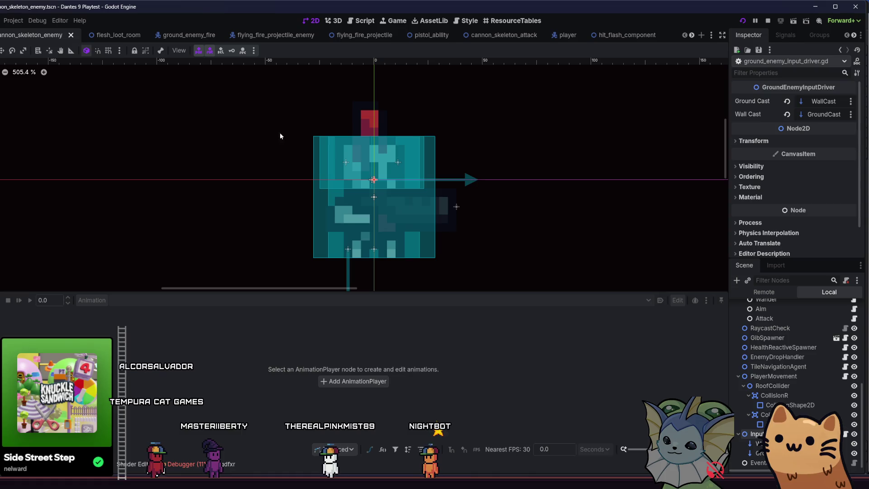
Inspect the cannon skeleton's WallCast and its InputDriver raycast assignments in the Inspector.
left_click_drag(232, 142, 236, 138)
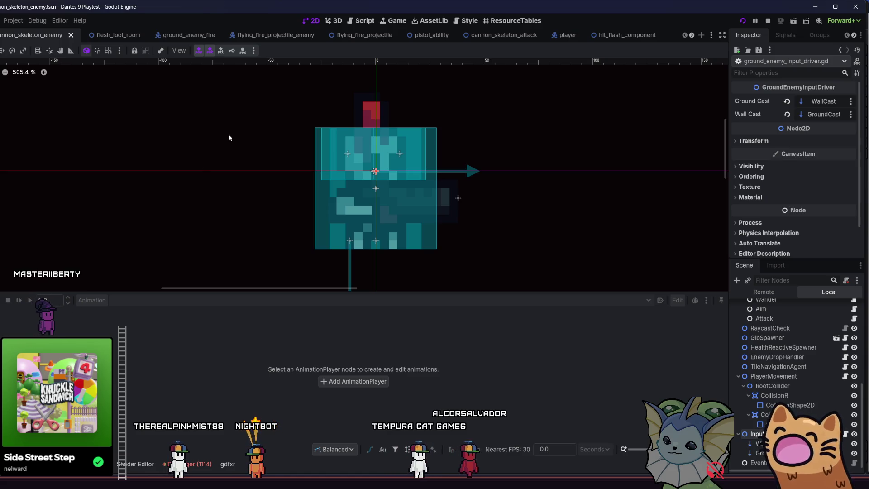
left_click(761, 443)
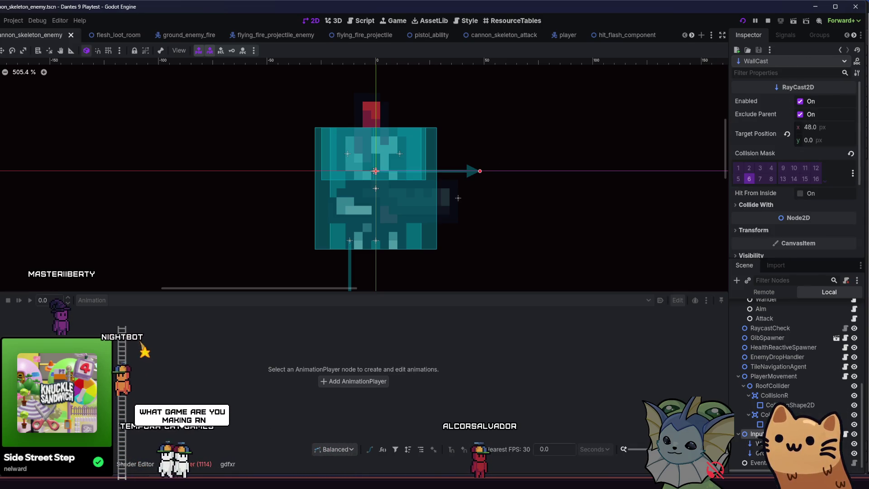
left_click(760, 434)
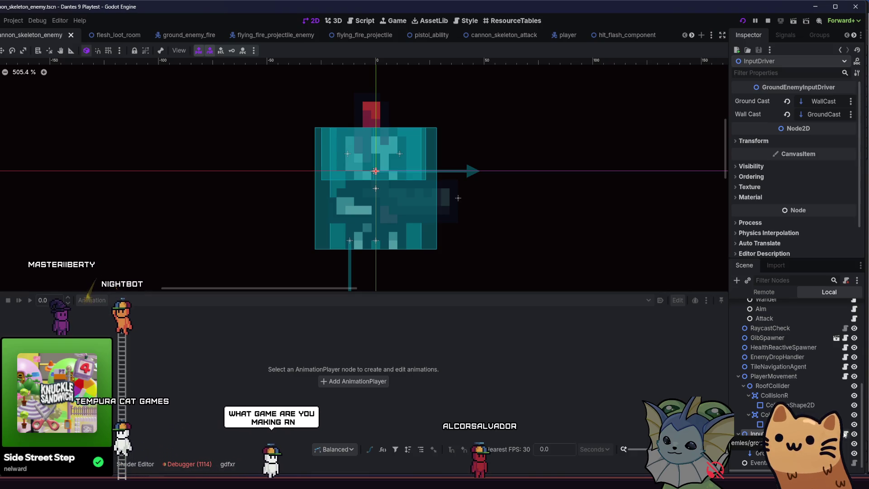
scroll(843, 370, "up", 5)
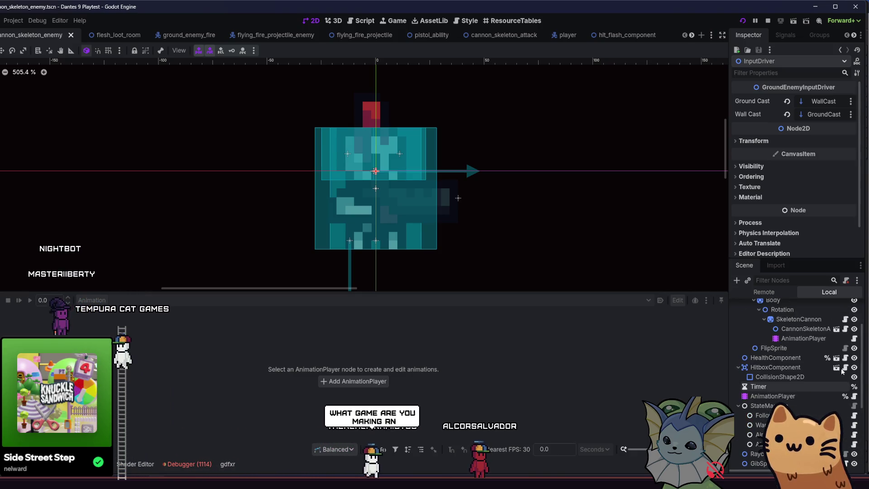
scroll(799, 376, "down", 5)
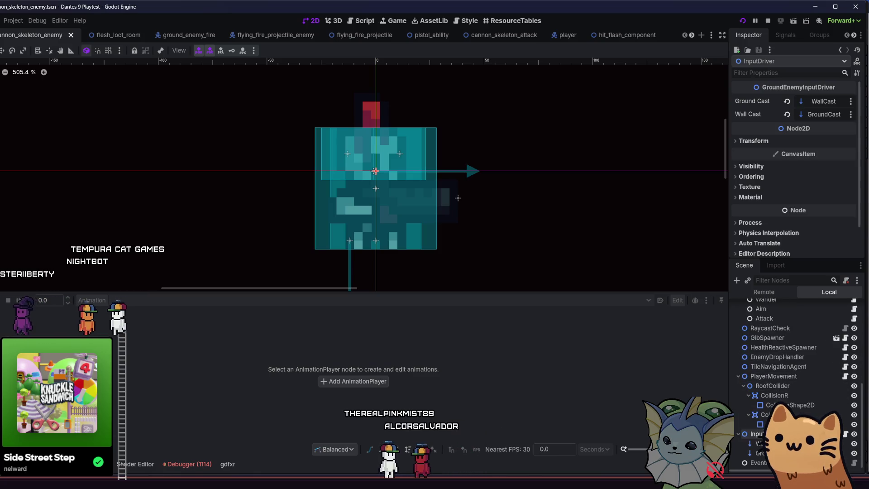
Skip the deck screen in the running game, toggle its debug menu, and return.
key("alt+Tab")
key("Escape")
key("grave")
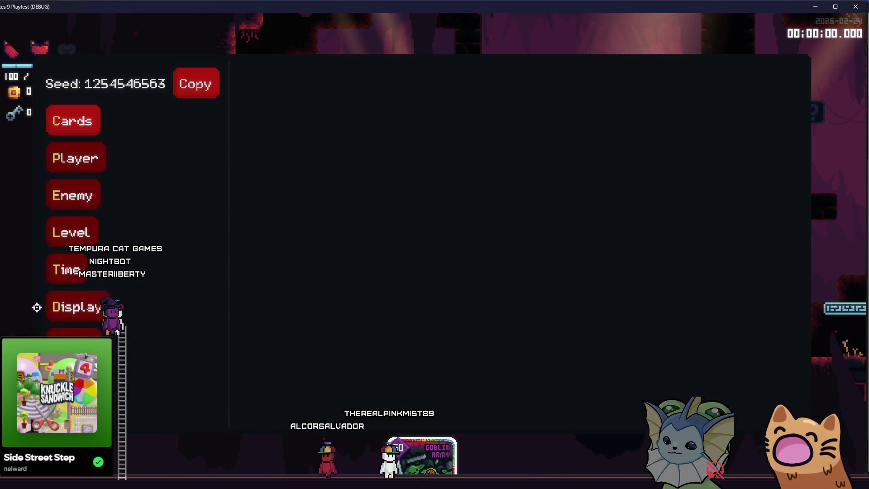
key("grave")
key("alt+Tab")
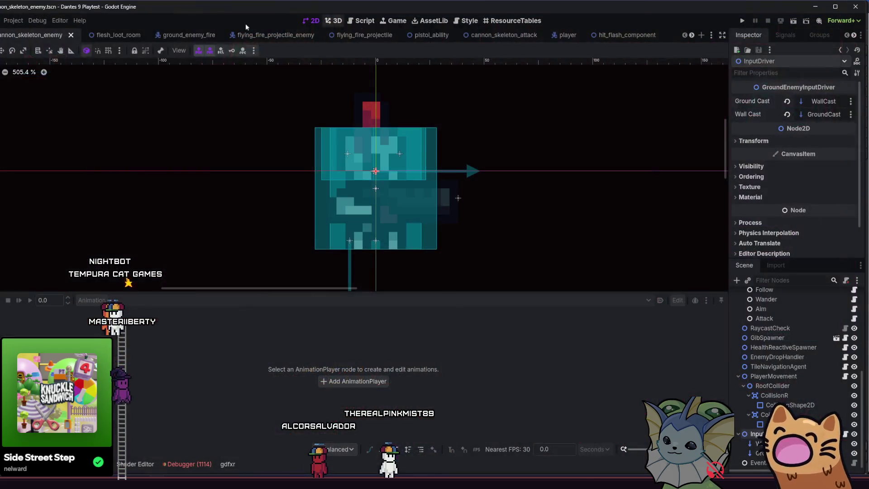
Look through the Project and Debug menus, then relaunch the game with Run Project.
left_click(13, 20)
left_click(34, 18)
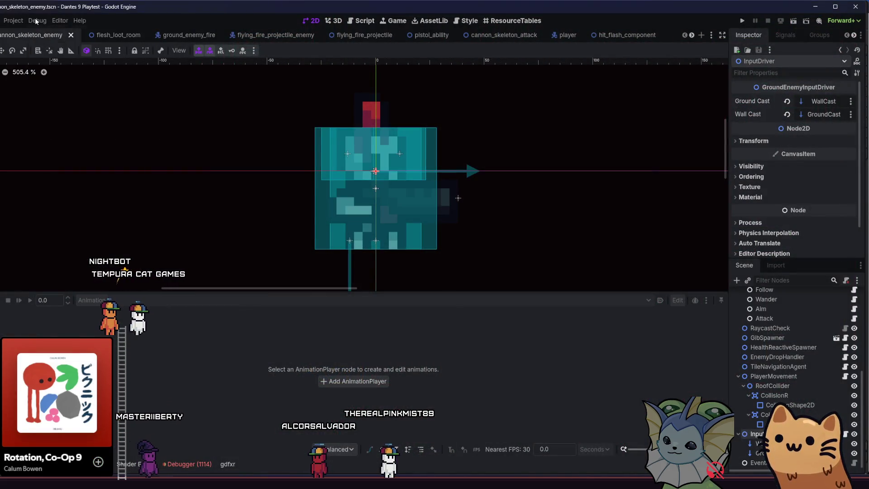
left_click(36, 20)
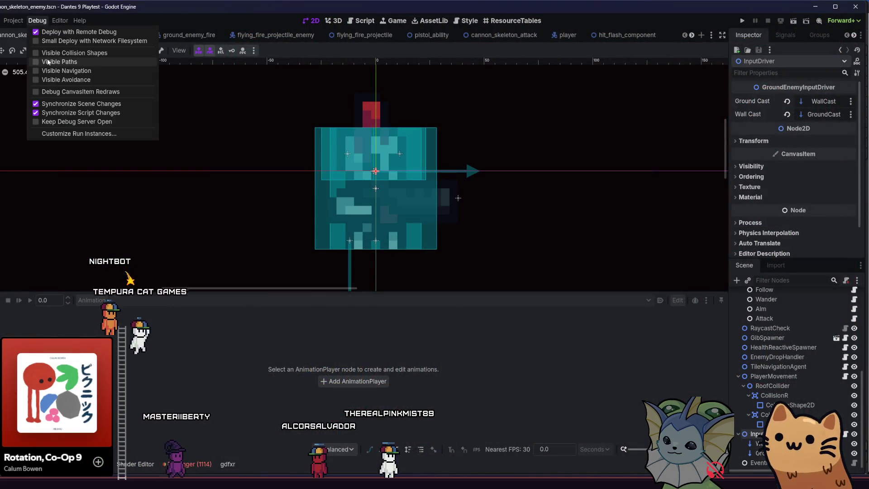
left_click(740, 17)
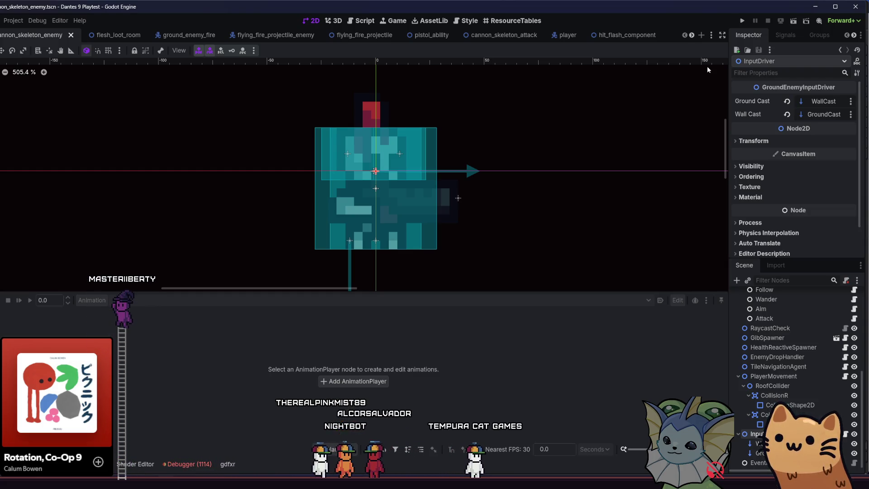
left_click(740, 22)
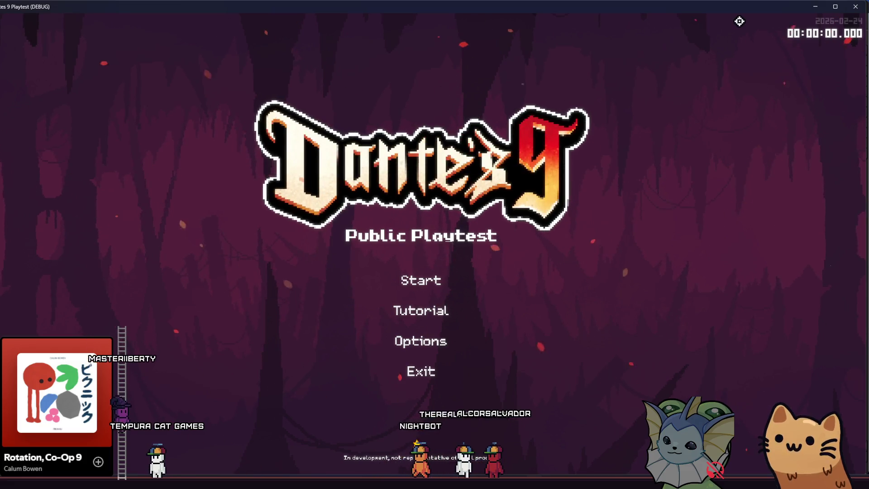
Start the game and spawn cannon_skeleton_enemy.tscn from the debug menu's enemy spawner.
left_click(421, 279)
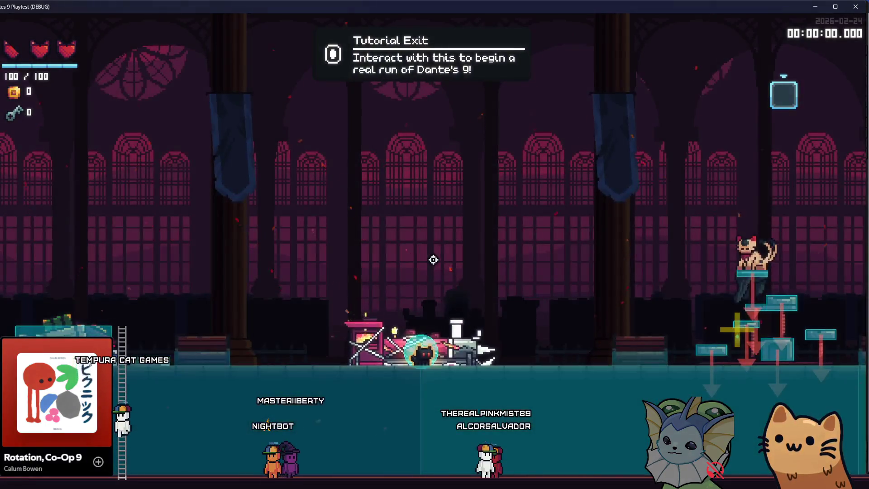
key("F1")
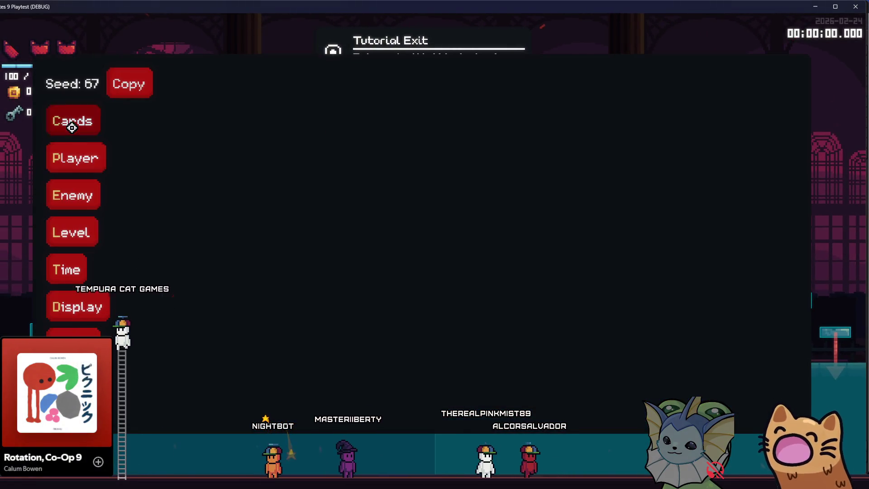
left_click(76, 158)
left_click(73, 195)
left_click(212, 86)
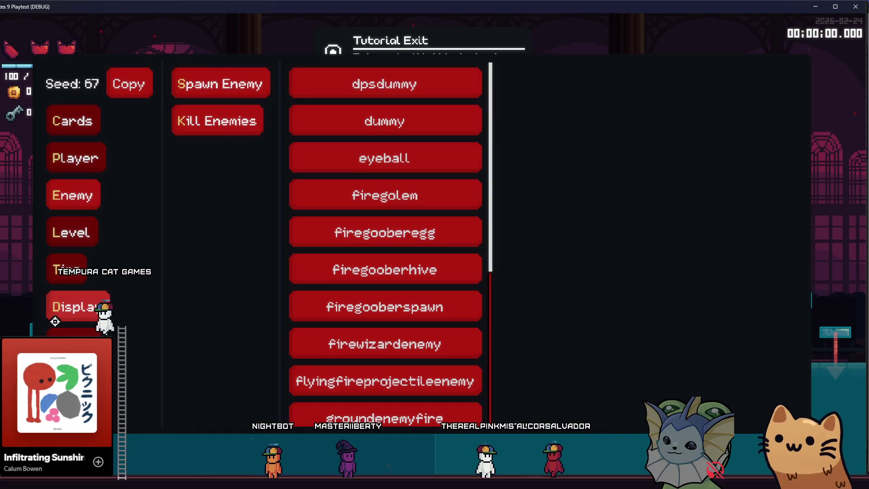
left_click(55, 321)
type("cann")
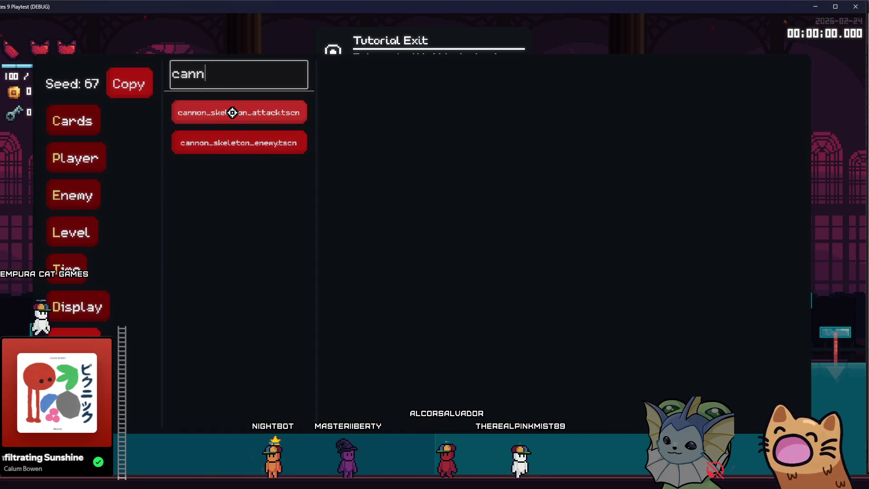
left_click(231, 142)
left_click(421, 107)
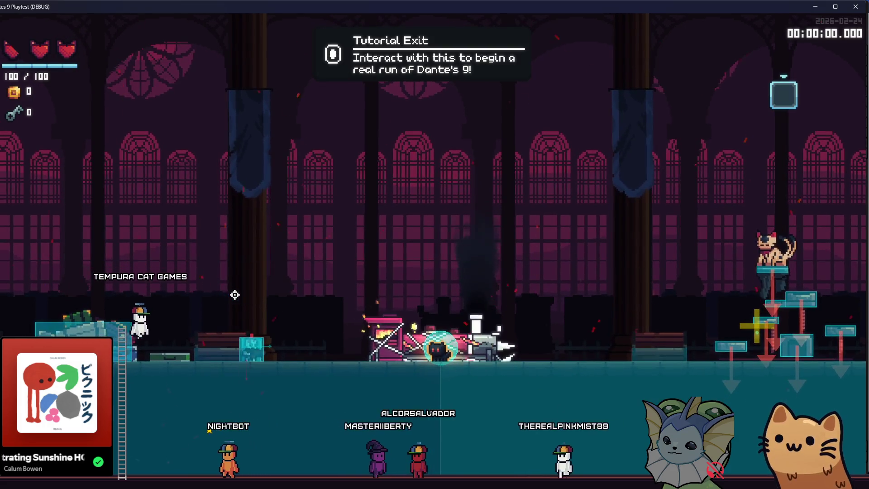
Walk and jump the cat around the cannonballs, then close the playtest window.
key("a")
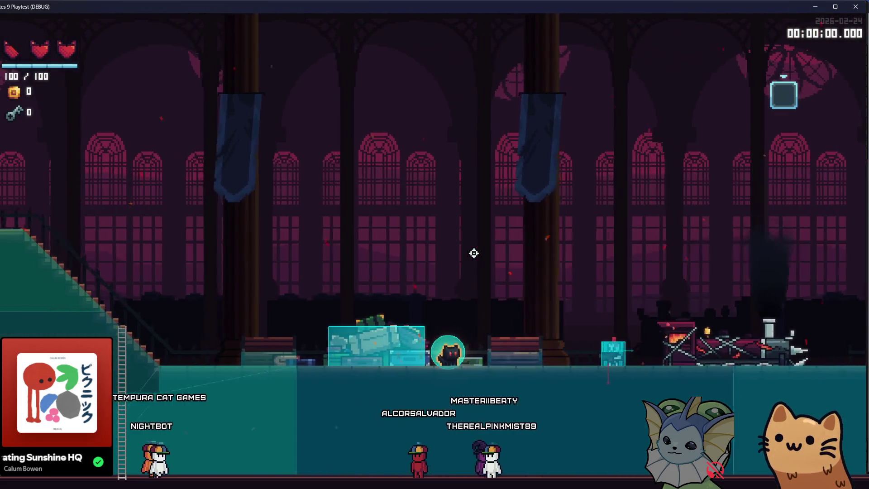
key("d")
key("space")
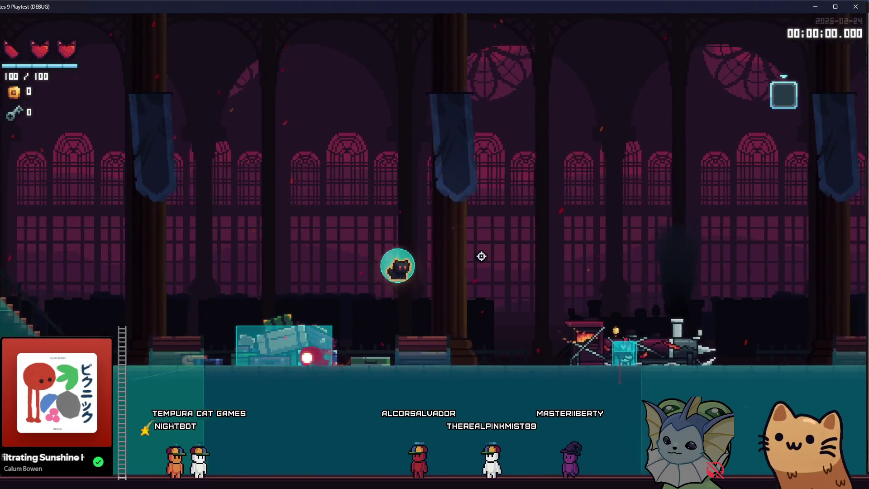
key("a")
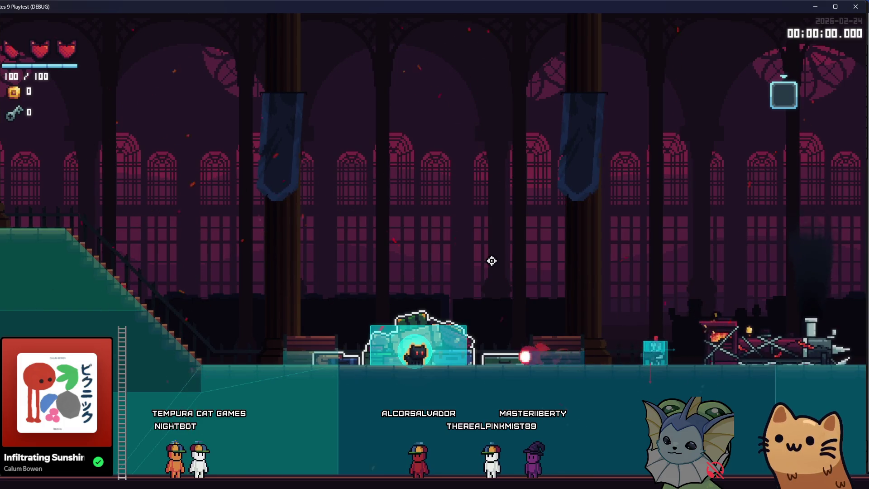
key("space")
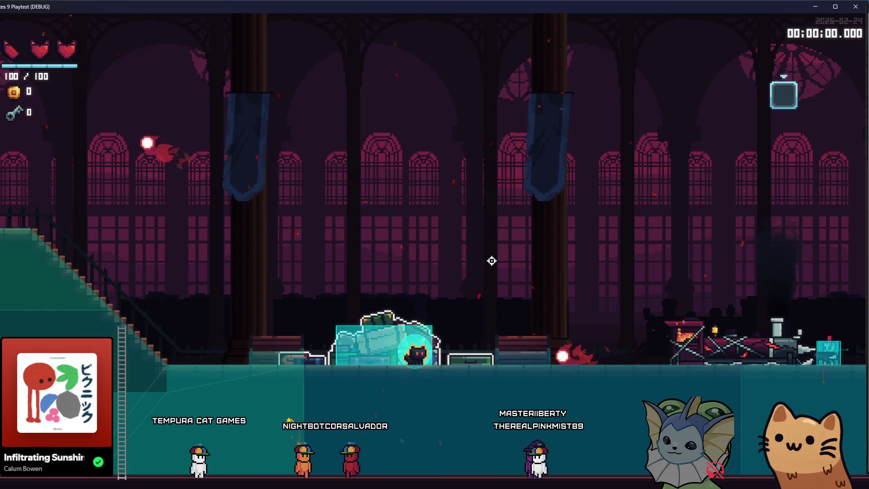
key("space")
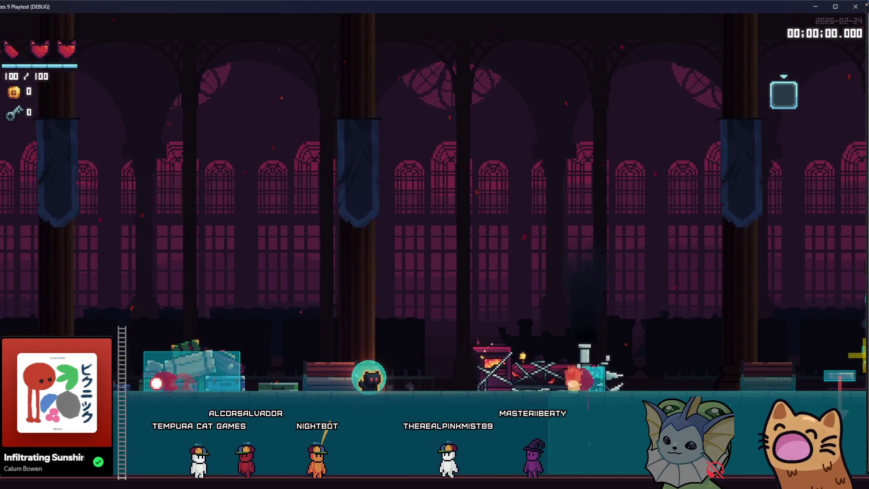
left_click(860, 8)
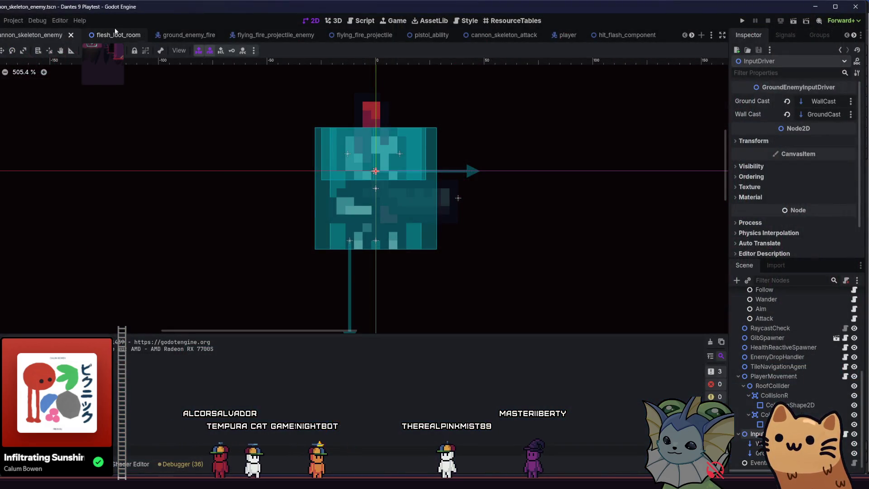
Review the scale-flip code on lines 19–20 of ground_enemy_fire's Raycasts script.
left_click(181, 34)
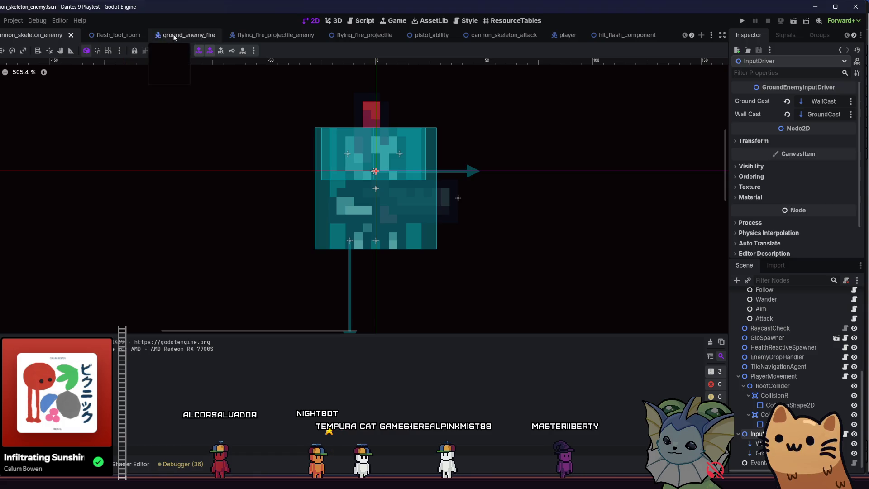
left_click(846, 345)
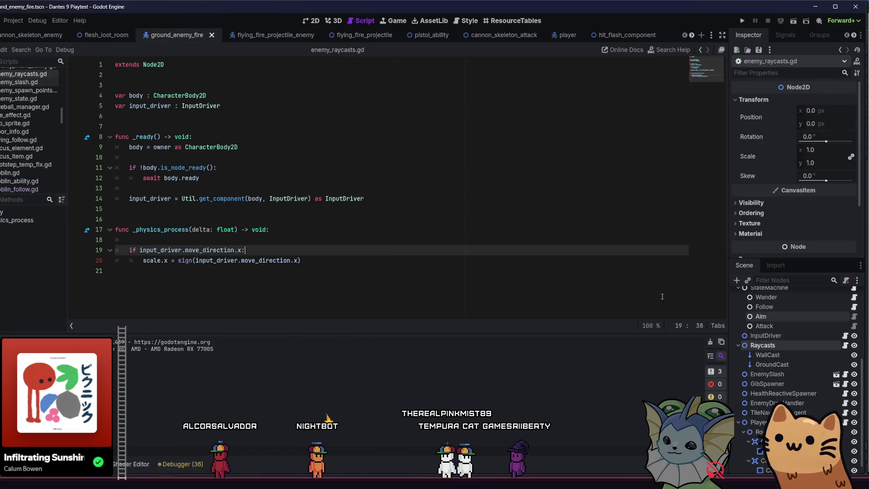
mouse_move(303, 262)
left_mouse_down()
mouse_move(135, 261)
mouse_move(124, 250)
left_mouse_up()
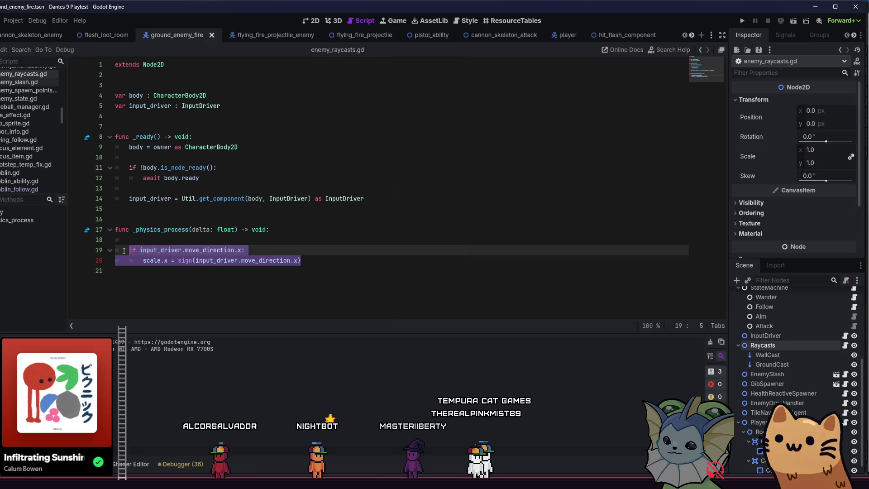
left_click(164, 250)
left_click_drag(301, 260, 235, 260)
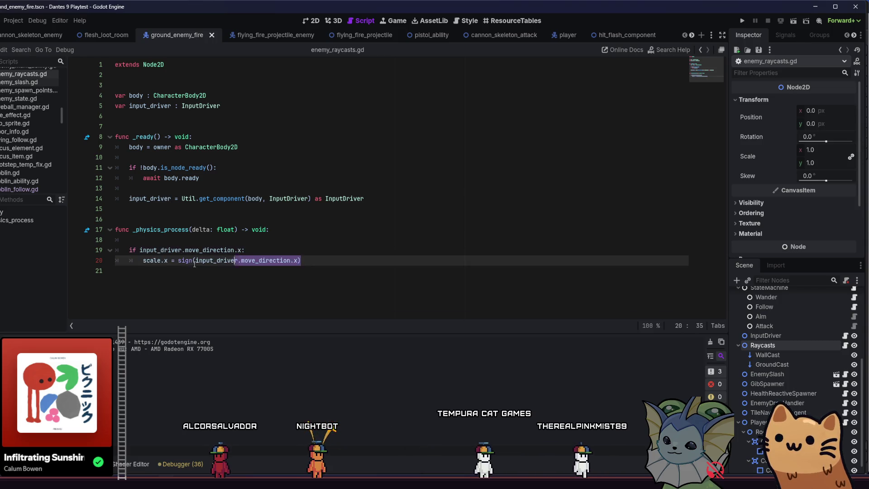
Return to cannon_skeleton_enemy and open its ground_enemy_input_driver.gd script.
left_click(164, 250)
key("ctrl+shift+Tab")
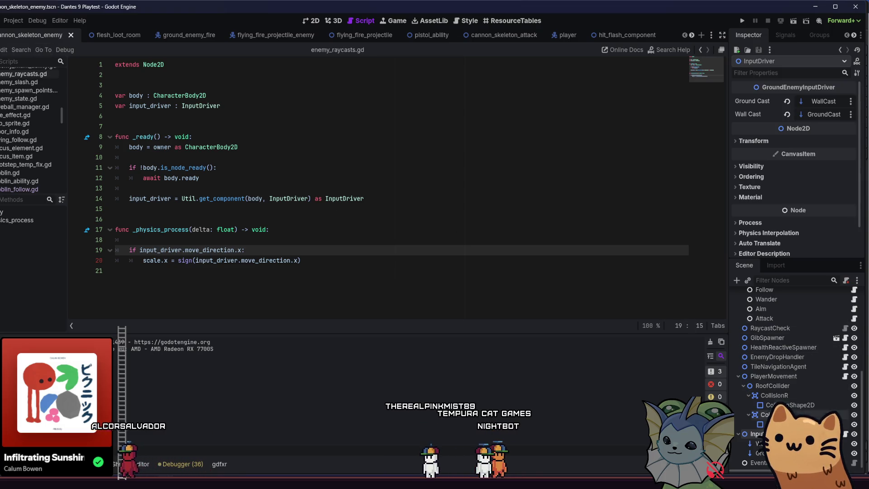
left_click(844, 434)
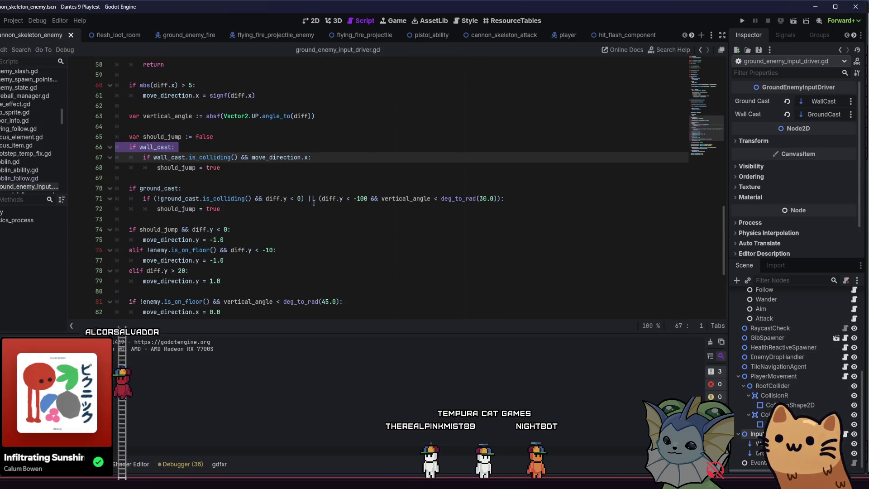
Add 'wall_cast.scale.x = sign(move_direction.x)' under 'if wall_cast:' and run the project.
left_click(295, 148)
key("Return")
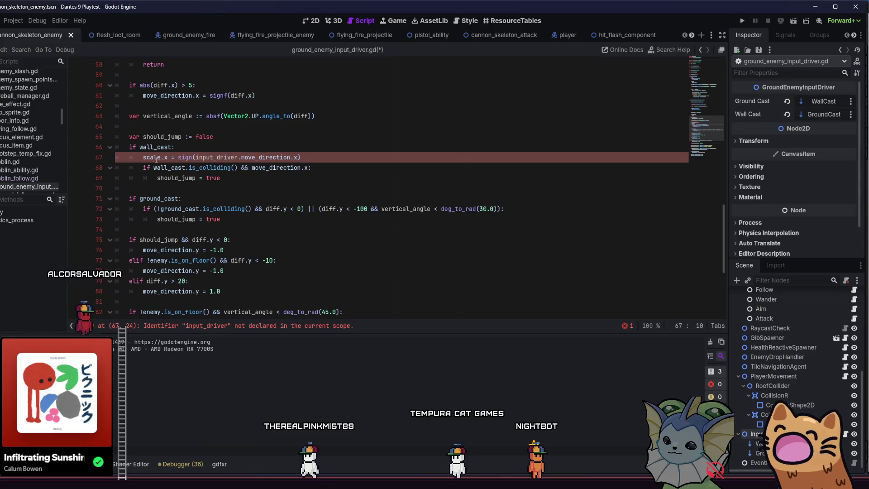
key("Left")
type("wall")
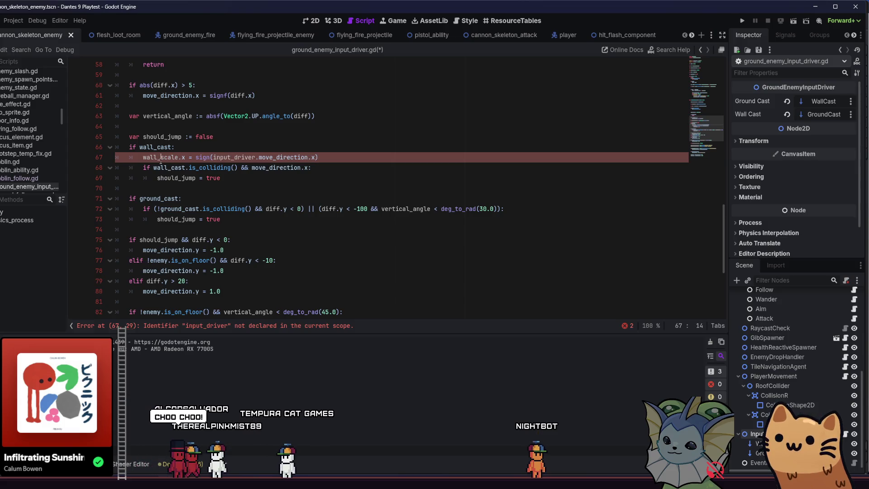
key("BackSpace")
key("BackSpace")
type("t/")
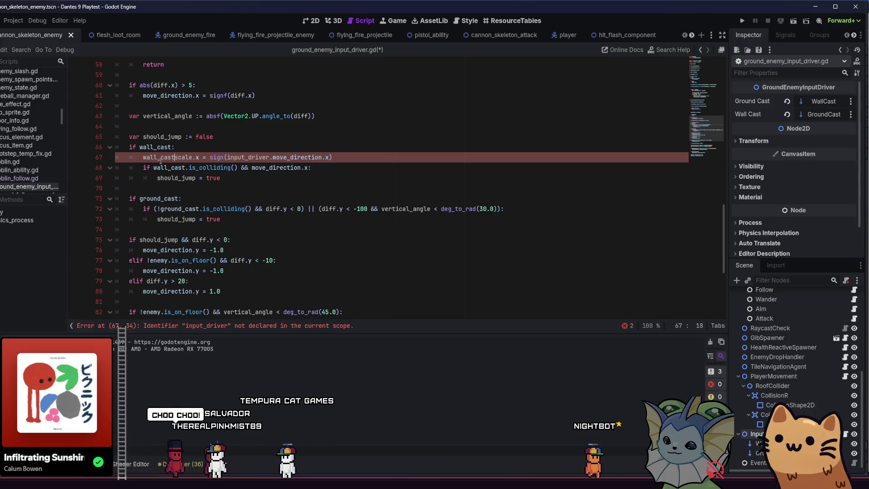
key("BackSpace")
type(".")
left_click(238, 157)
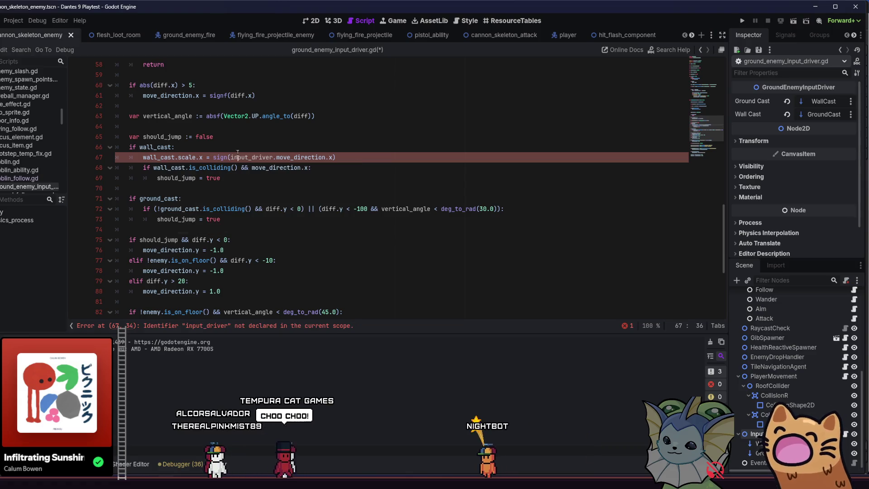
double_click(254, 157)
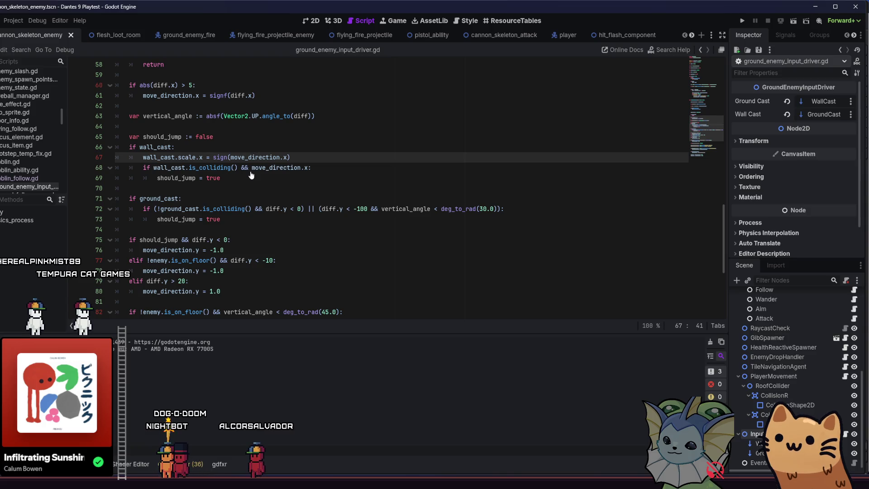
left_click(738, 26)
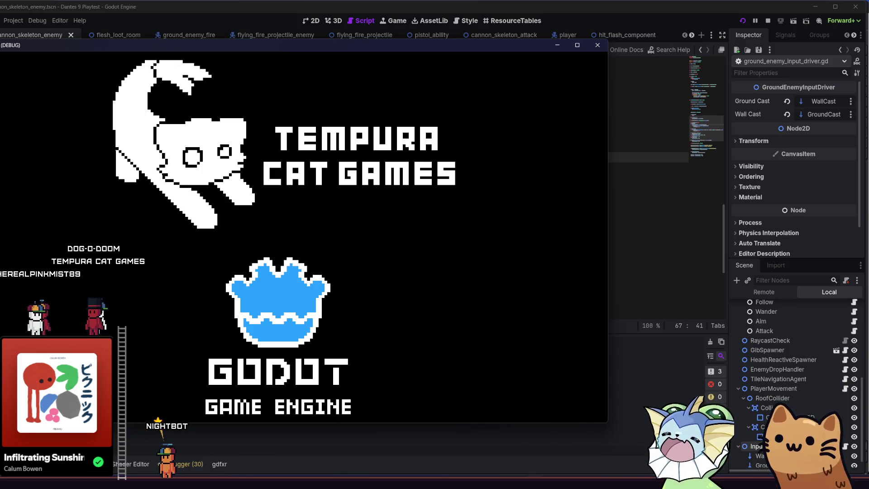
Start the maximized game, bind cannon_skeleton_enemy to Debug 1, and spawn it beside the cat.
key("super+Up")
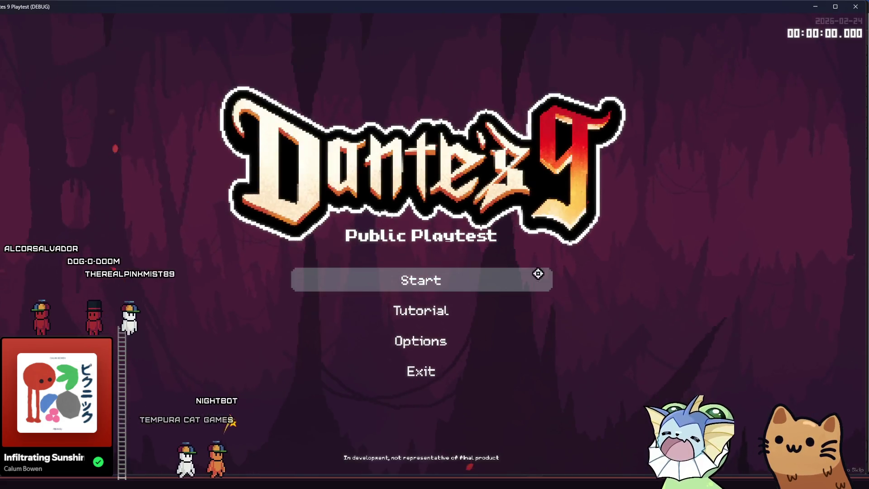
left_click(441, 275)
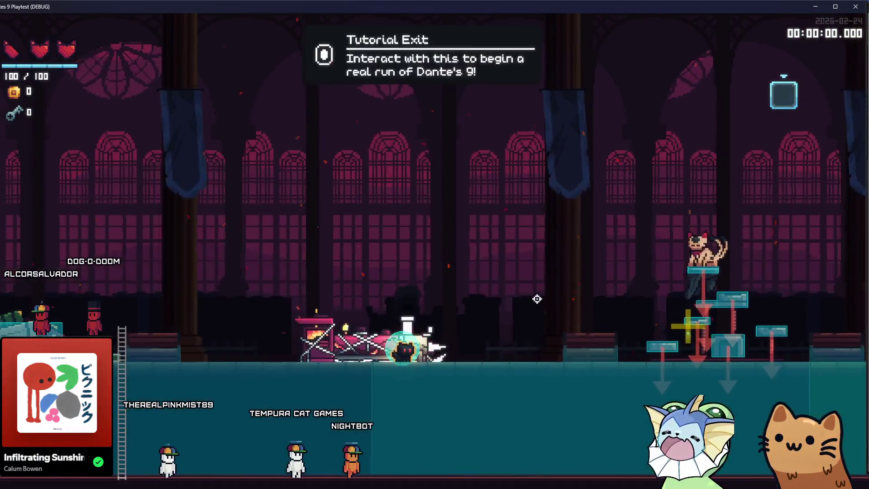
key("grave")
left_click(86, 196)
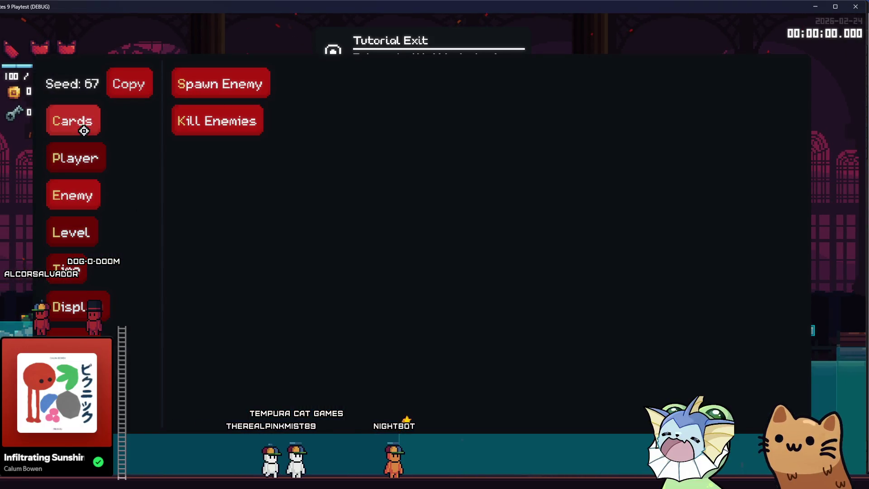
left_click(76, 335)
type("can")
left_click(219, 179)
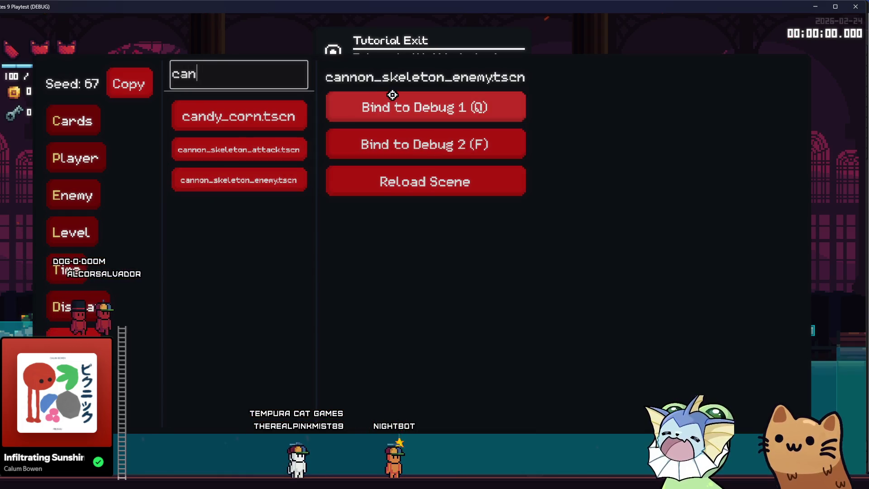
left_click(392, 95)
key("Escape")
key("q")
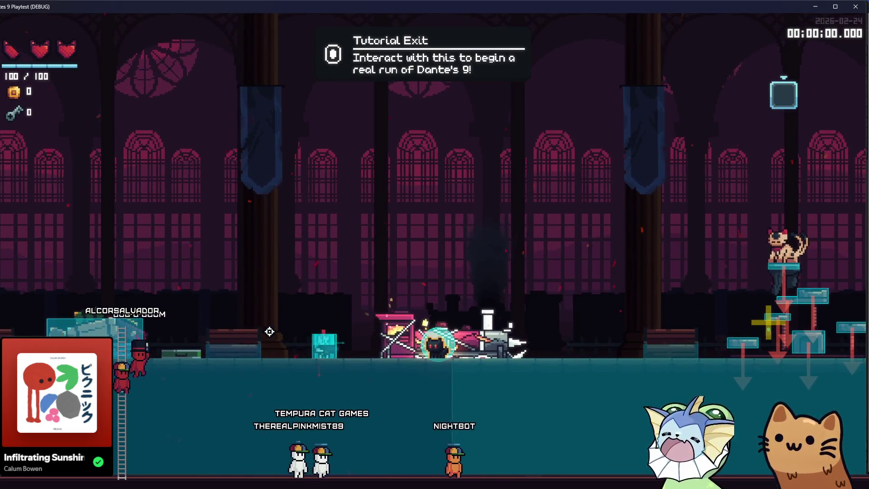
Run and jump the cat around the cannon shots, then leave the game for the editor.
key("space")
key("a")
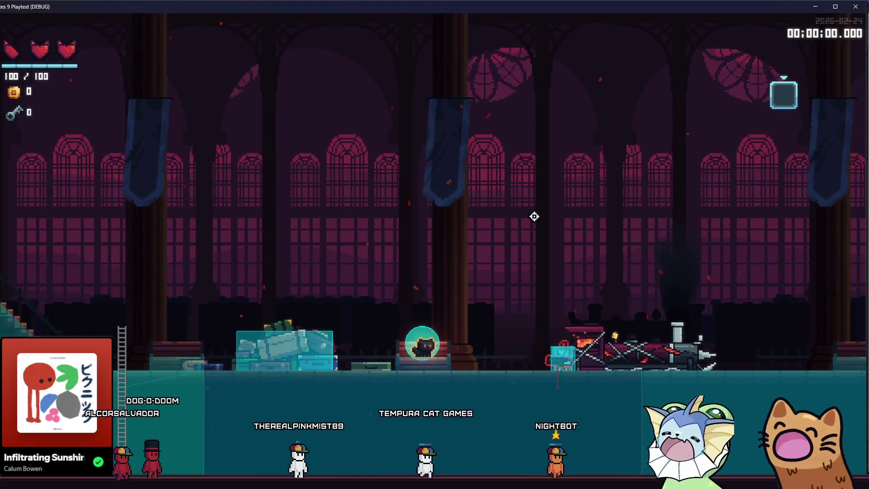
key("a")
key("space")
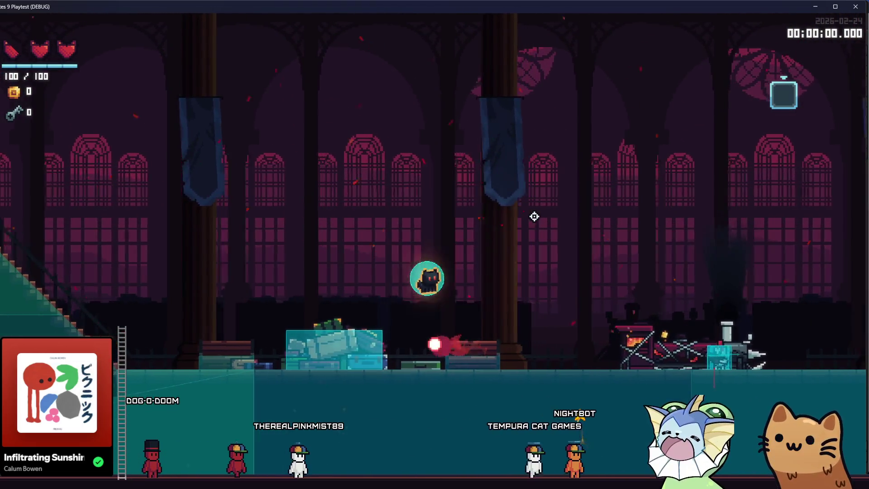
key("d")
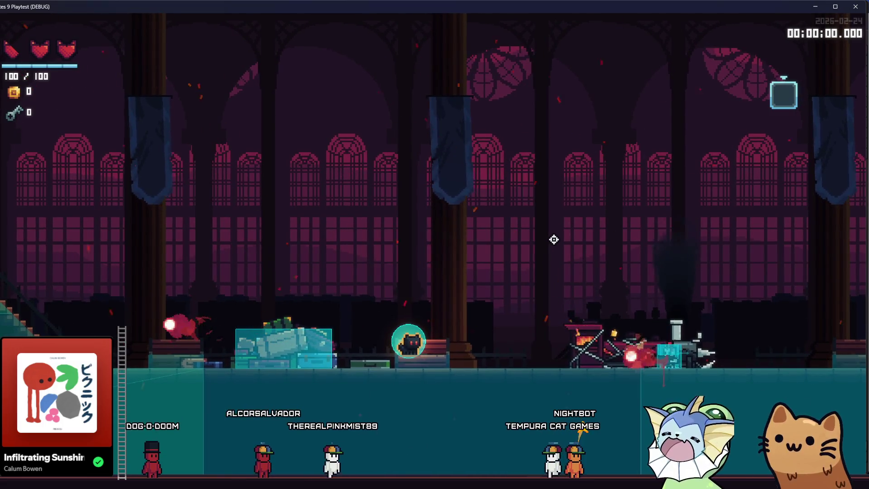
key("space")
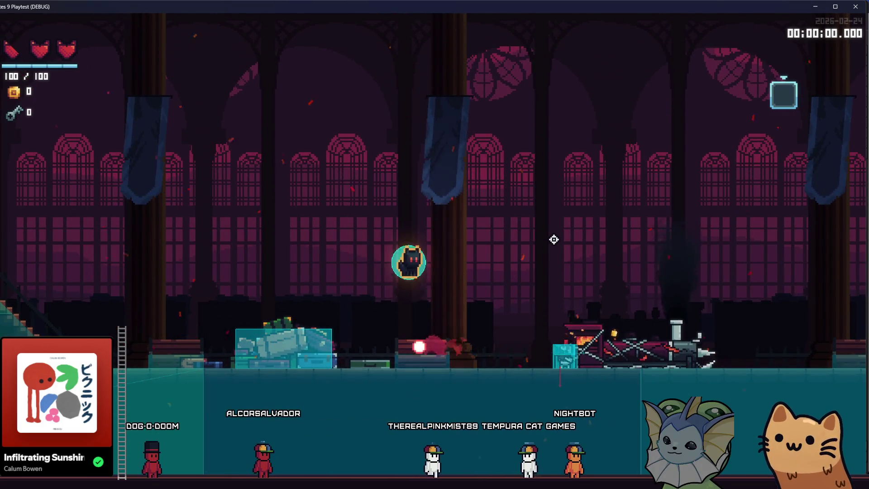
key("space")
key("d")
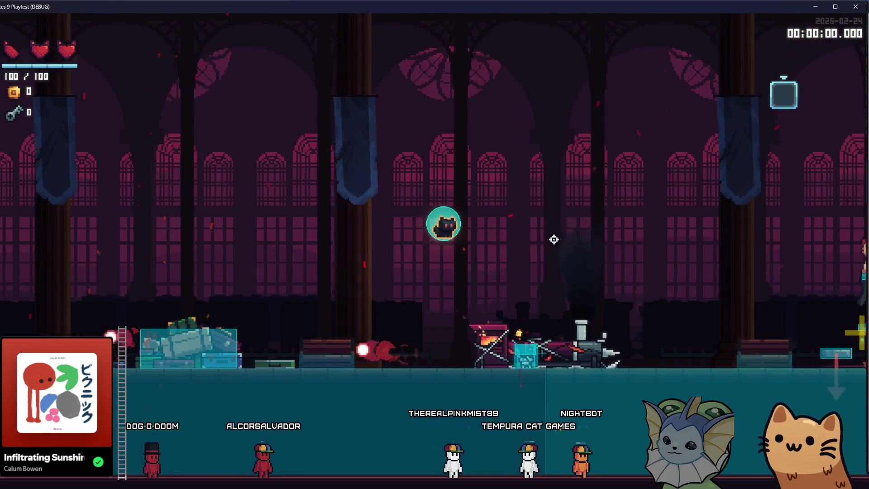
key("a")
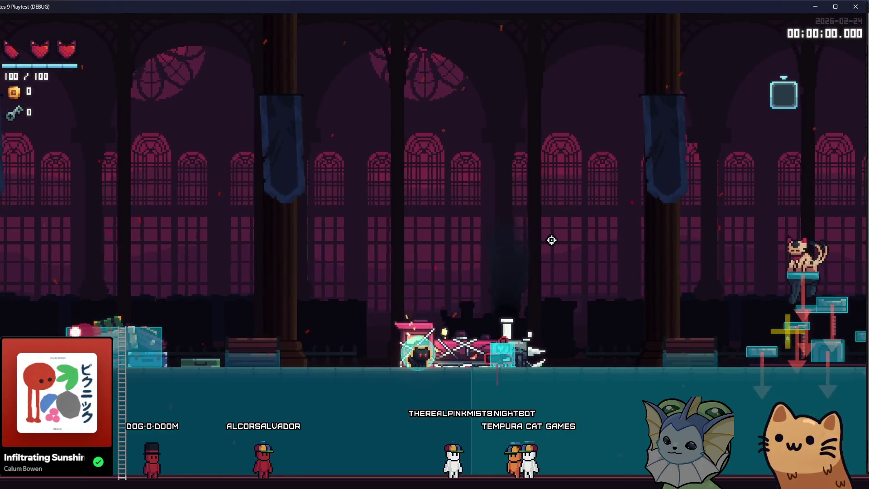
key("Tab")
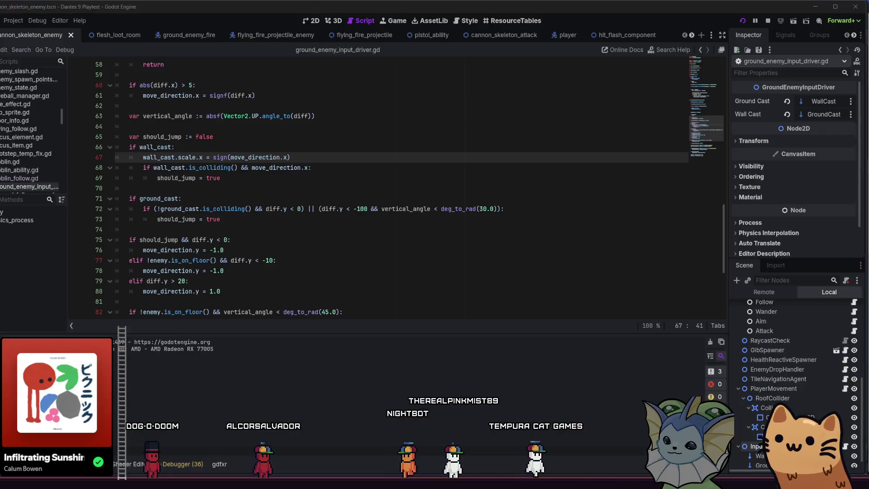
Move the GroundCast ray to the cannon skeleton's centre line (x=0) and save the scene.
left_click(309, 20)
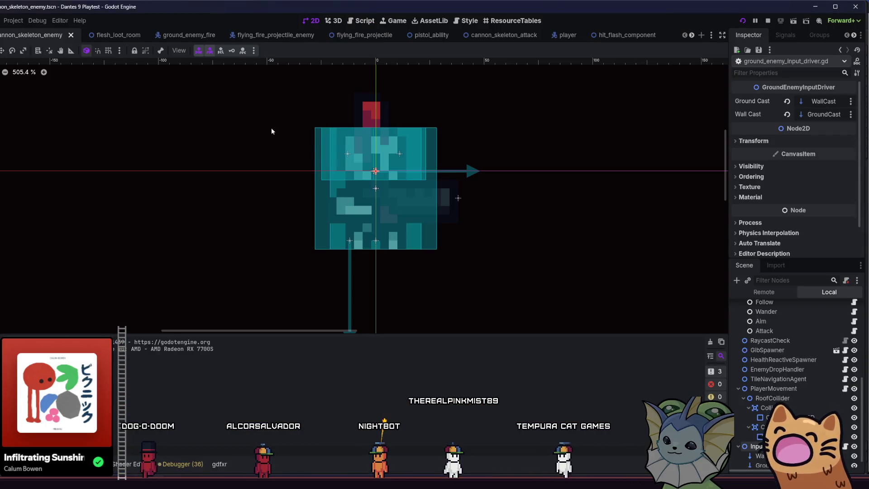
left_click_drag(273, 120, 265, 80)
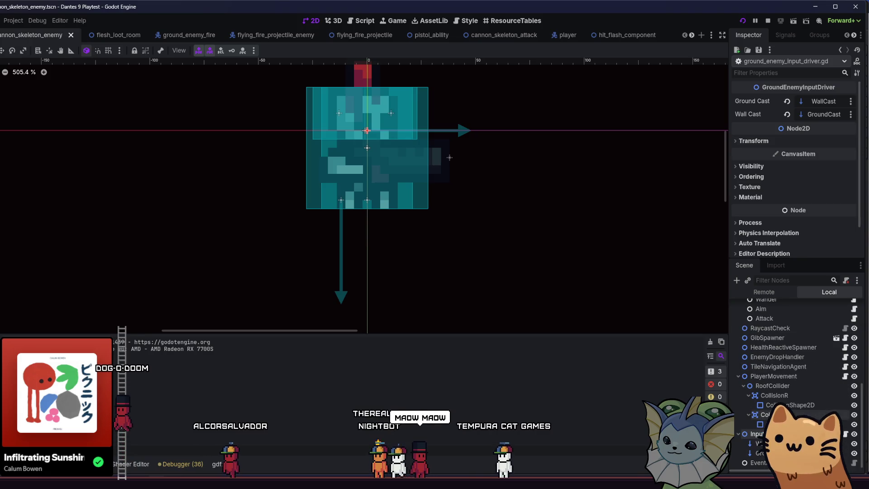
left_click(340, 218)
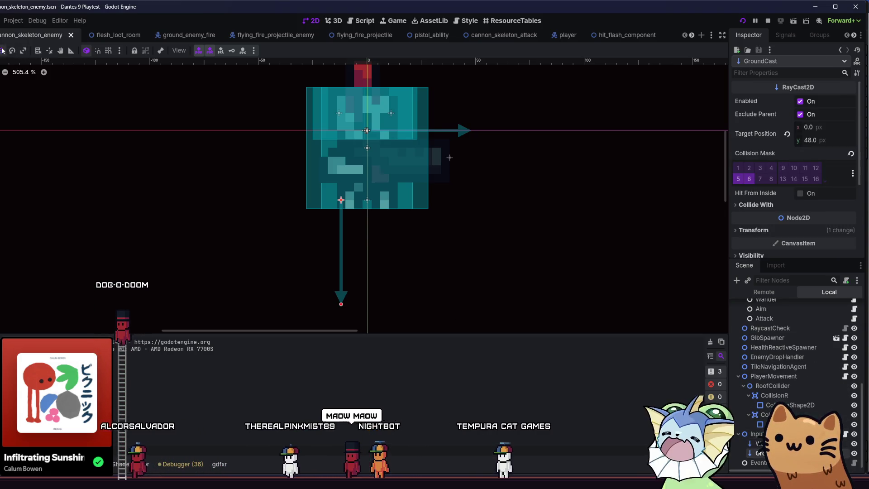
left_click_drag(231, 175, 248, 174)
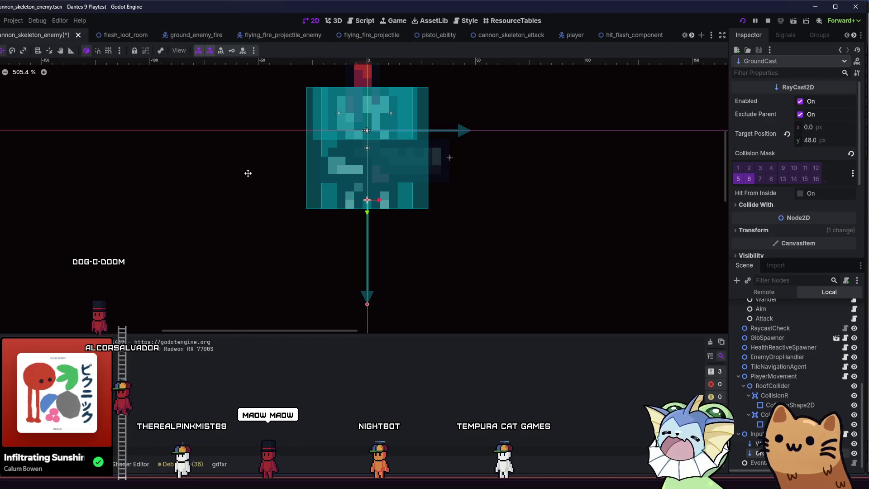
key("ctrl+s")
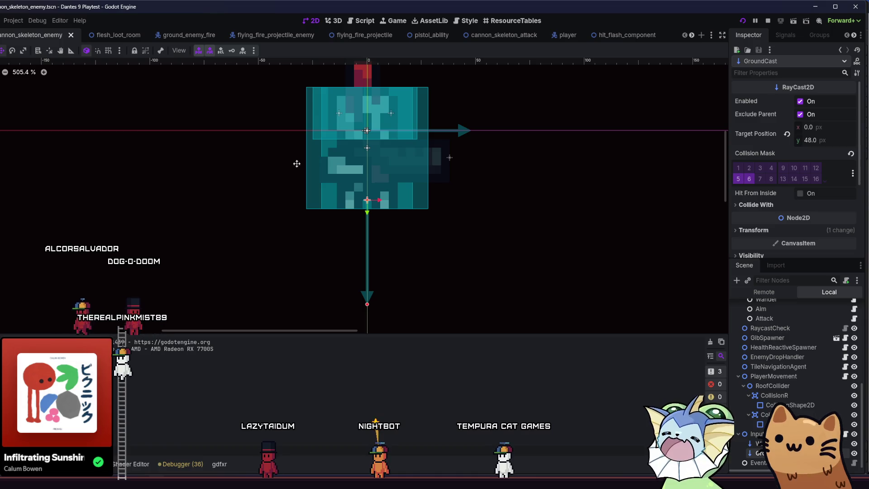
Inspect WallCast's Transform scale, save the scene again, and go to the script editor.
left_click(760, 443)
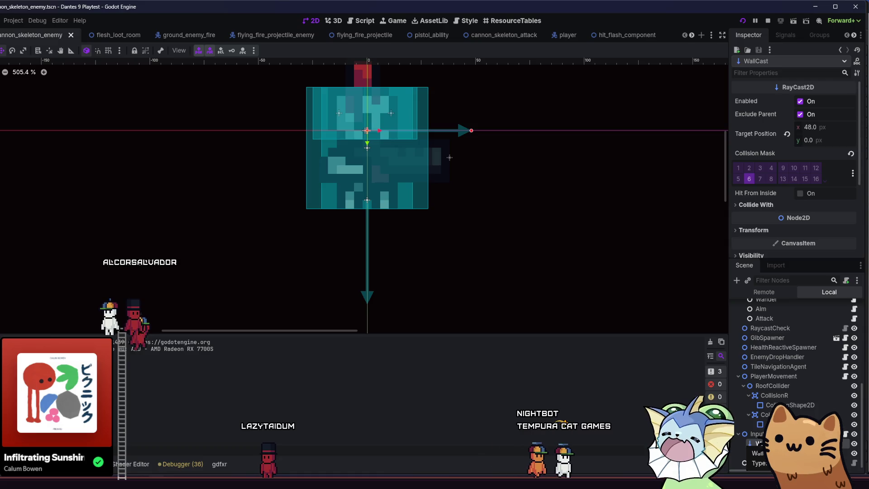
scroll(760, 163, "down", 3)
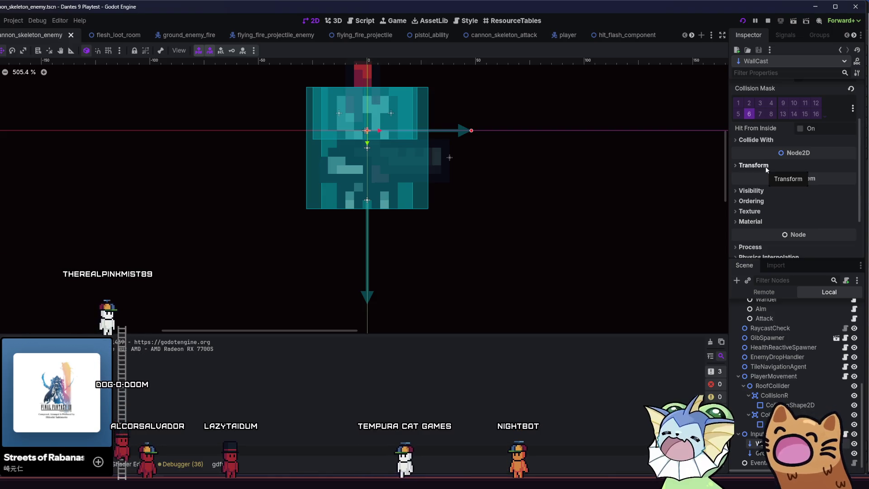
left_click(766, 169)
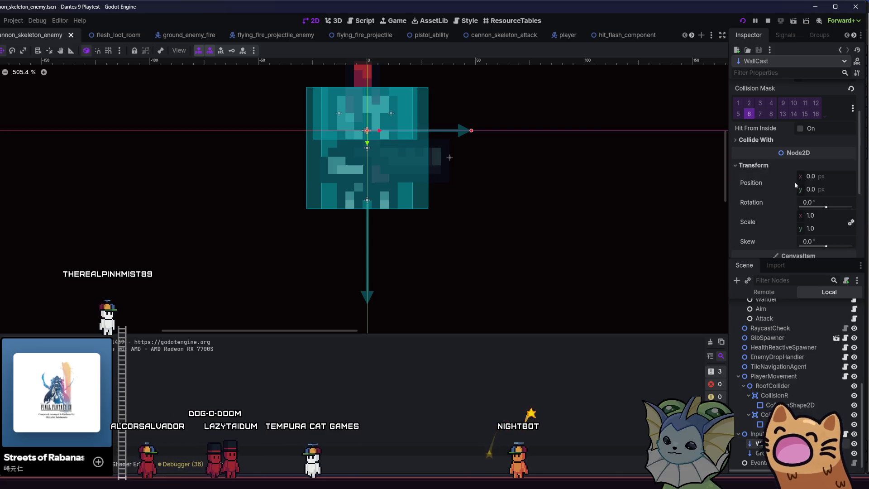
mouse_move(818, 213)
left_mouse_down()
mouse_move(797, 213)
mouse_move(817, 212)
left_mouse_up()
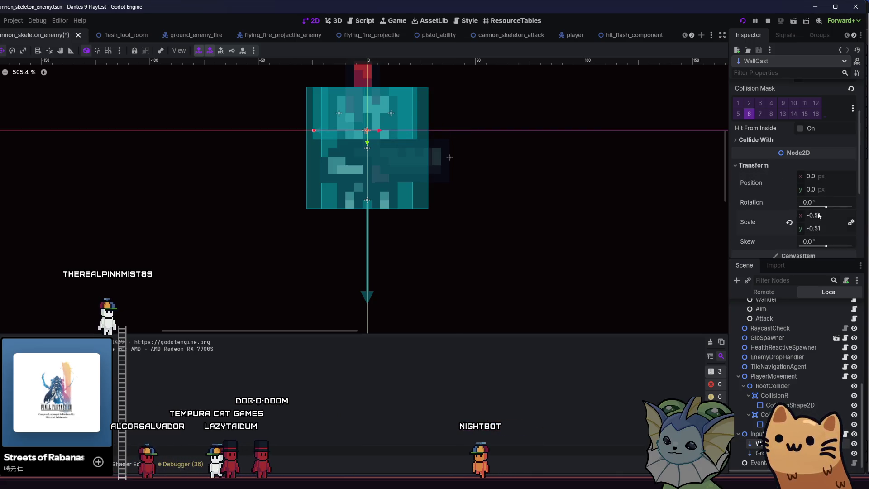
scroll(823, 319, "up", 5)
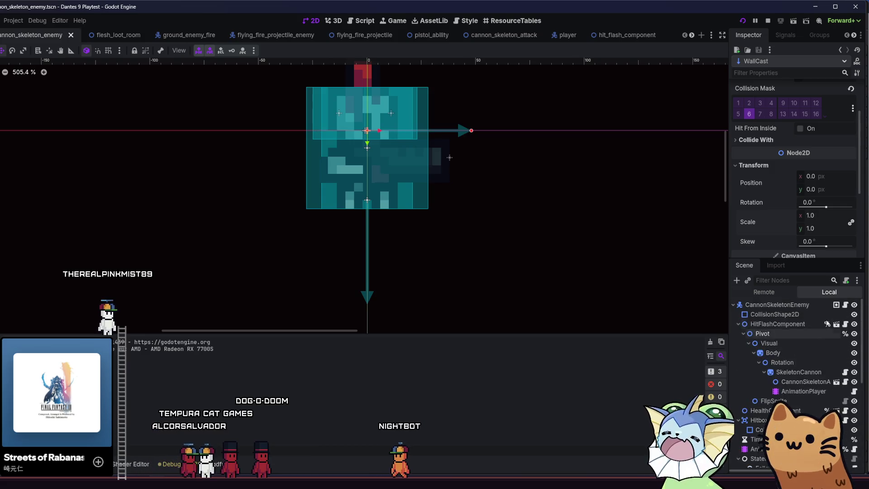
key("ctrl+s")
left_click(844, 305)
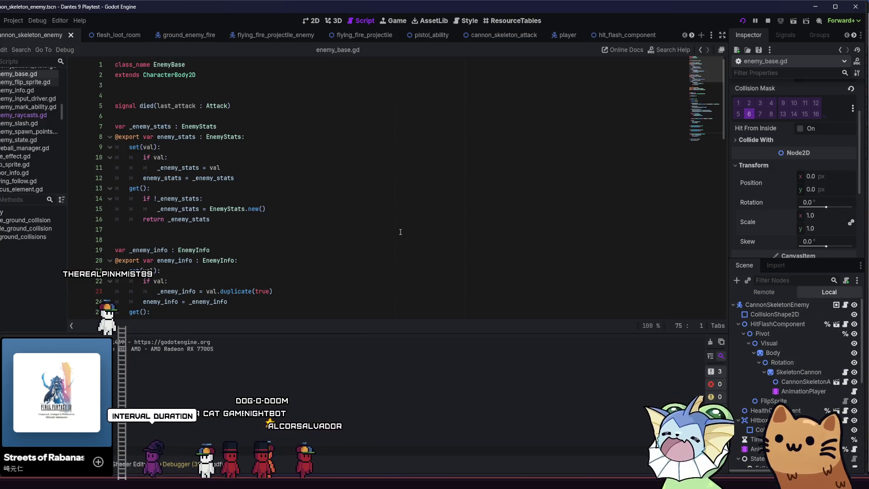
Open ground_enemy_input_driver.gd via the Input node's script icon in the Scene dock.
scroll(818, 387, "down", 3)
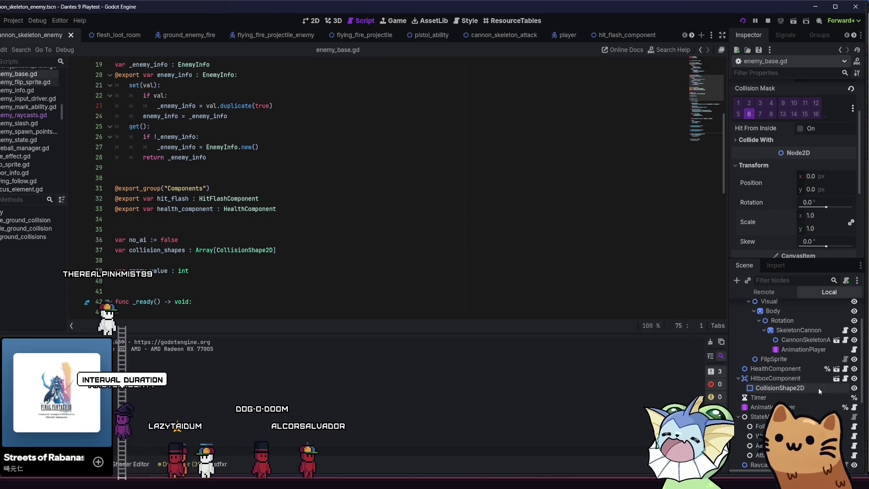
scroll(827, 384, "down", 2)
left_click(845, 412)
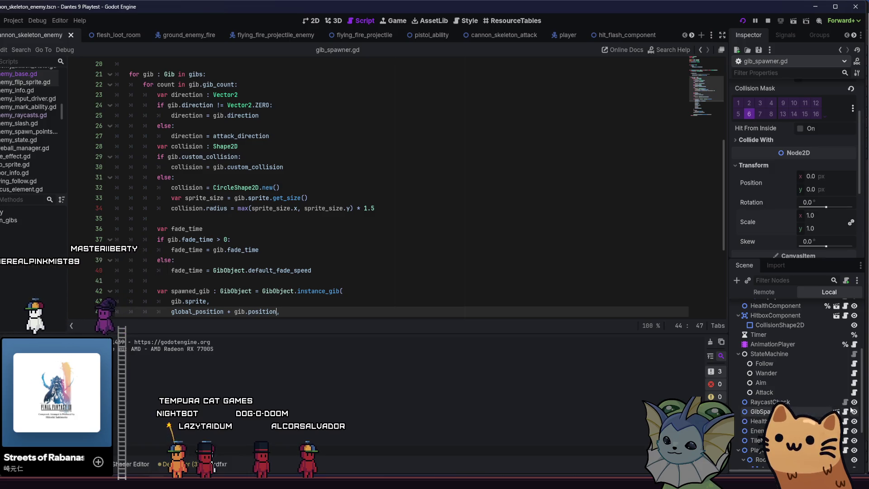
scroll(848, 412, "down", 4)
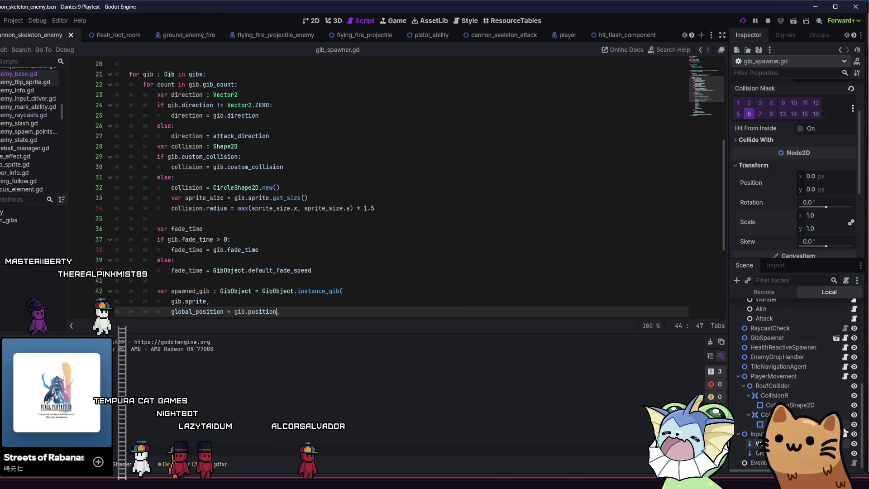
left_click(844, 433)
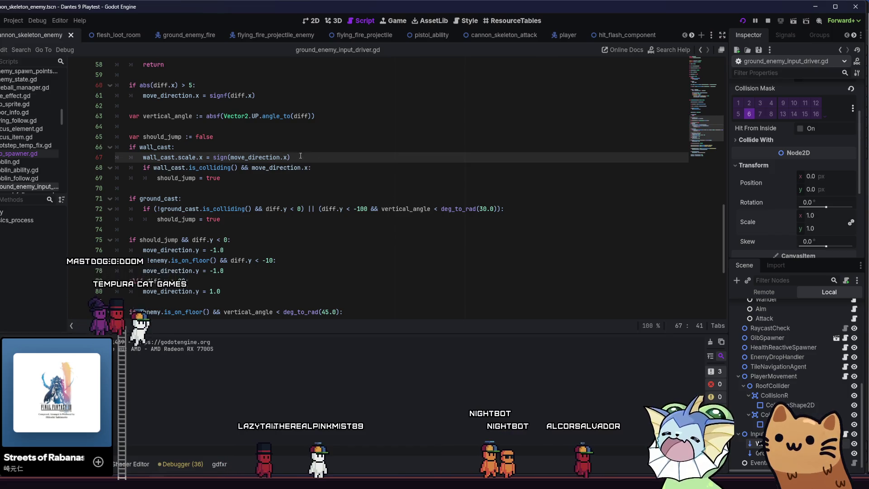
scroll(231, 155, "up", 7)
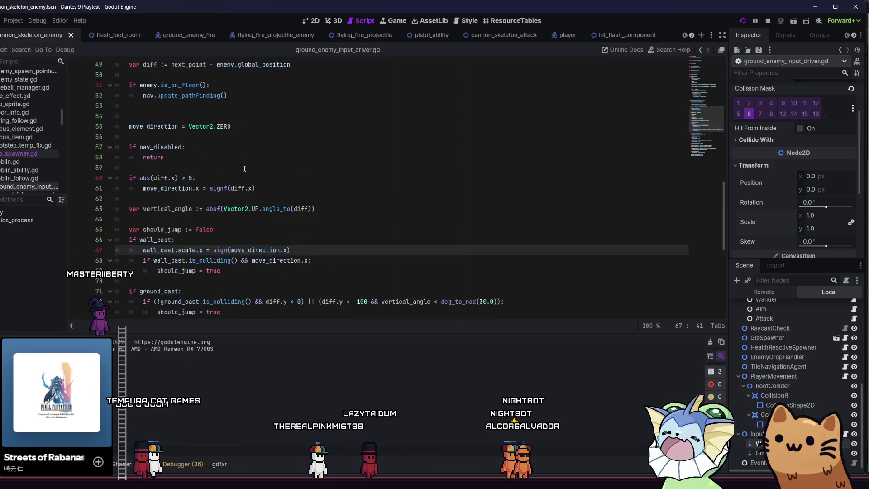
scroll(245, 169, "down", 7)
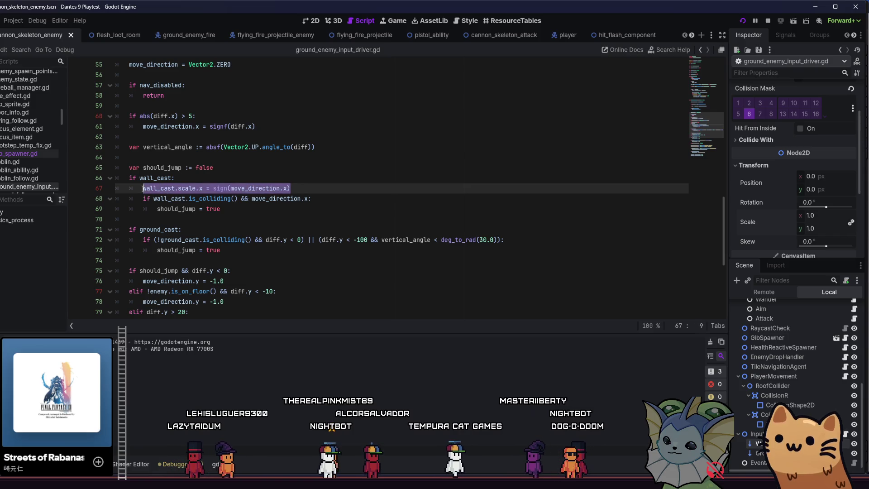
left_click(225, 188)
mouse_move(223, 188)
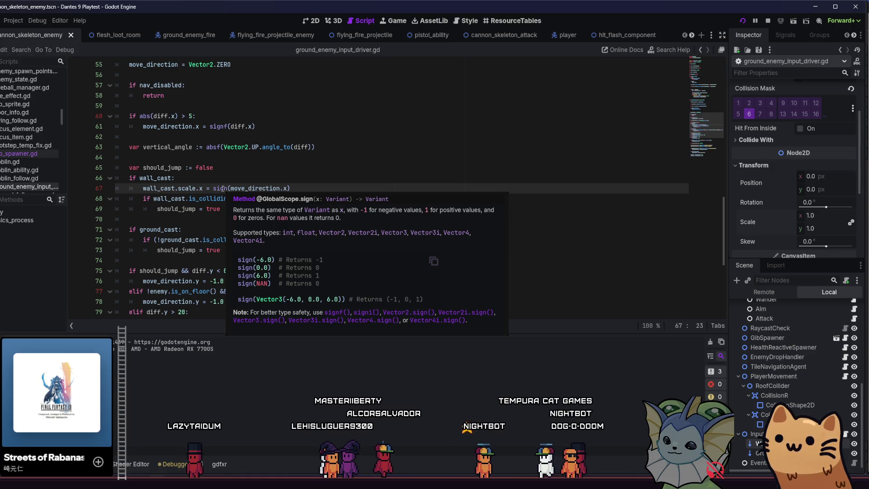
left_click(225, 188)
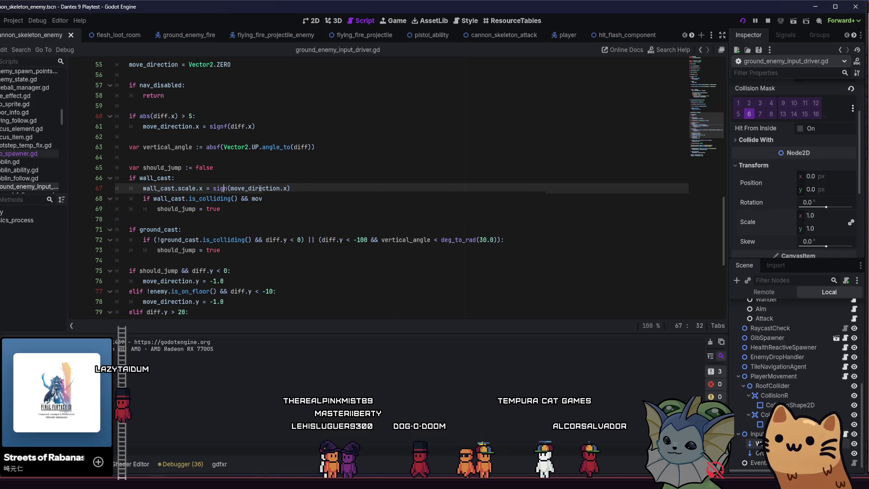
mouse_move(260, 188)
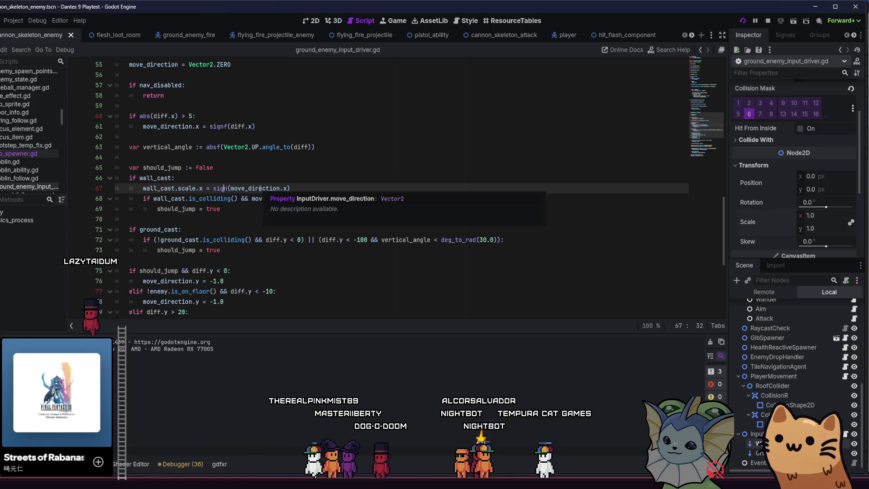
key("ctrl+Right")
key("ctrl+Right")
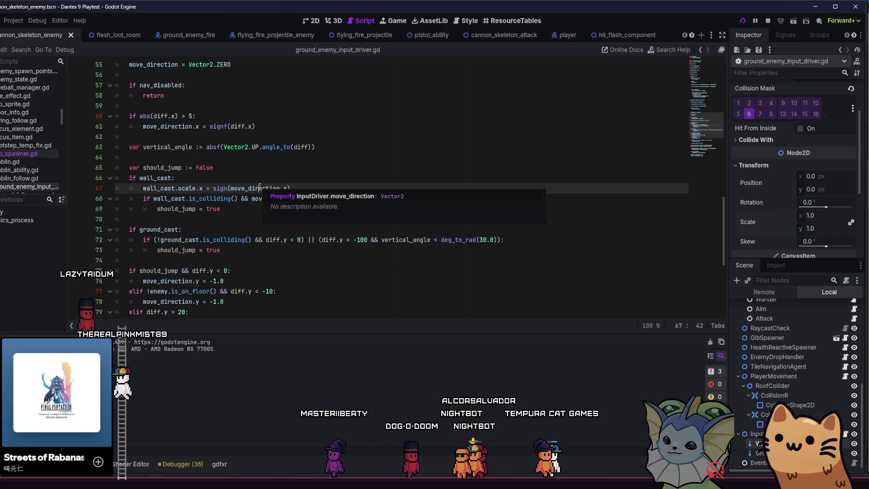
double_click(269, 188)
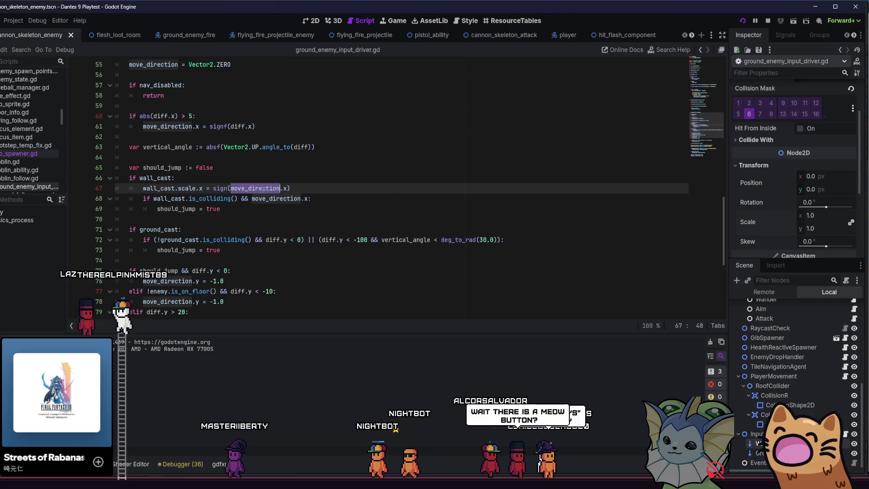
left_click(266, 188)
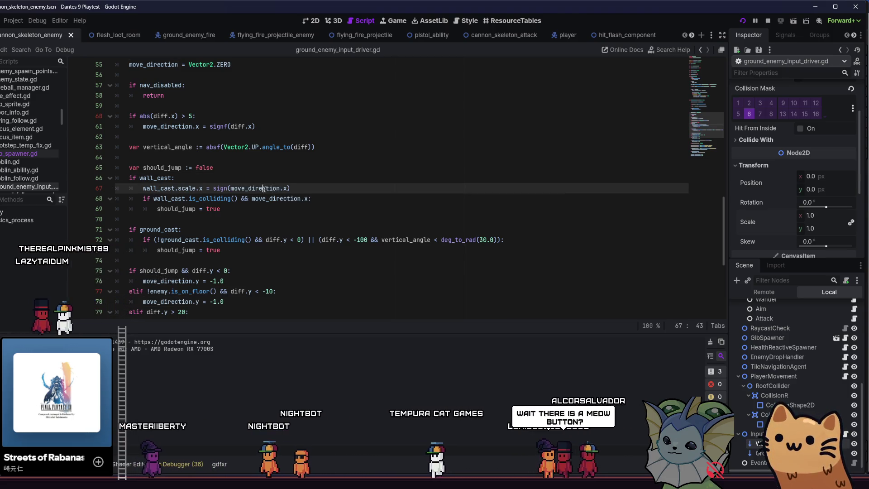
double_click(258, 187)
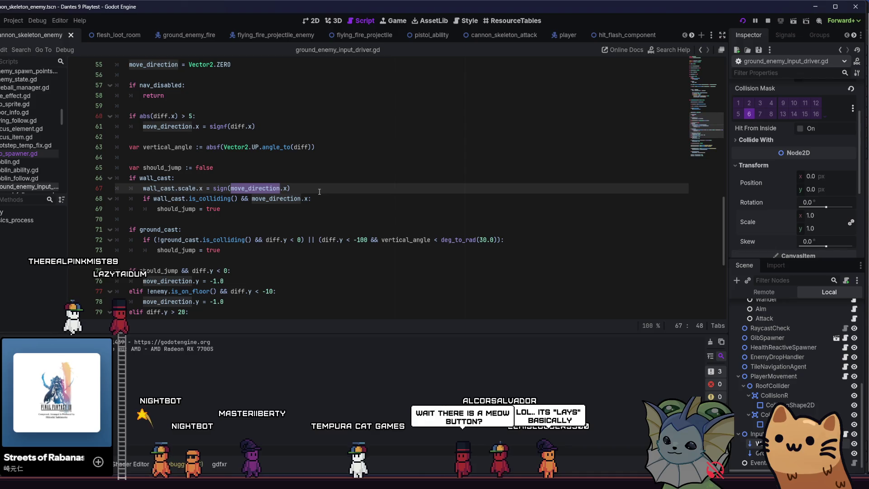
key("BackSpace")
key("Right")
key("Delete")
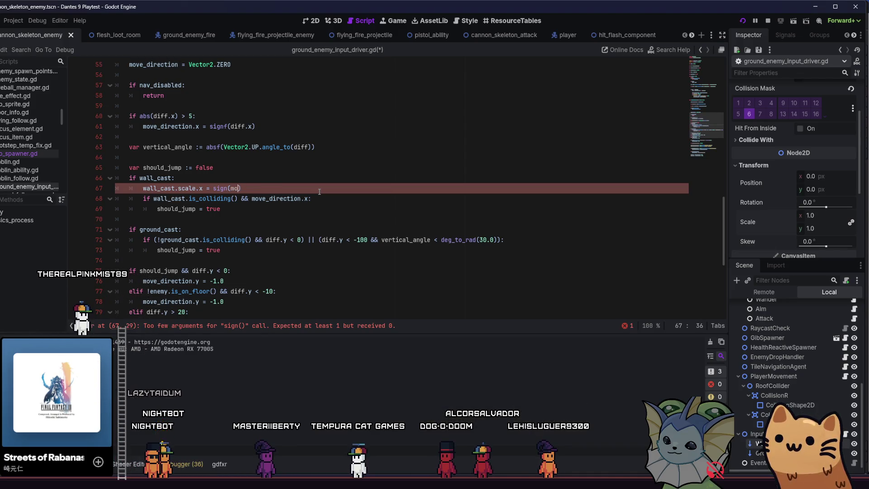
type("ve")
key("BackSpace")
key("BackSpace")
key("BackSpace")
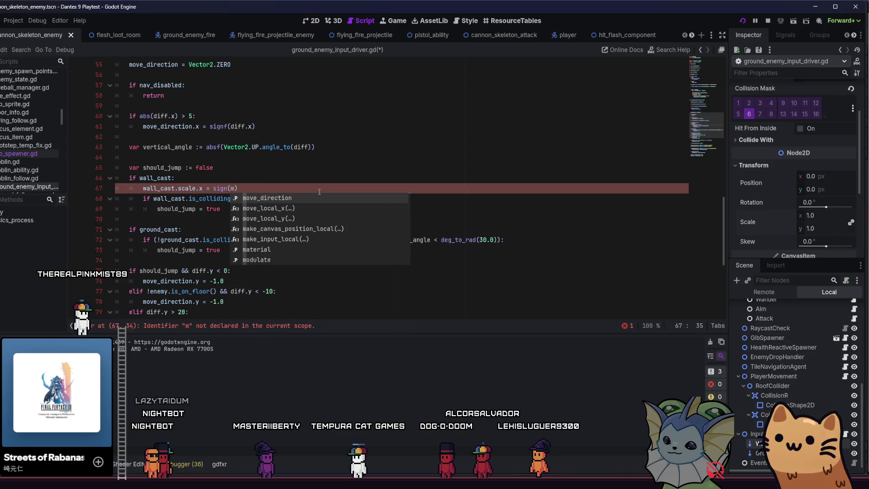
key("Return")
type(".x")
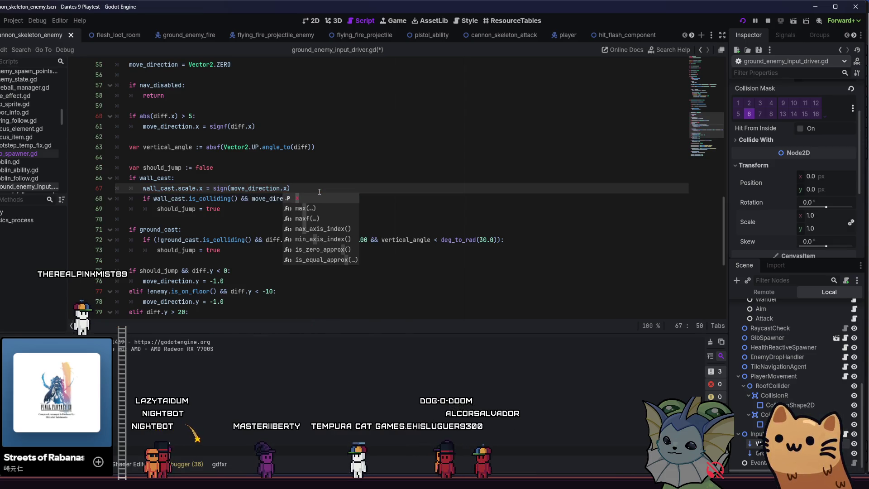
key("ctrl+s")
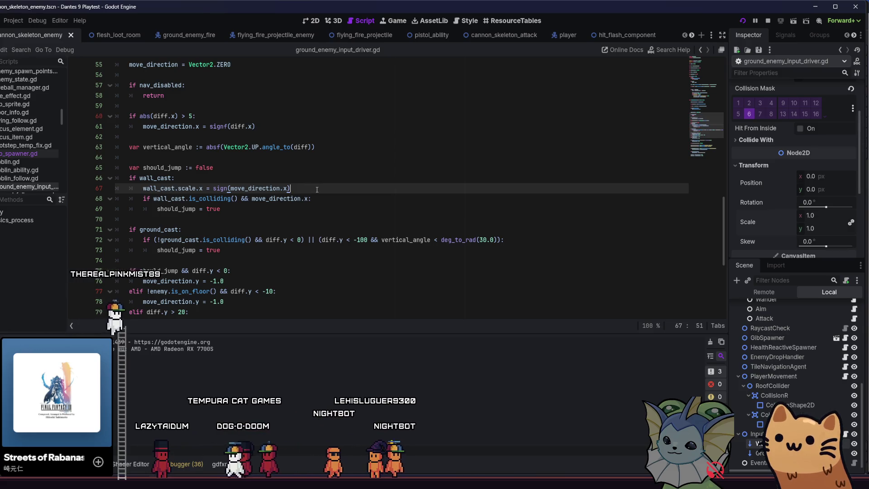
left_click_drag(319, 190, 136, 189)
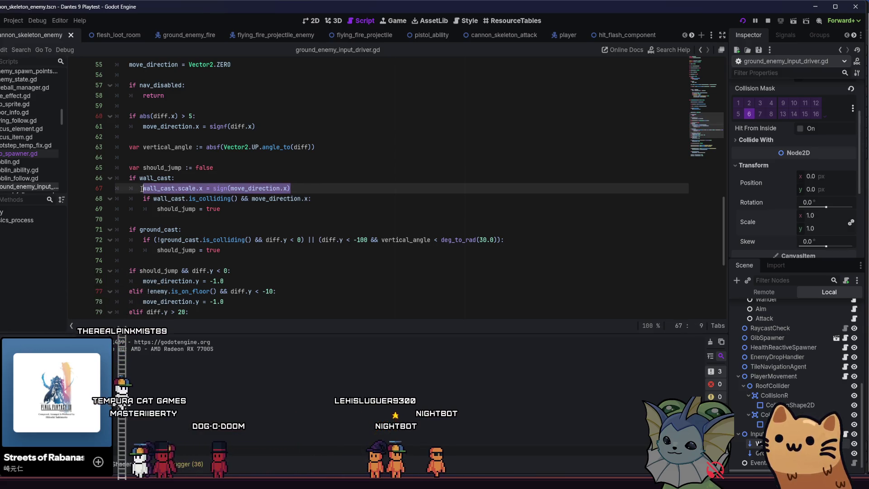
Add a Console.print() line below line 67 and save the script.
left_click(323, 193)
key("Return")
type("Cons")
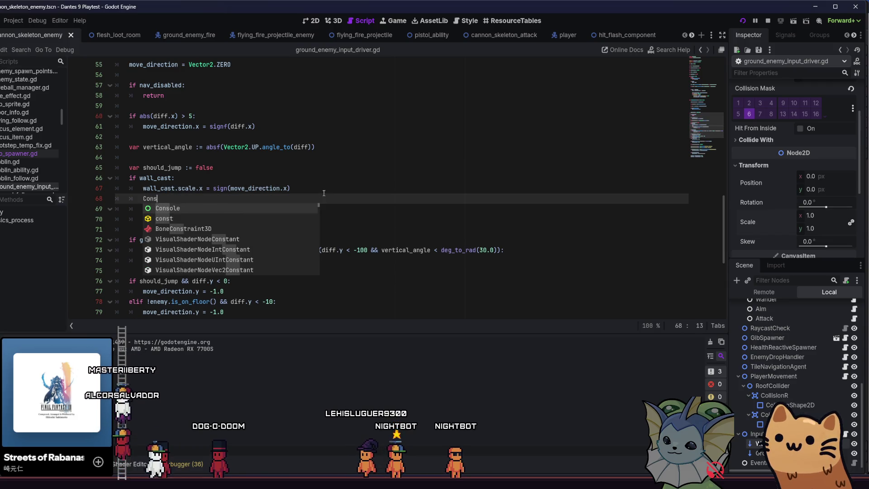
key("Return")
type(".print(wall_cast.scale.x = sign(move_direction.x")
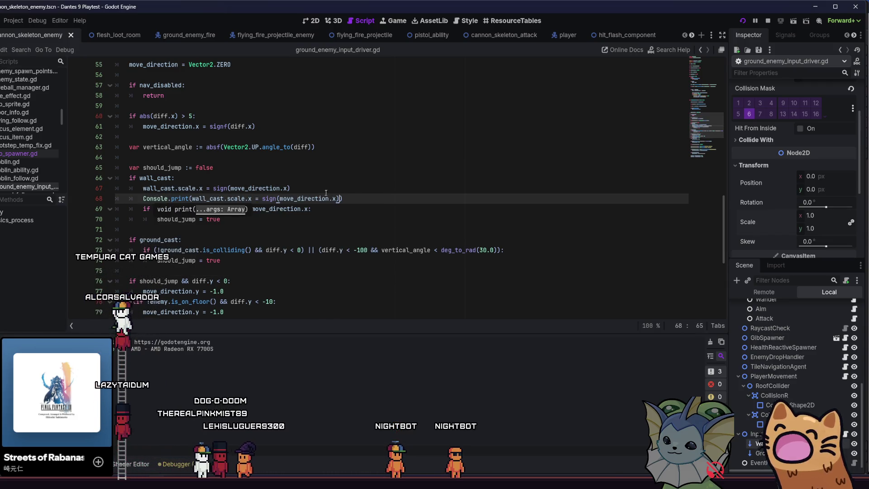
left_click(326, 192)
key("ctrl+s")
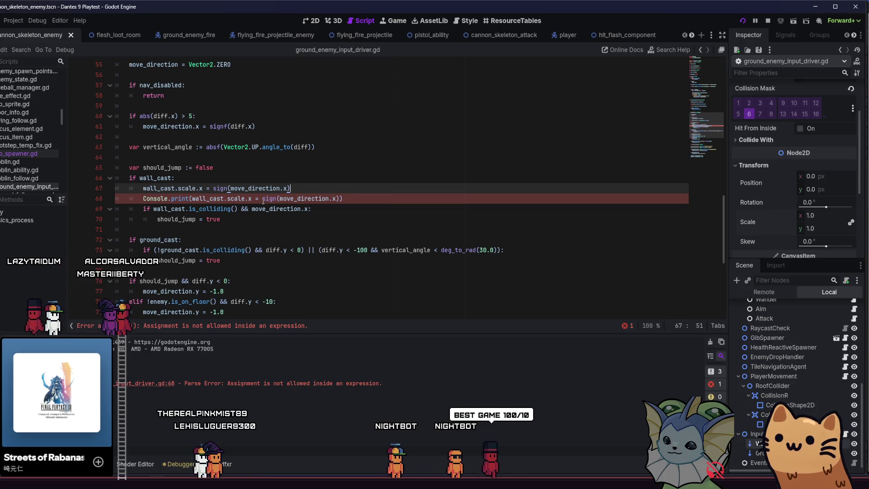
Remove 'wall_cast.scale.x = ' from the print call so it prints sign(move_direction.x), and save.
left_click_drag(263, 201, 191, 200)
key("BackSpace")
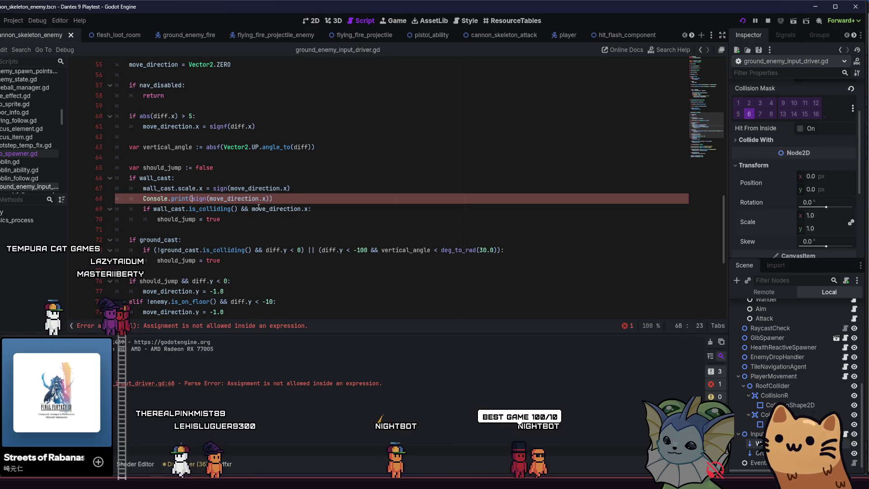
key("End")
key("ctrl+s")
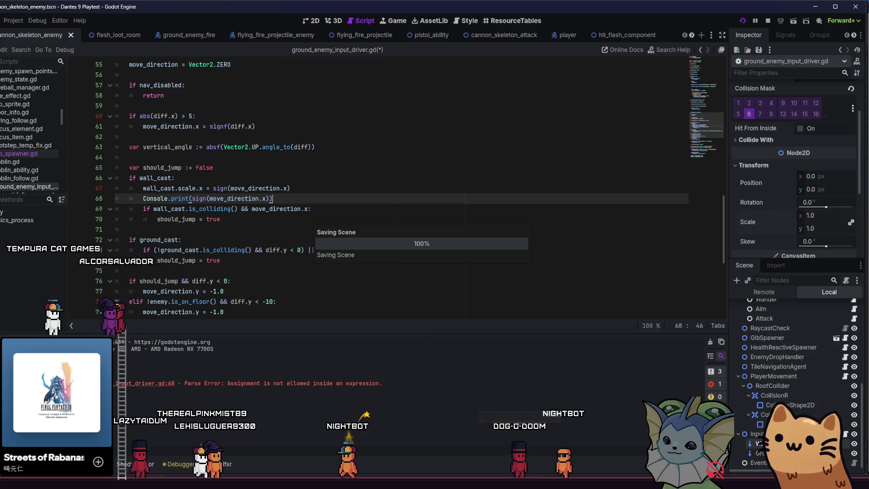
key("Tab")
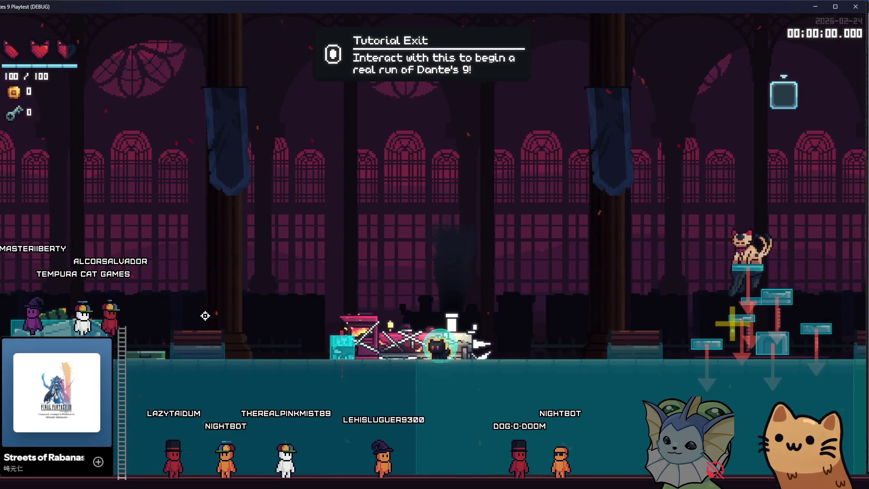
Move the cat right past the train, open the book menu, and switch back to Godot.
key("e")
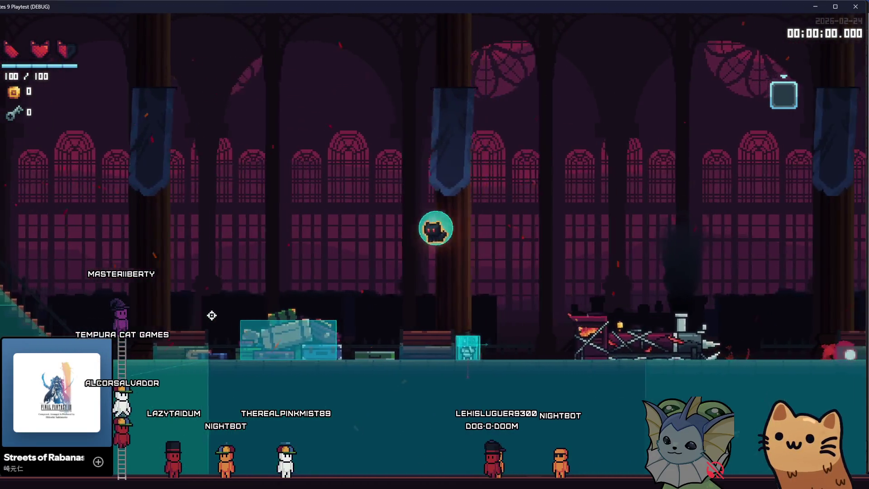
key("d")
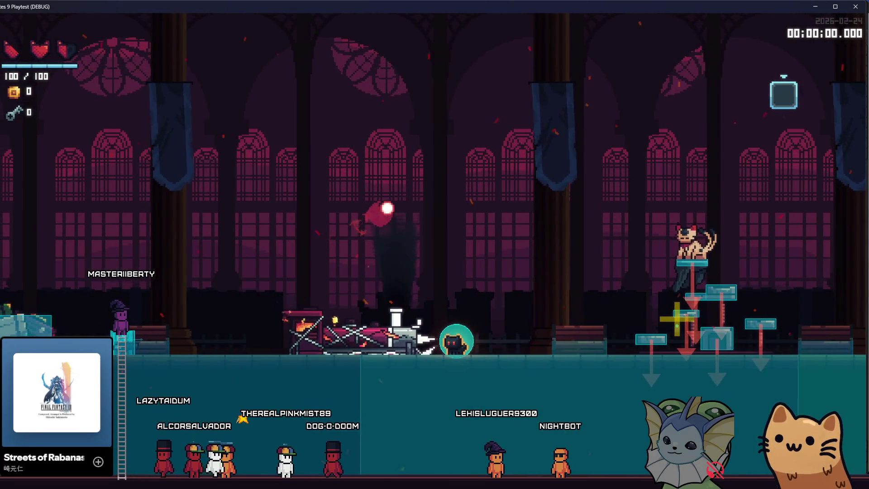
key("Escape")
key("alt+Tab")
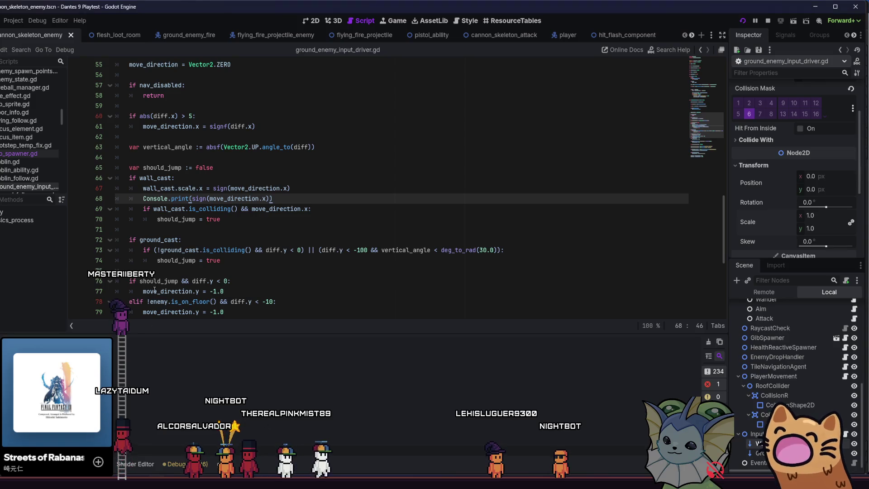
Replace line 68's print argument with wall_cast.scale.x copied from line 67, then save.
left_click(191, 188)
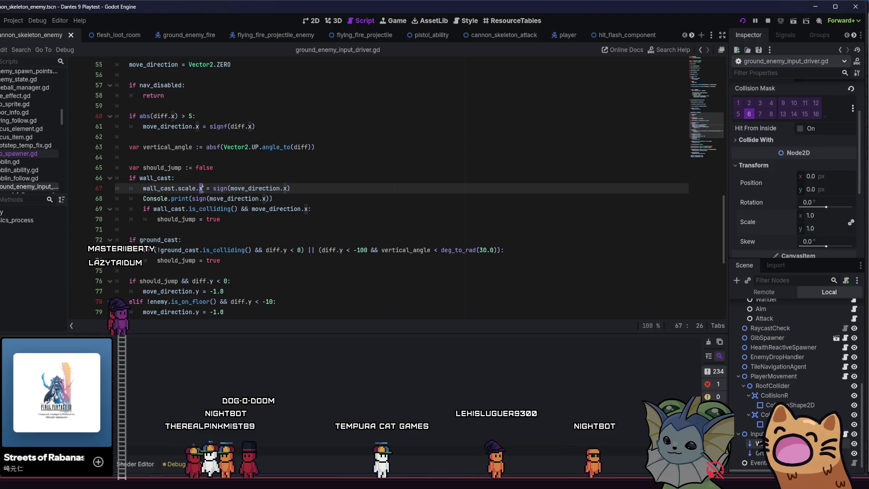
left_click(221, 188)
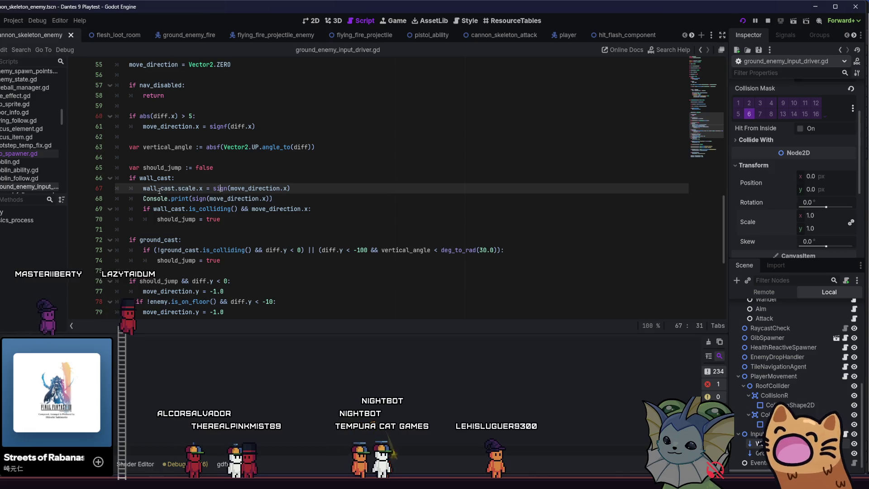
left_click_drag(143, 188, 262, 198)
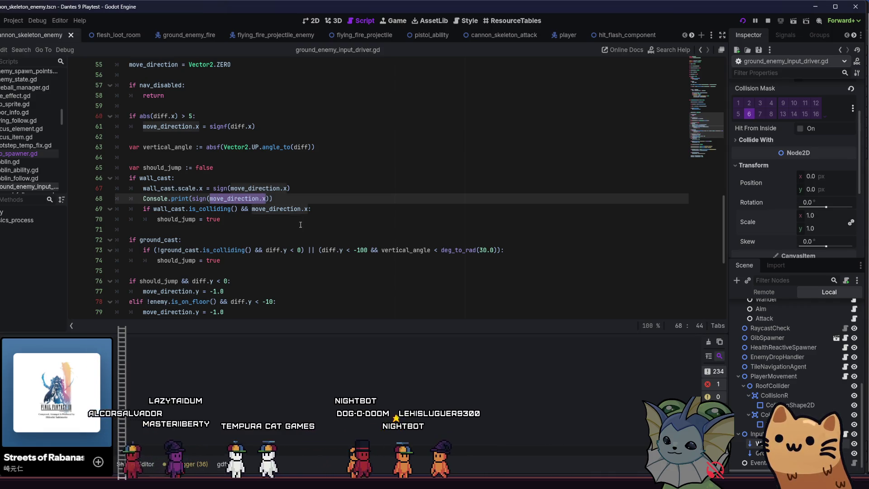
left_click(275, 198)
left_click_drag(269, 198, 192, 198)
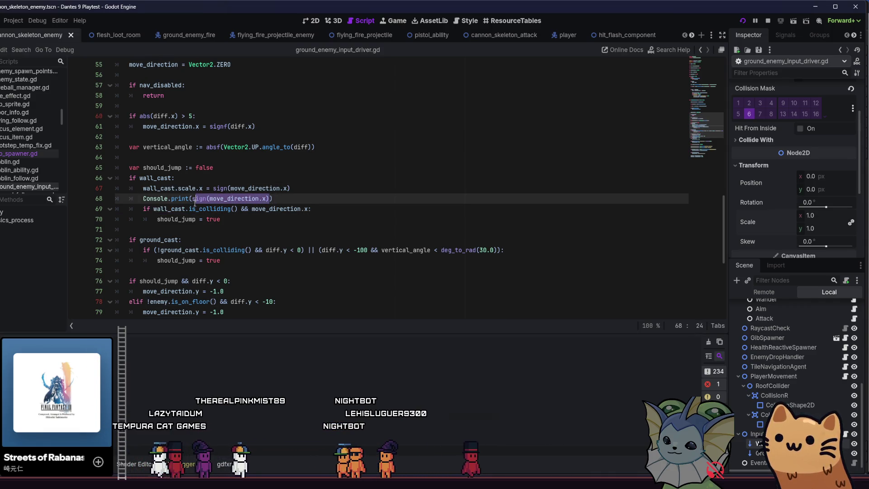
type("wall_cast.scale.x")
key("ctrl+s")
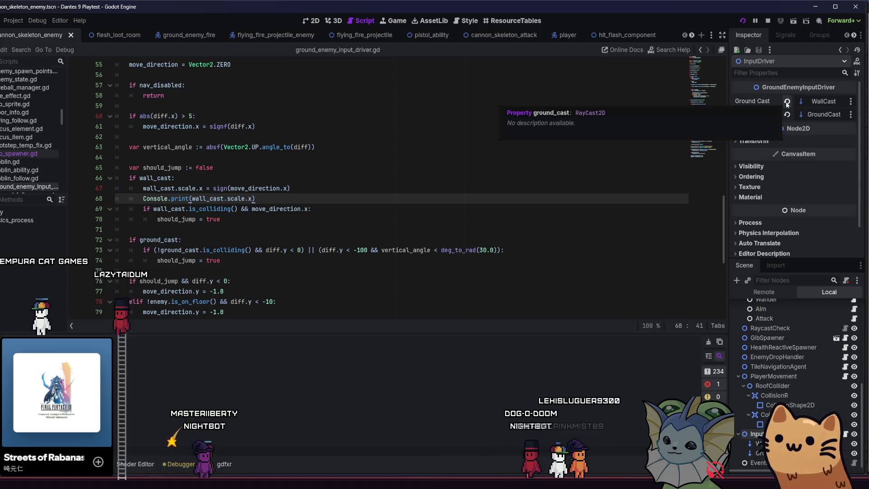
Reassign InputDriver's Ground Cast to GroundCast and Wall Cast to WallCast.
left_click(787, 102)
left_click(786, 115)
left_click(799, 102)
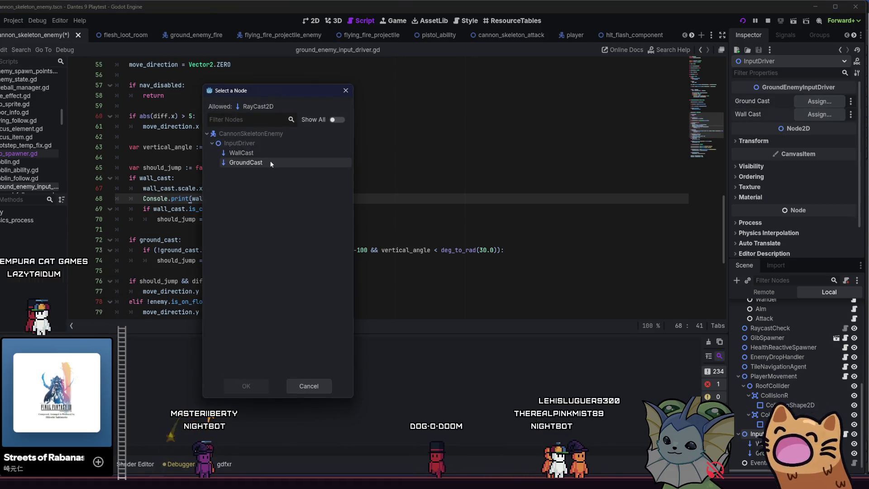
double_click(270, 163)
left_click(816, 114)
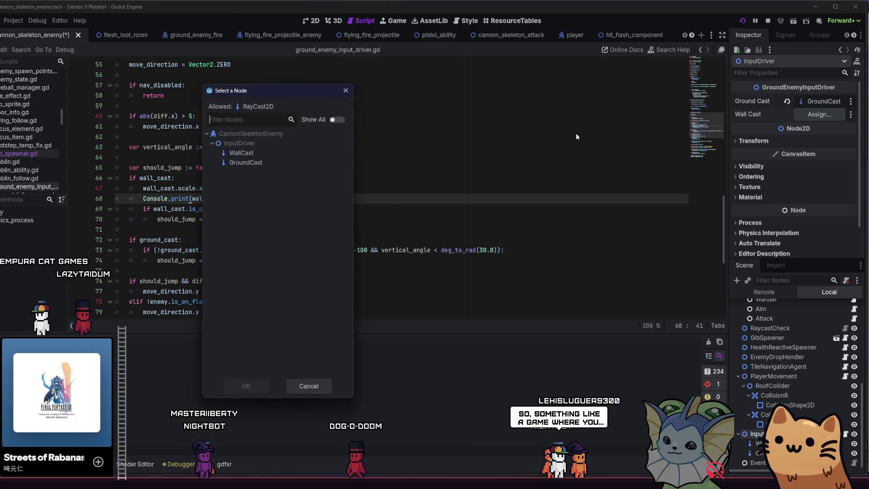
double_click(267, 153)
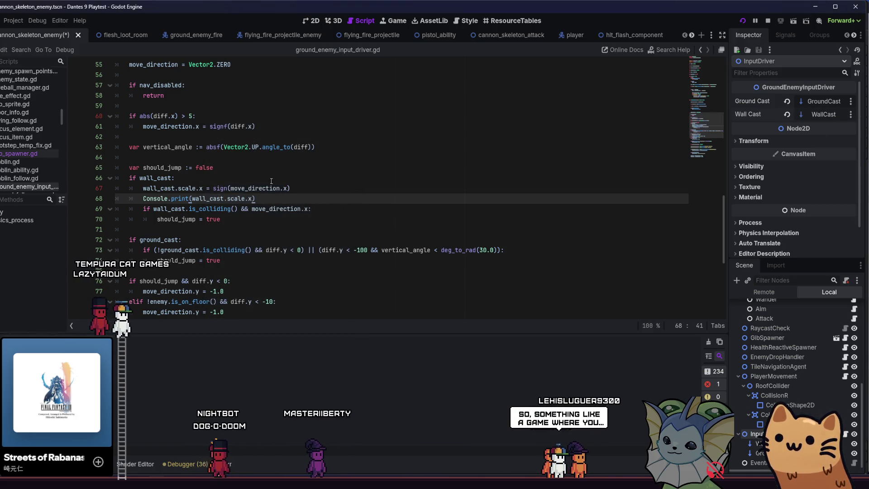
left_click(244, 209)
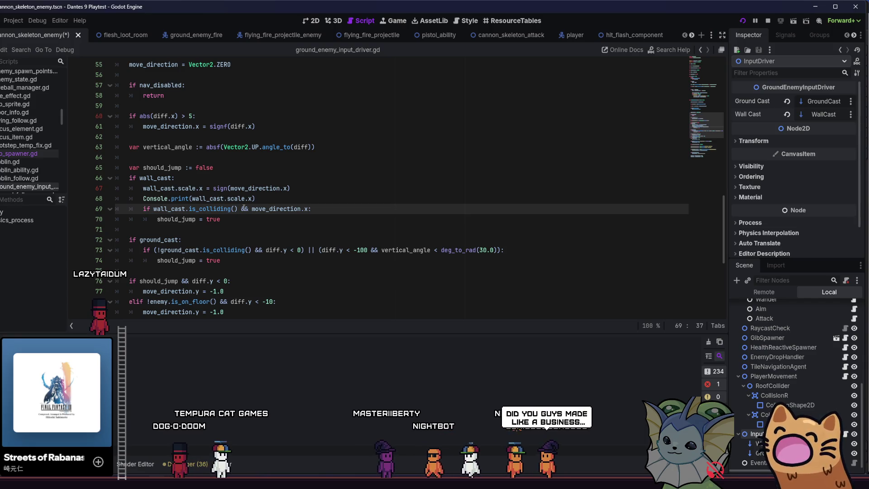
Delete the Console.print(wall_cast.scale.x) debug line from the wall-cast block.
left_click(269, 201)
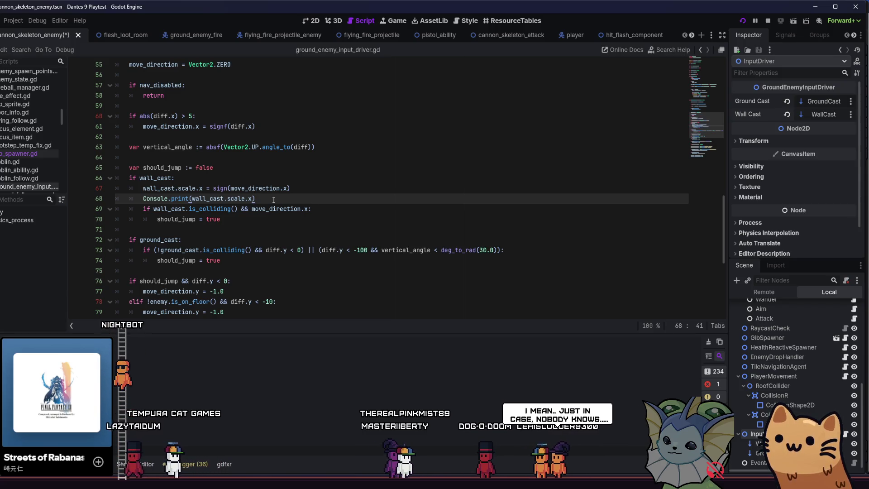
mouse_move(274, 199)
left_mouse_down()
mouse_move(144, 189)
mouse_move(139, 202)
left_mouse_up()
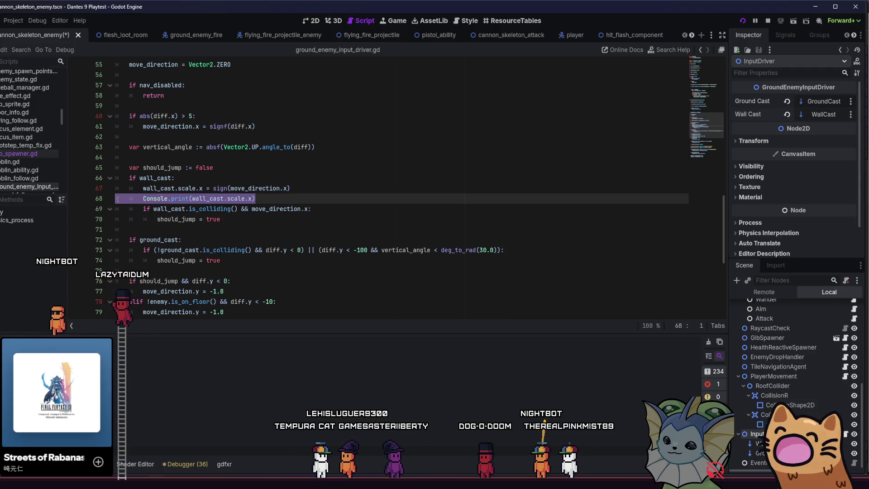
mouse_move(143, 199)
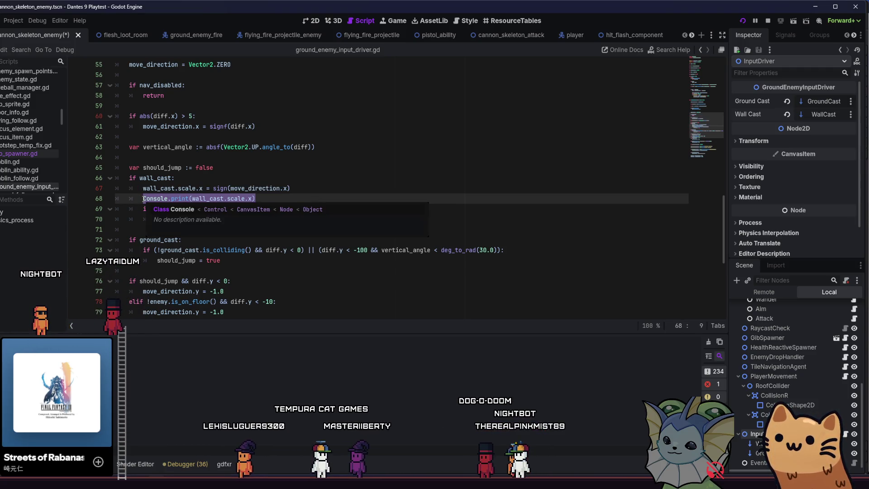
left_click(114, 206)
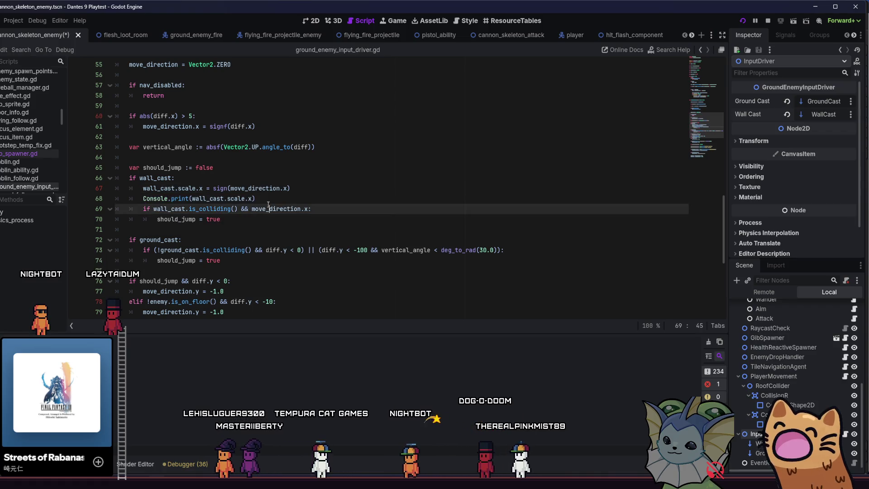
left_click_drag(113, 205, 113, 197)
key("BackSpace")
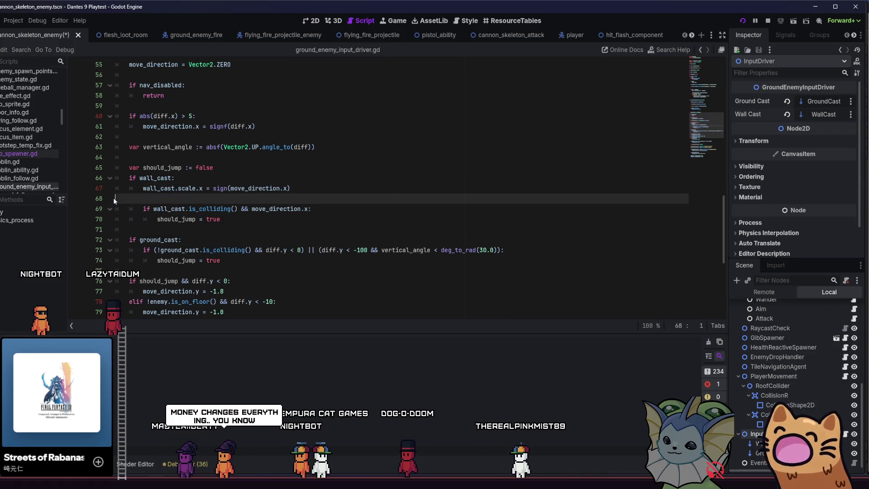
Save ground_enemy_input_driver.gd and launch the game for a playtest.
left_click(318, 214)
key("ctrl+s")
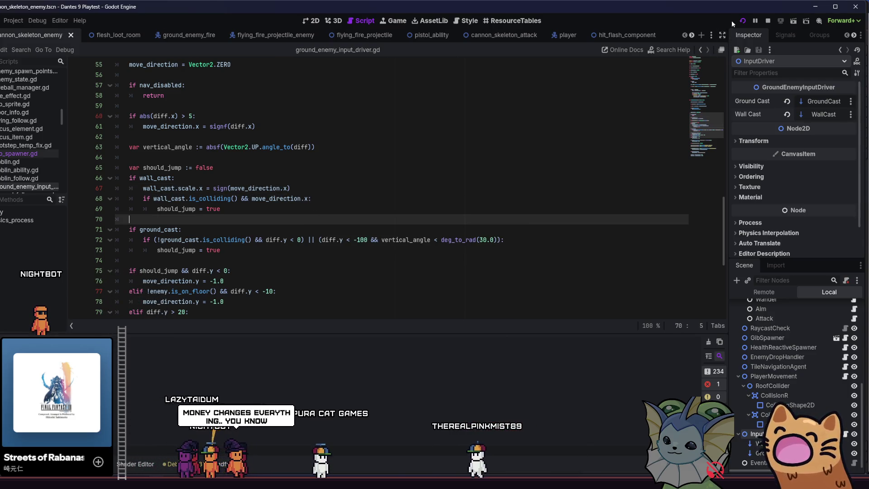
left_click(743, 20)
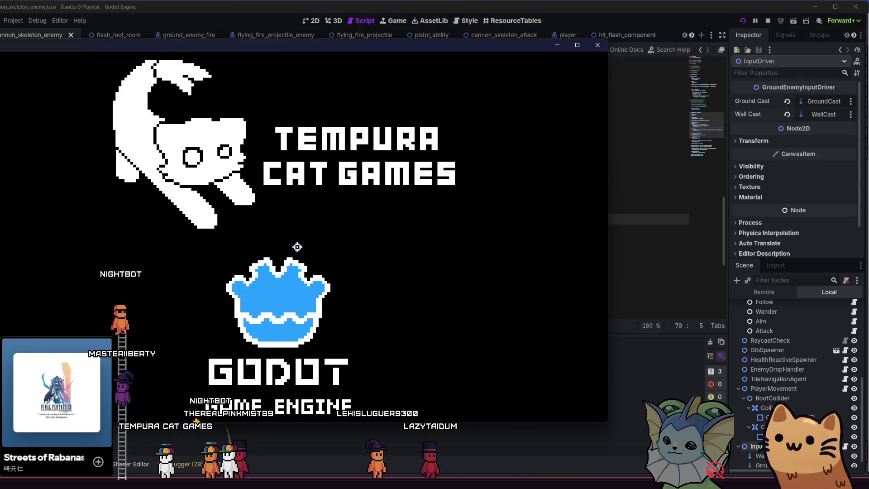
Maximize the playtest window, start a new run, and bring up the debug scene search.
key("super+Up")
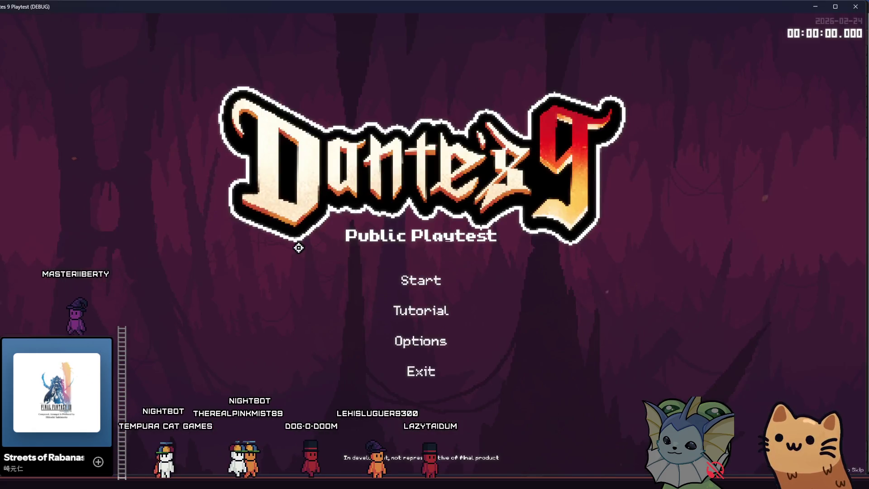
left_click(501, 285)
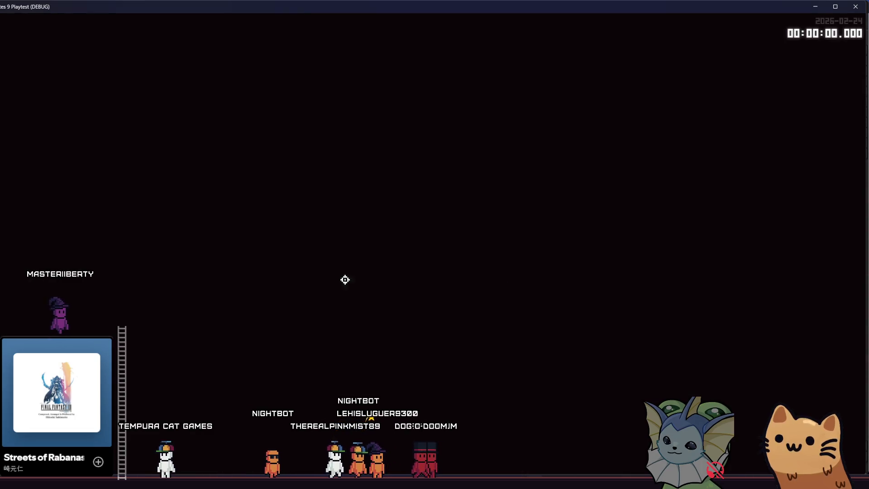
key("grave")
Search 'can', load cannon_skeleton_enemy.tscn, close both debug overlays, and move the player right.
type("can")
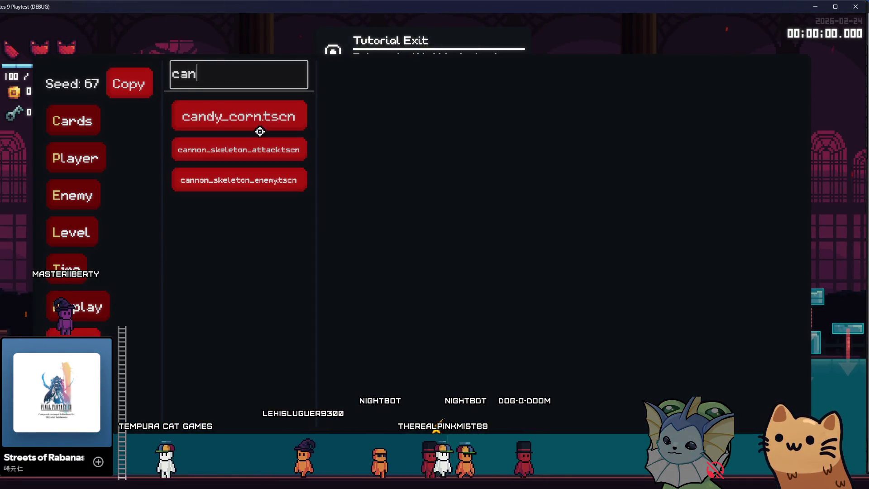
left_click(260, 180)
key("Escape")
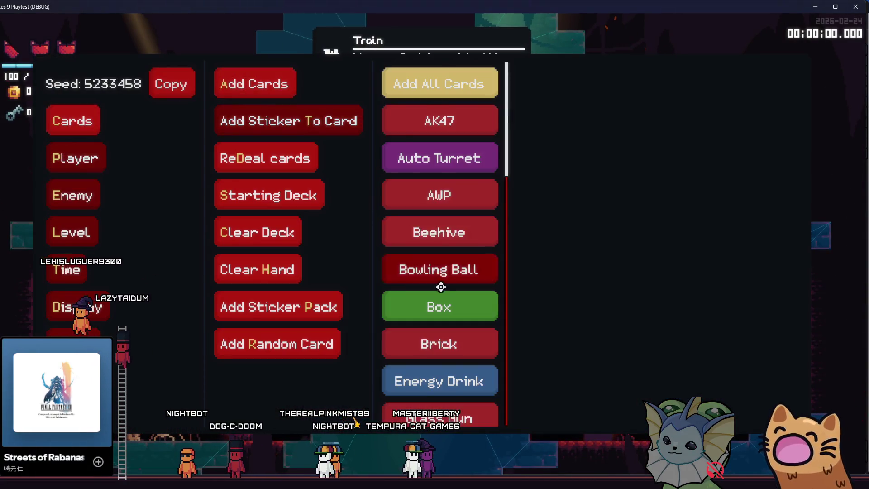
key("Escape")
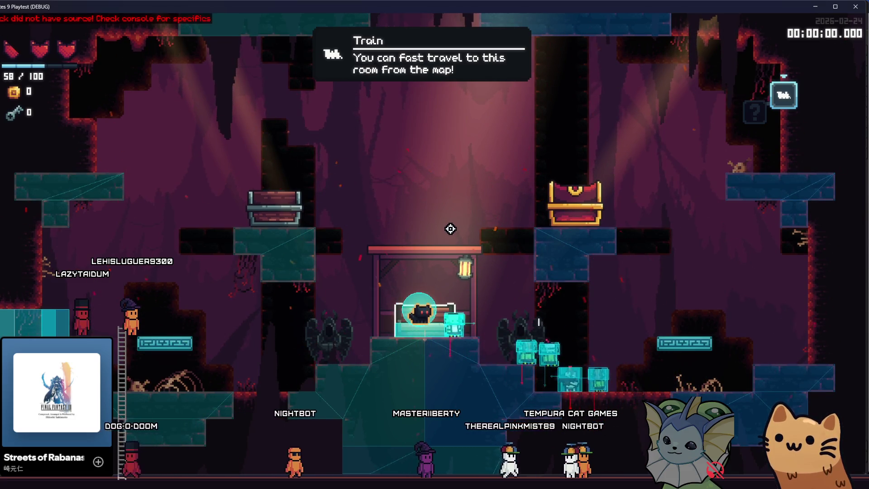
key("d")
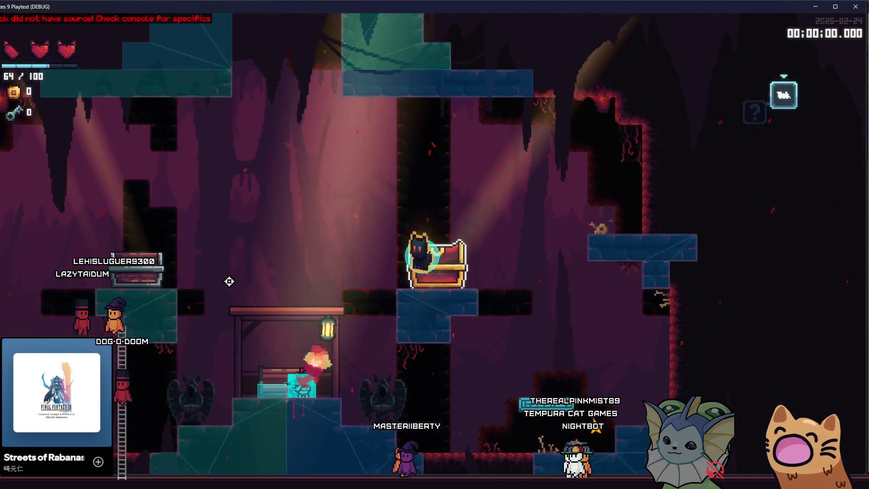
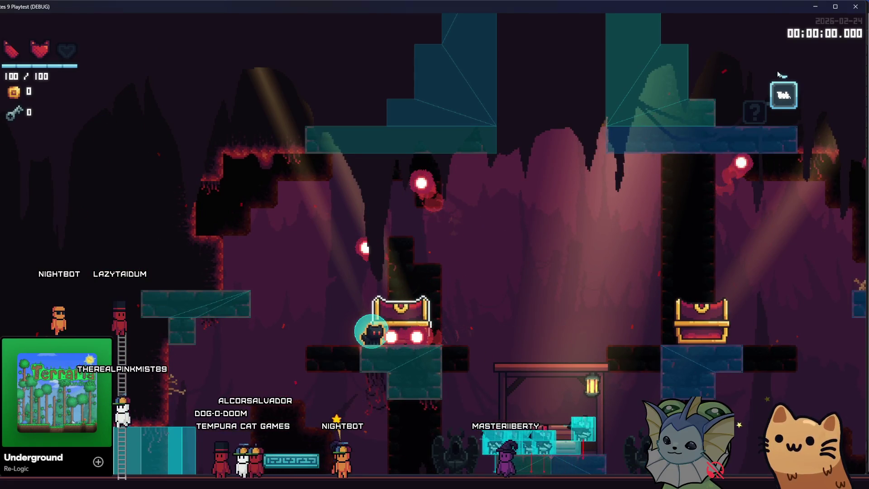
Close the playtest and open goblin_follow.gd at the error line listed under Debugger > Errors.
left_click(855, 6)
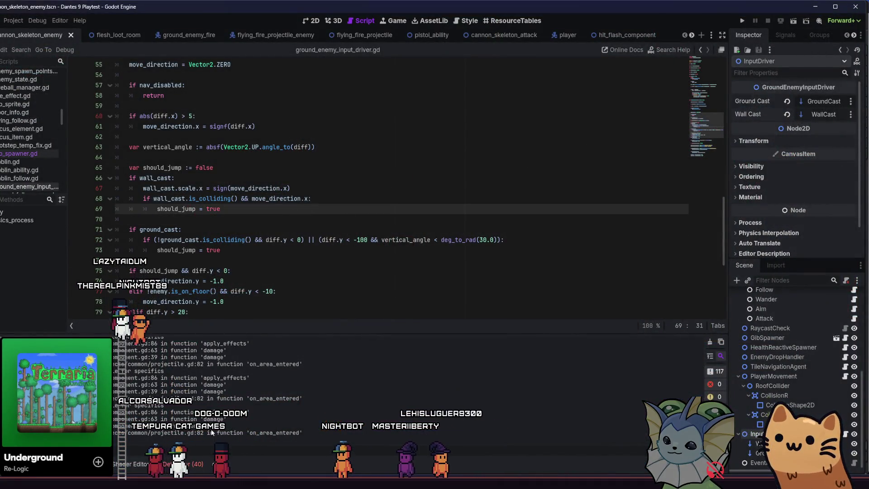
left_click(193, 460)
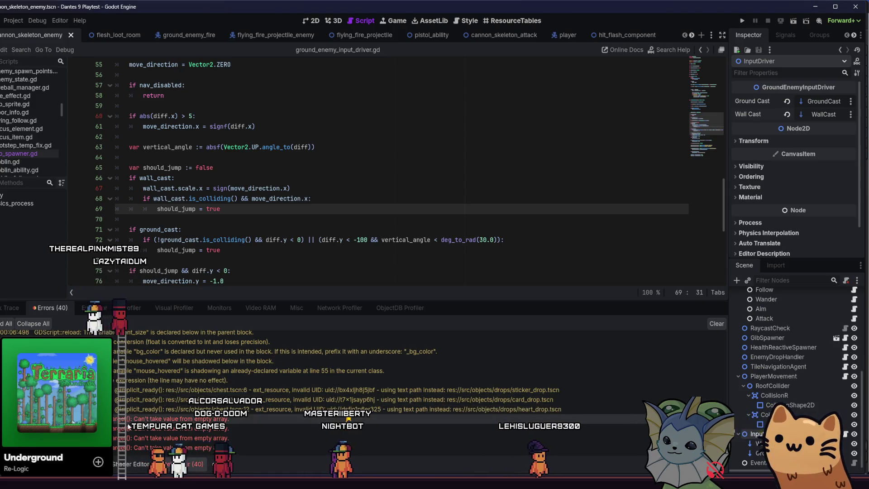
double_click(127, 425)
left_click(127, 426)
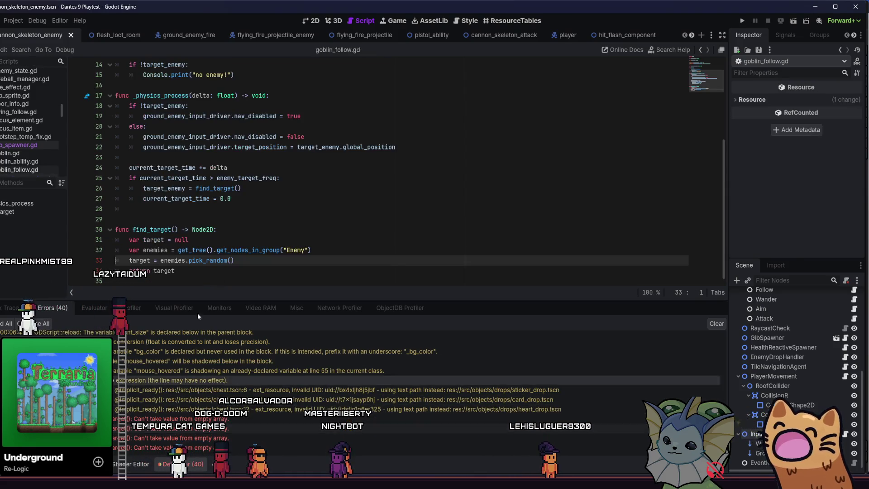
Add 'if enemies != null:' after the enemies lookup and indent the pick_random line under it.
left_click(264, 243)
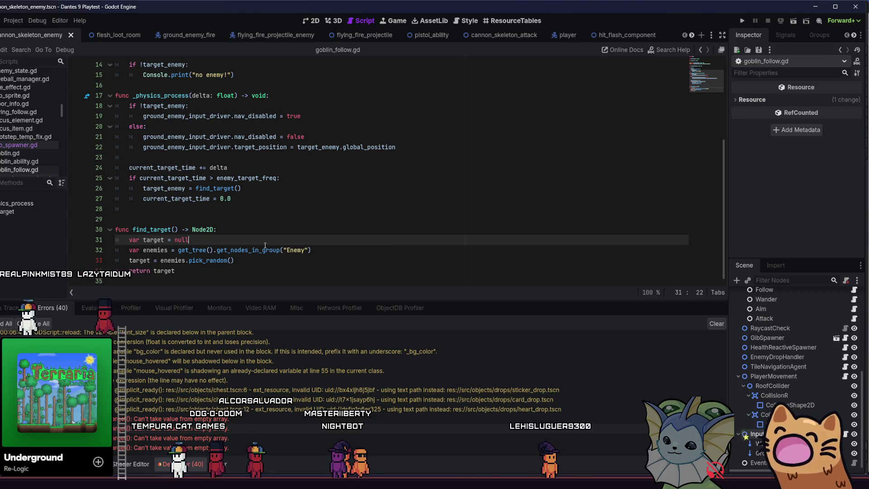
left_click(336, 250)
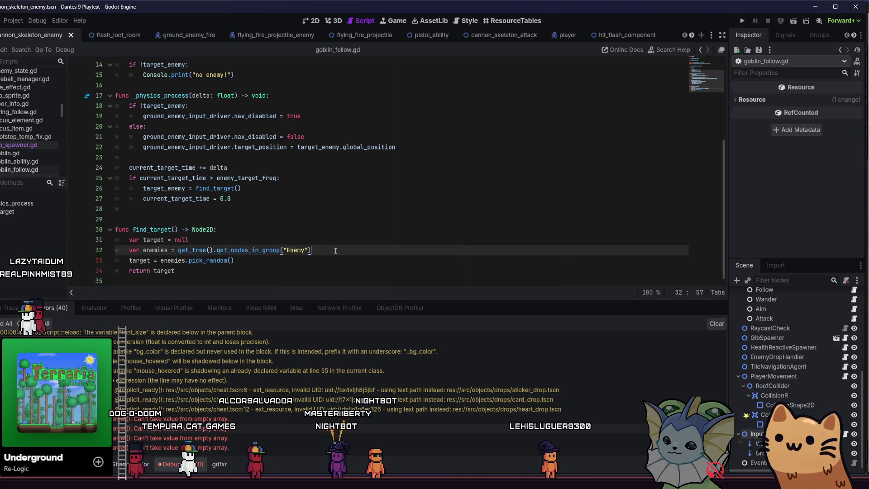
key("Return")
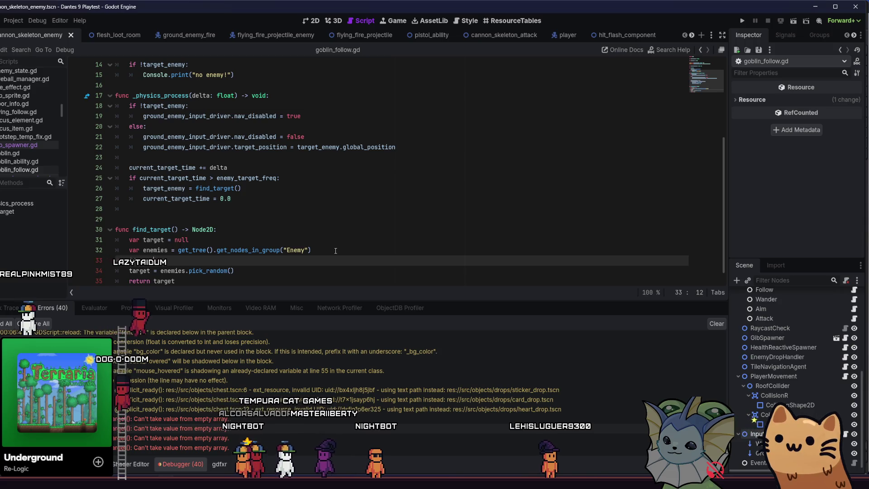
type("ies")
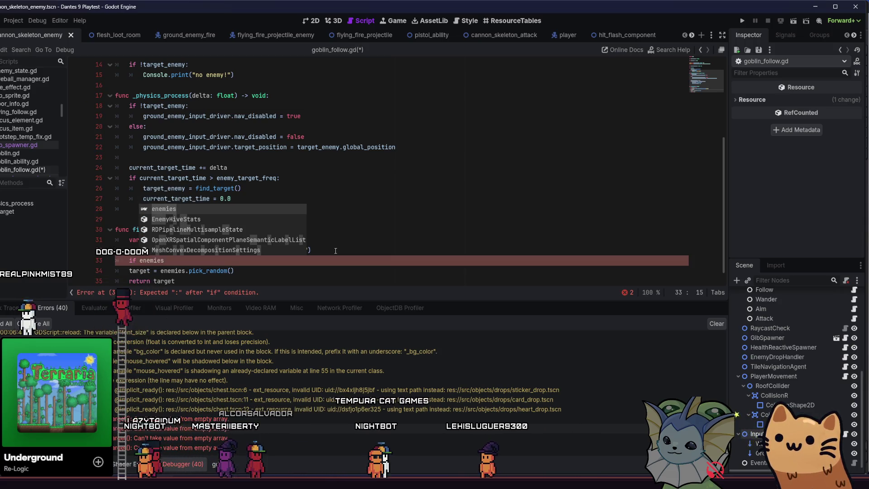
type(" != null:")
left_click(130, 271)
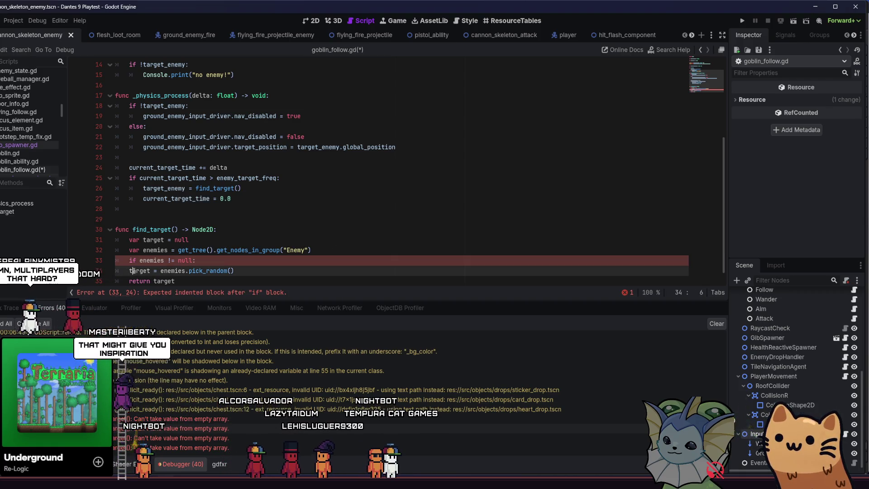
left_click(258, 269)
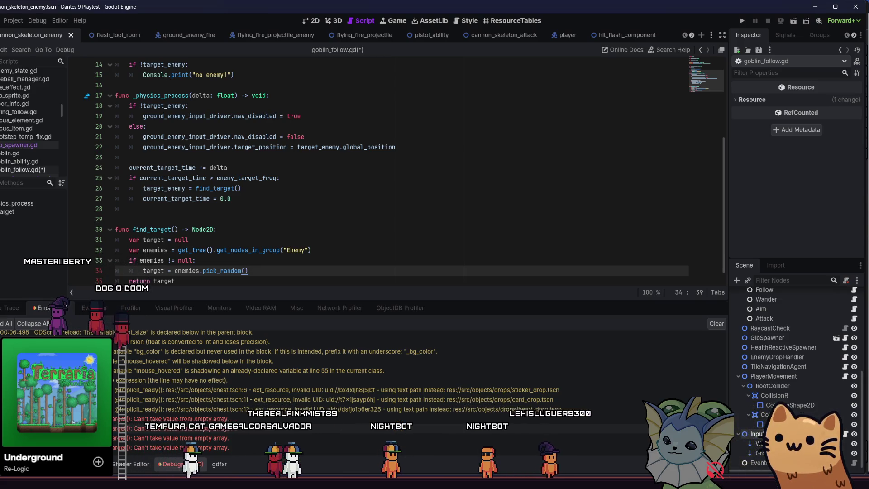
left_click(329, 232)
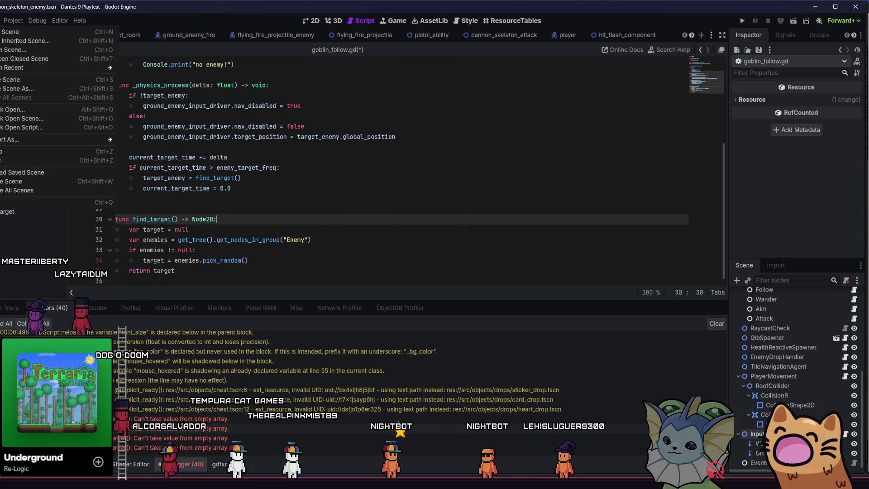
Glance through the Project and Debug menus, then save goblin_follow.gd with Ctrl+S.
left_click(223, 141)
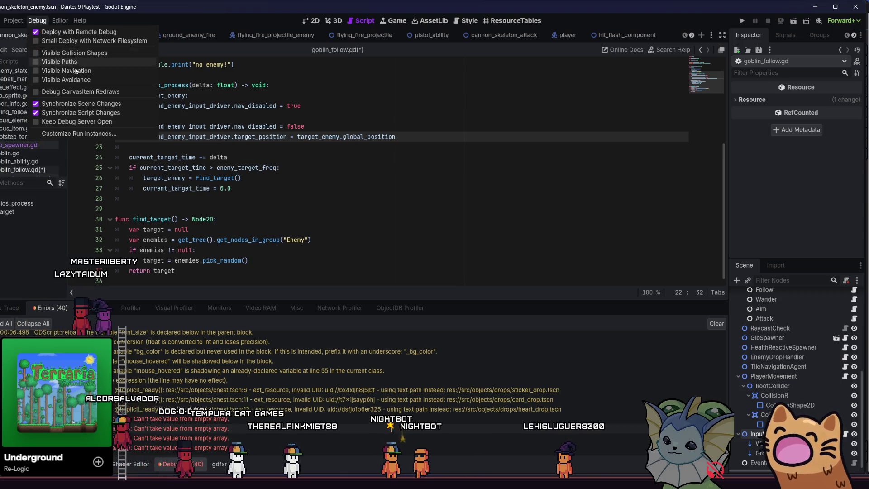
left_click(235, 168)
key("ctrl+s")
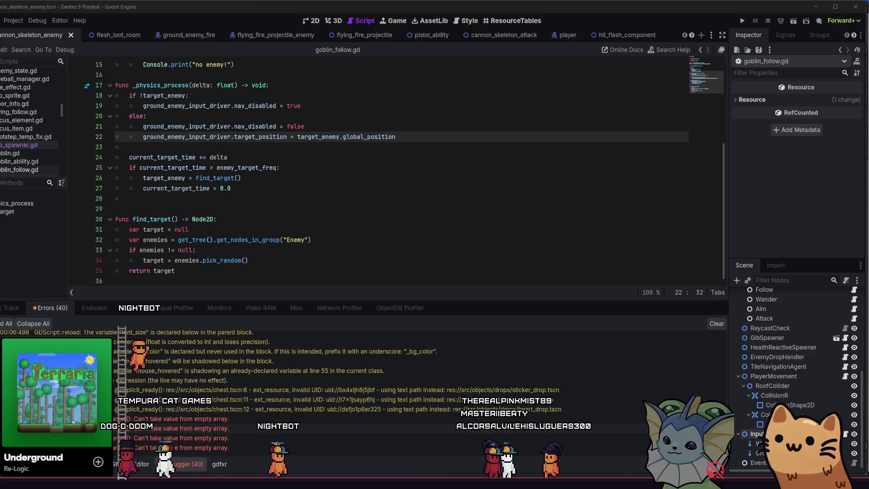
Change the enemy_target_freq default on line 7 from 5.0 to 2.0.
scroll(376, 167, "up", 5)
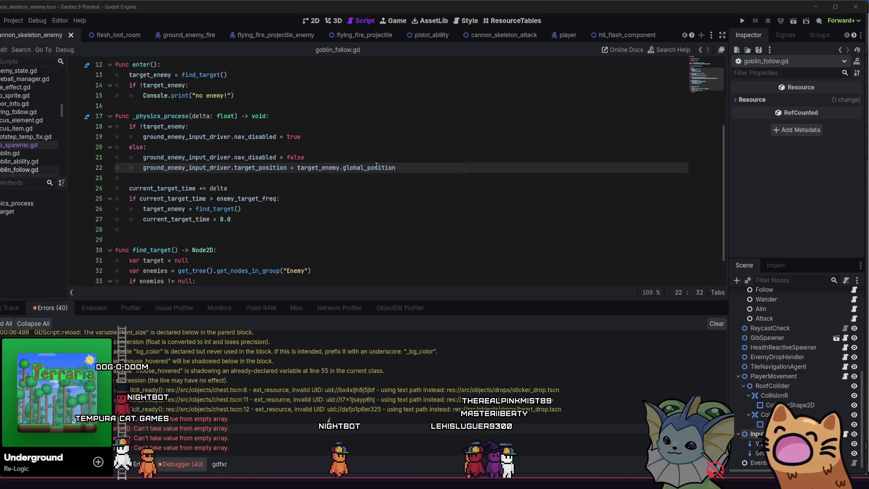
right_click(382, 199)
left_click(273, 171)
scroll(271, 167, "down", 3)
scroll(267, 145, "up", 3)
left_click(259, 126)
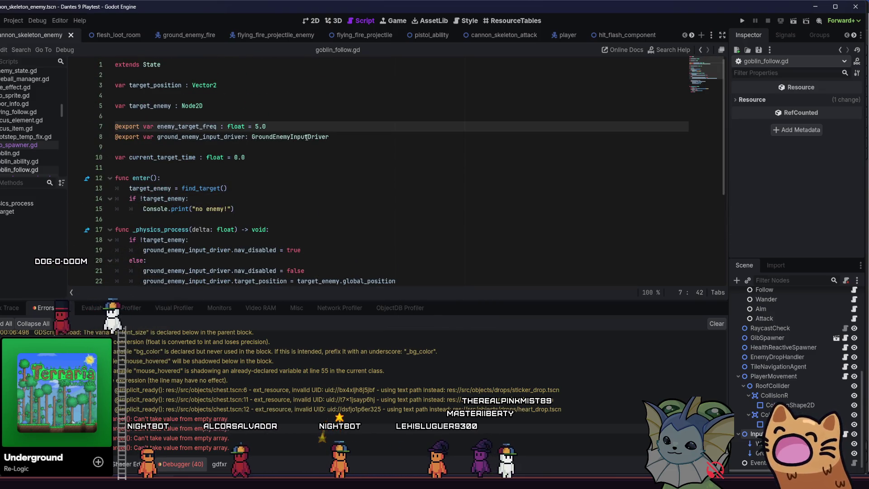
key("BackSpace")
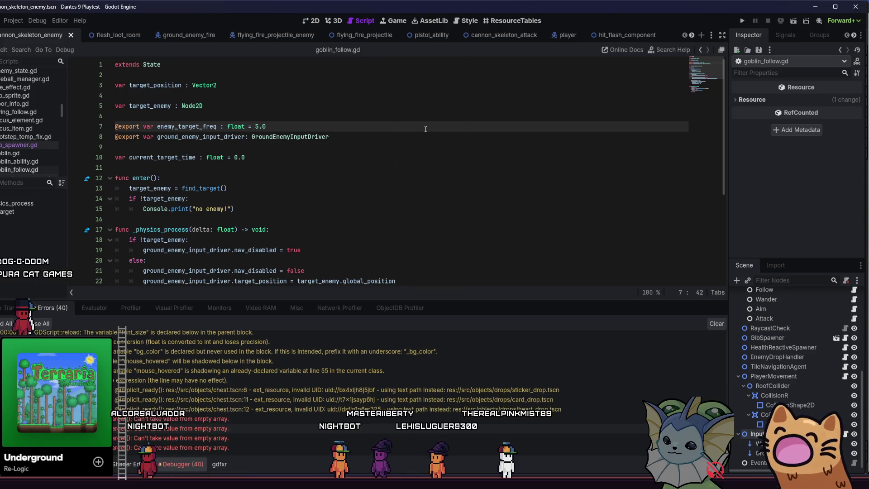
key("BackSpace")
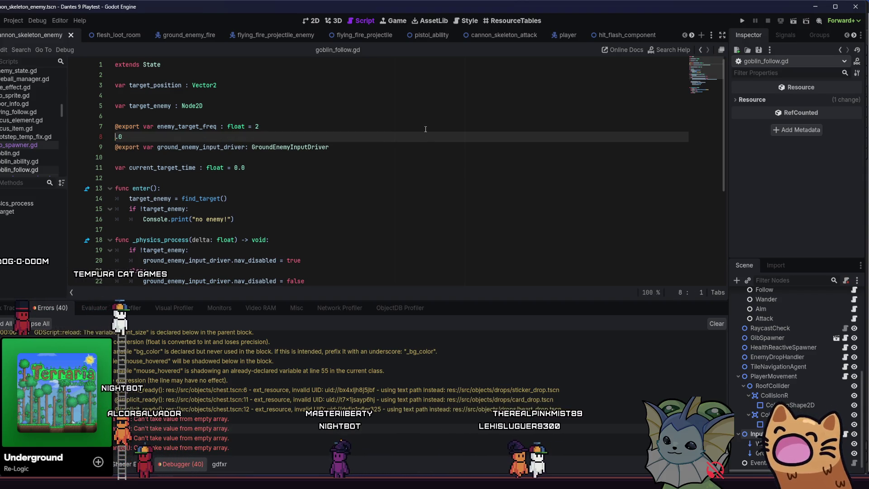
type("2")
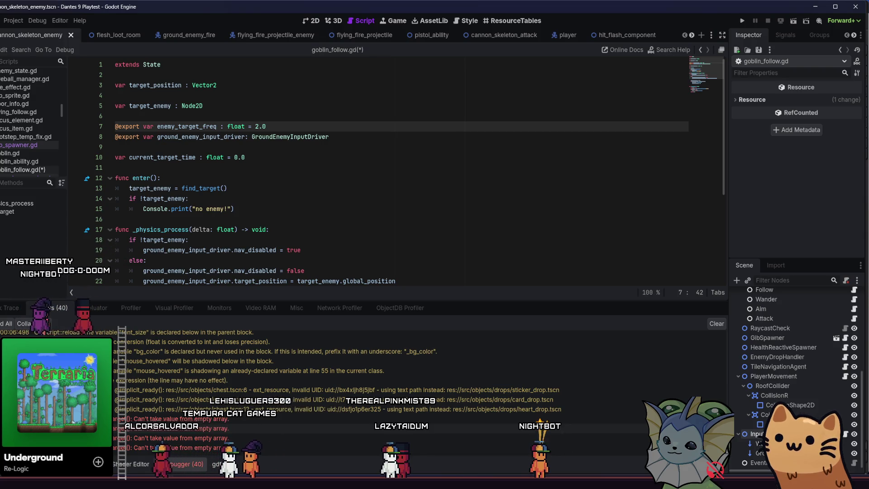
left_click(359, 167)
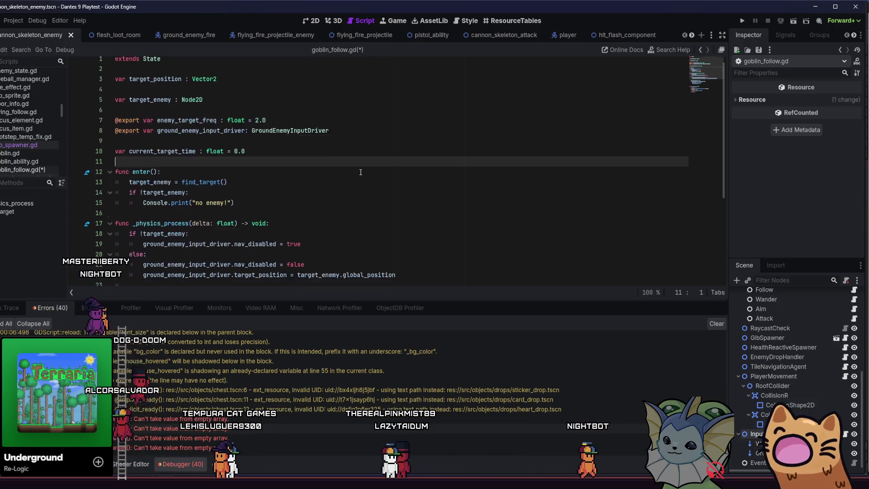
Replace the Console.print("no enemy!") line in enter() with pass and save.
scroll(230, 105, "down", 3)
left_click(230, 105)
left_click_drag(234, 116, 117, 119)
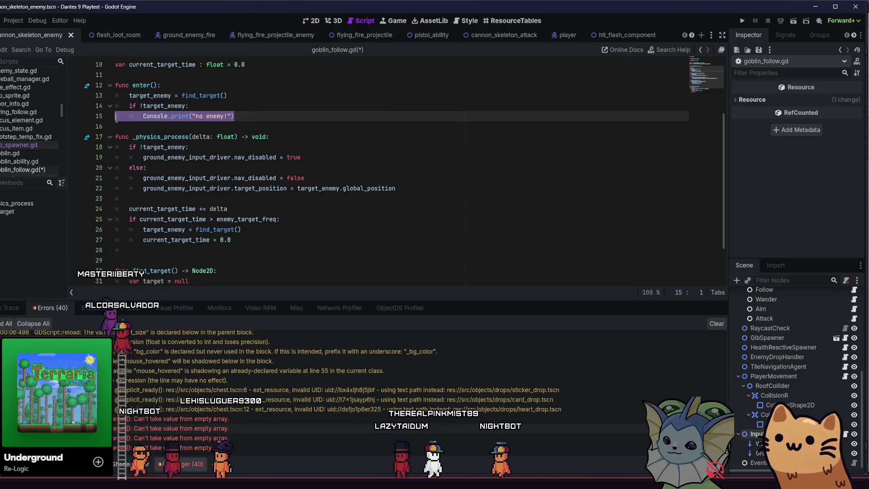
key("Tab")
key("Tab")
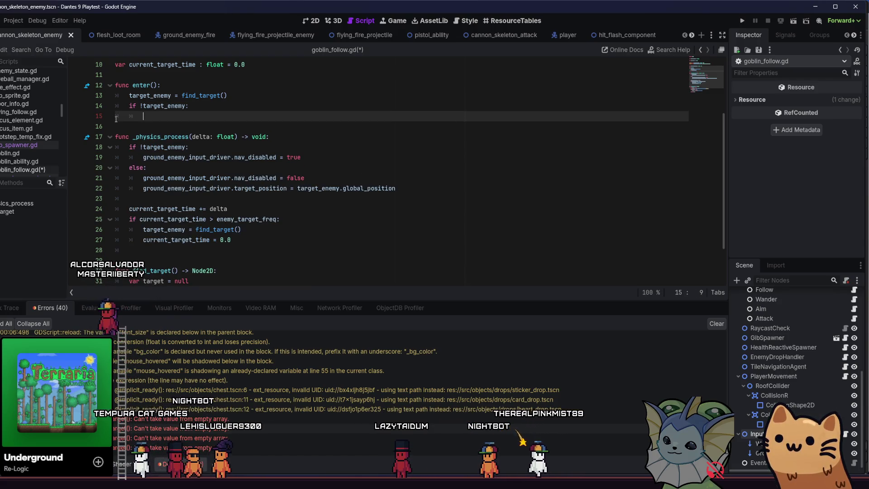
key("ctrl+s")
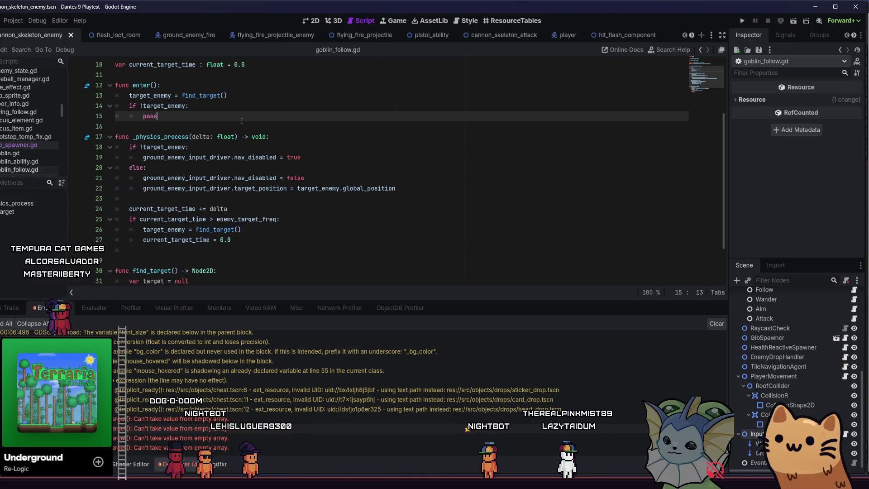
Add an outdented line after the timer reset and adjust the blank lines before find_target.
left_click(299, 243)
key("Return")
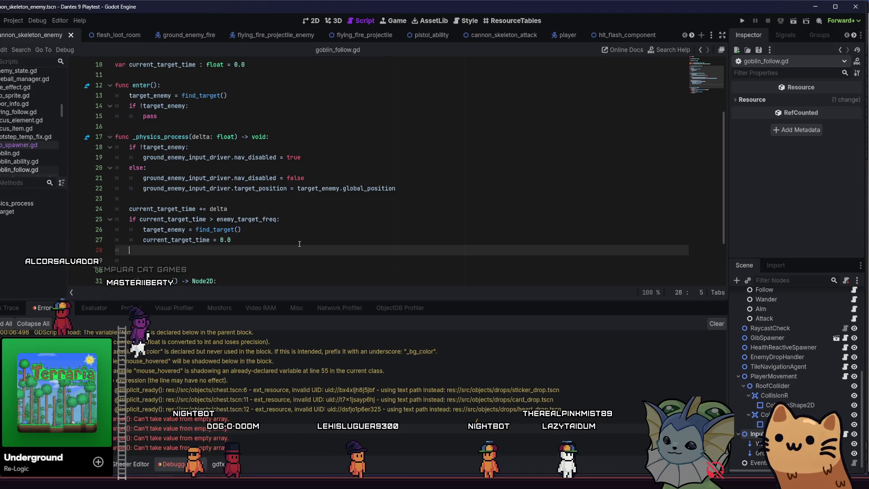
key("Return")
key("BackSpace")
type("if ch")
key("BackSpace")
key("BackSpace")
type("ds")
key("BackSpace")
key("BackSpace")
key("BackSpace")
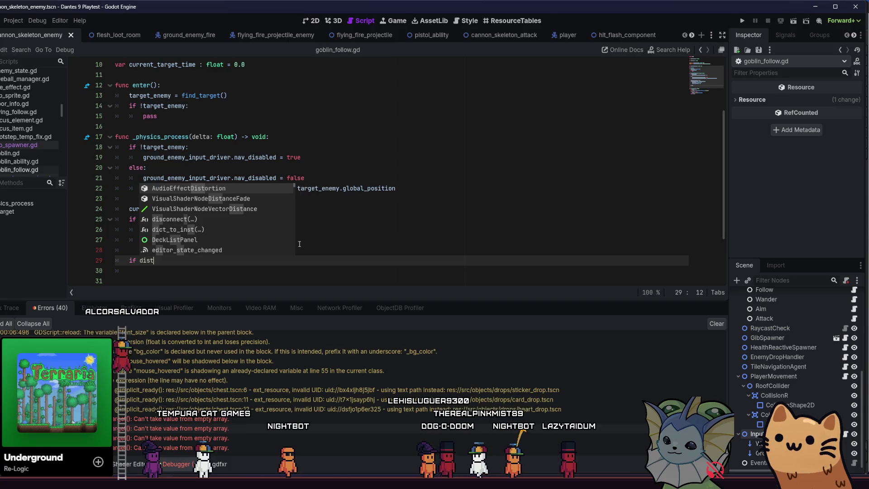
key("Return")
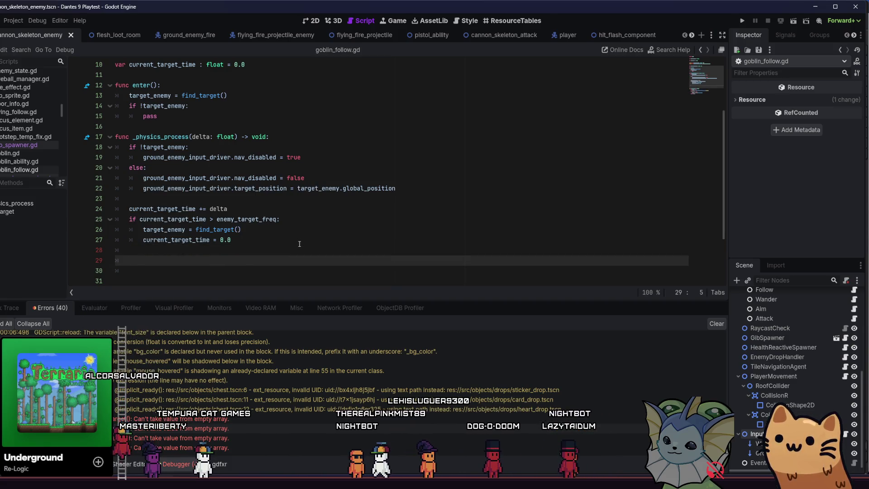
scroll(271, 227, "down", 2)
left_click(249, 205)
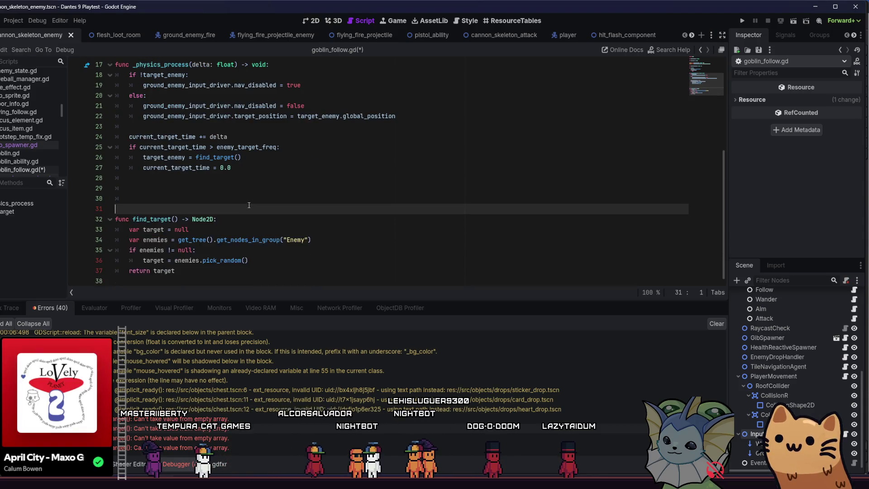
key("BackSpace")
key("Return")
key("Return")
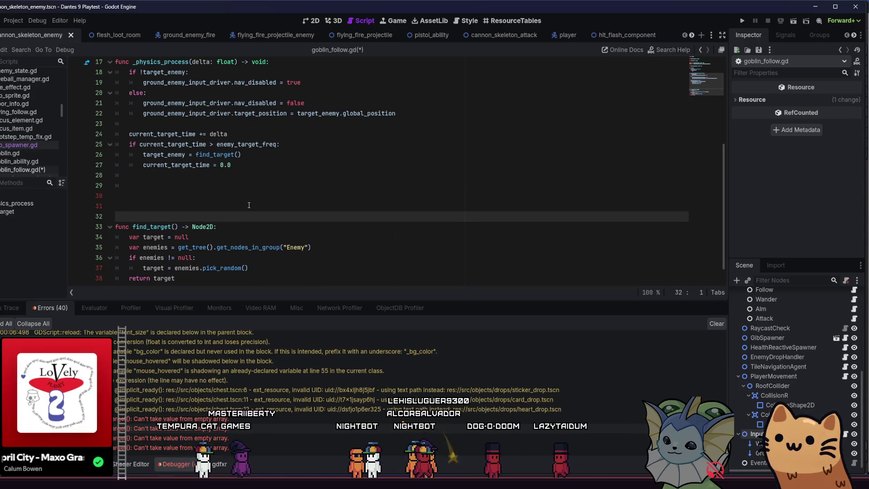
Start a draft 'owner.global_position' distance check on line 29, then delete it.
left_click(242, 189)
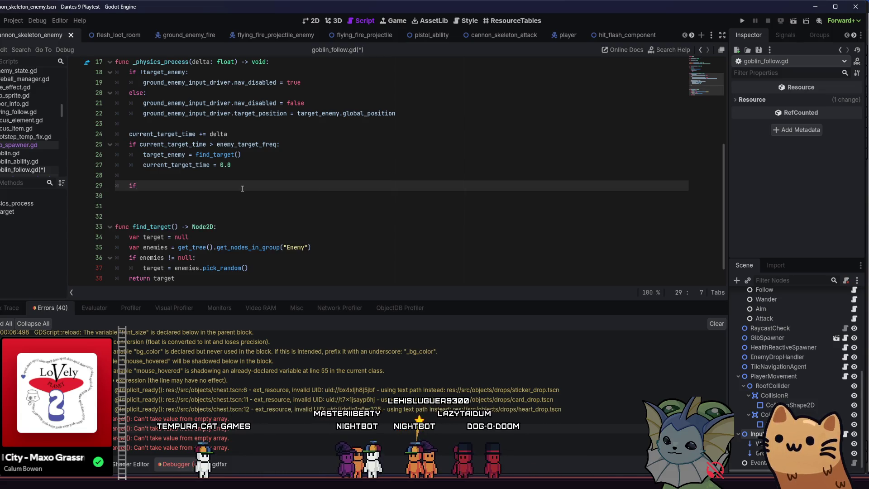
type("owner.global")
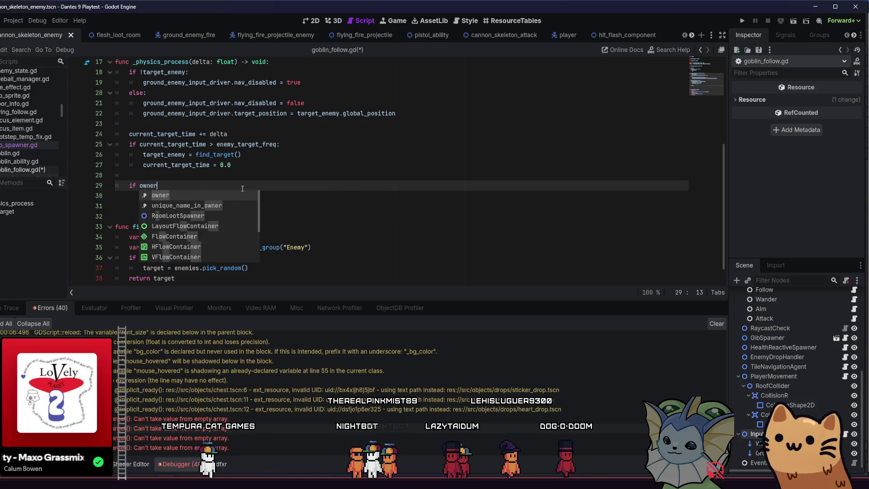
type("_post")
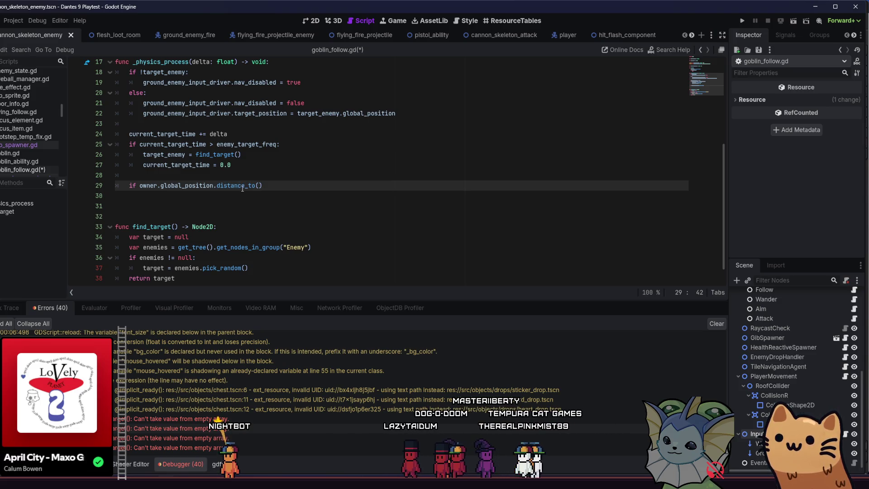
key("shift+Home")
key("BackSpace")
key("BackSpace")
key("BackSpace")
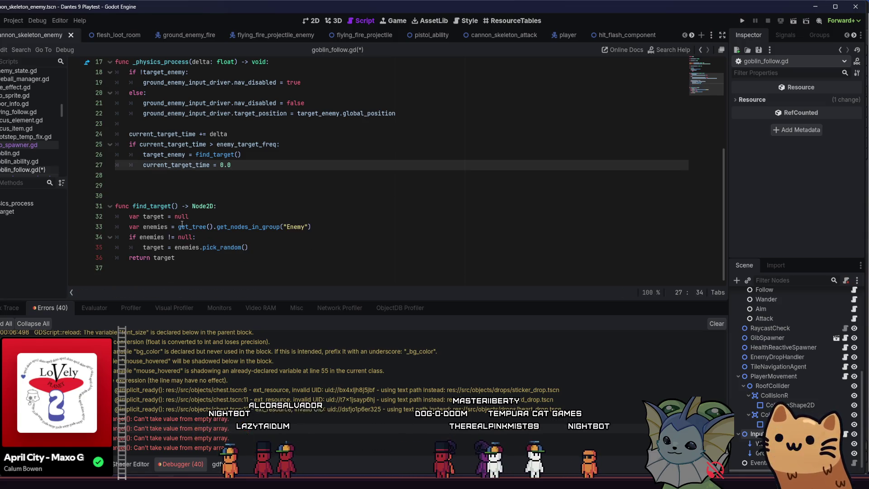
scroll(183, 224, "up", 5)
left_click(241, 106)
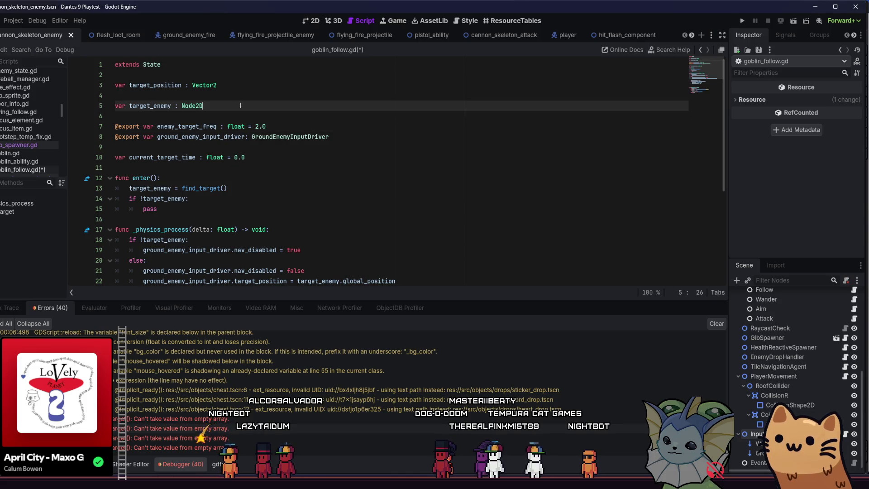
Type the goblin variable as CharacterBody2D.
key("Return")
key("Return")
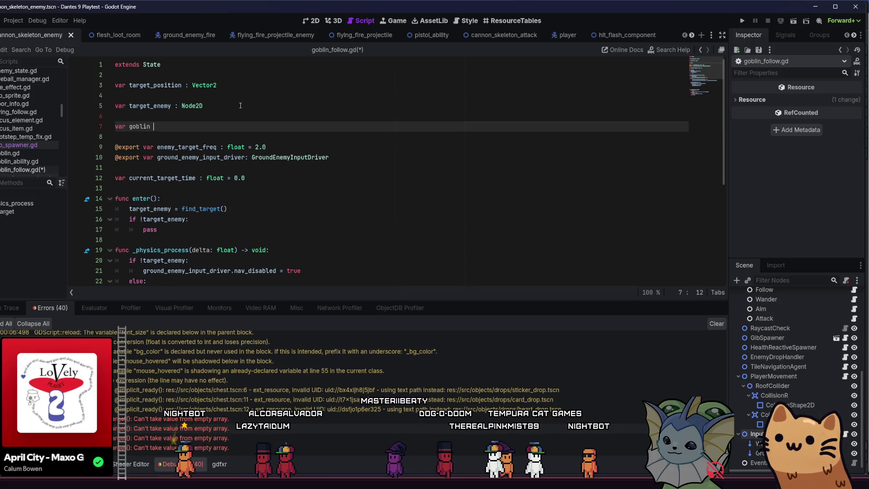
type("Char")
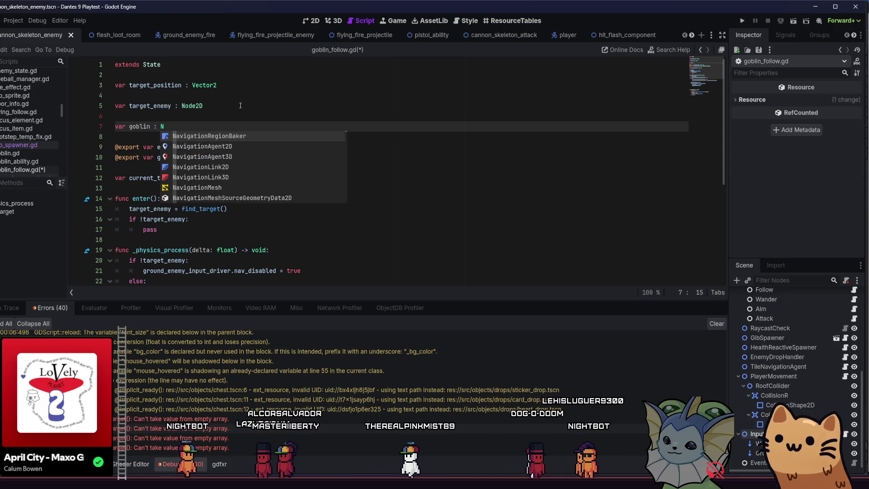
type("a")
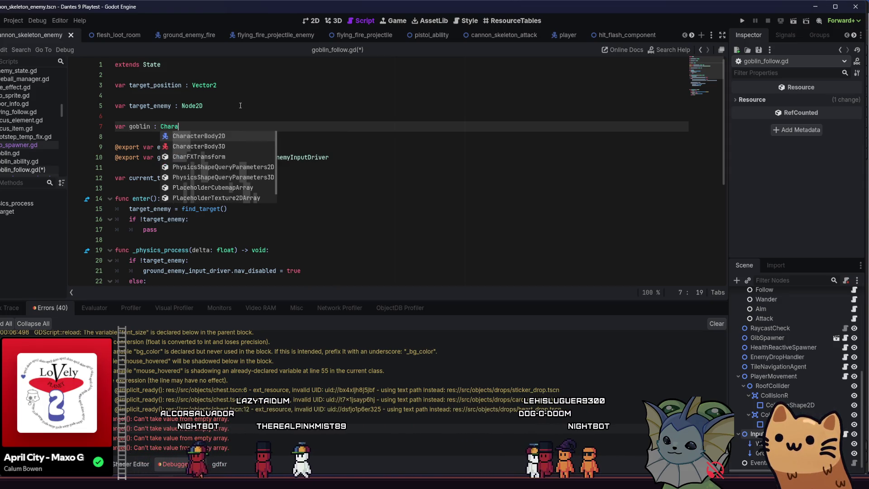
key("Return")
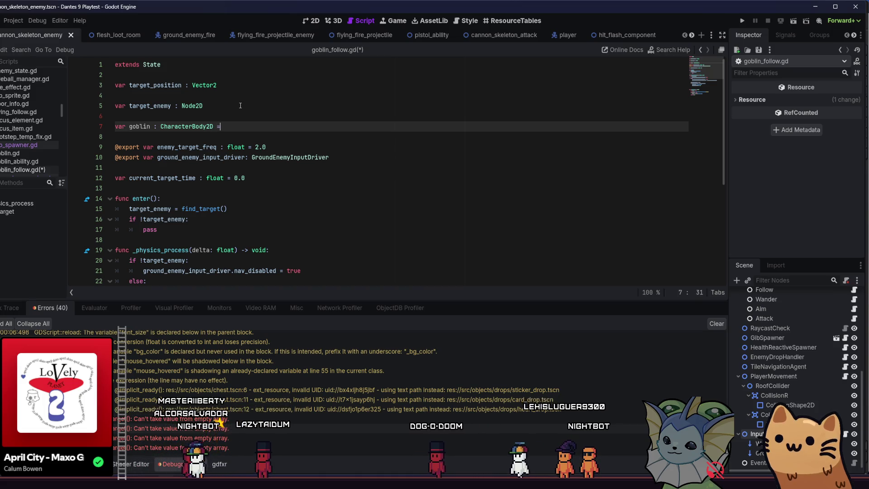
Add 'goblin = owner' as the first line of enter().
left_click(277, 156)
left_click(277, 199)
scroll(277, 203, "down", 1)
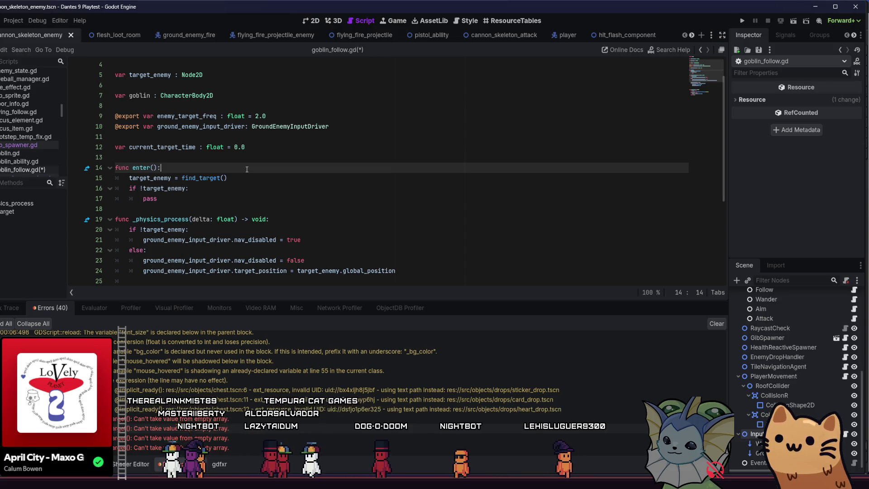
key("Return")
key("Return")
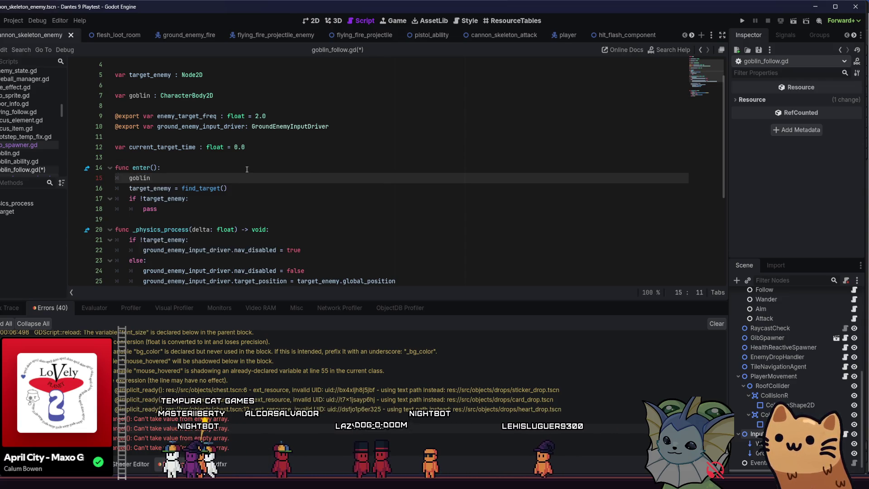
key("BackSpace")
key("BackSpace")
type("= owner")
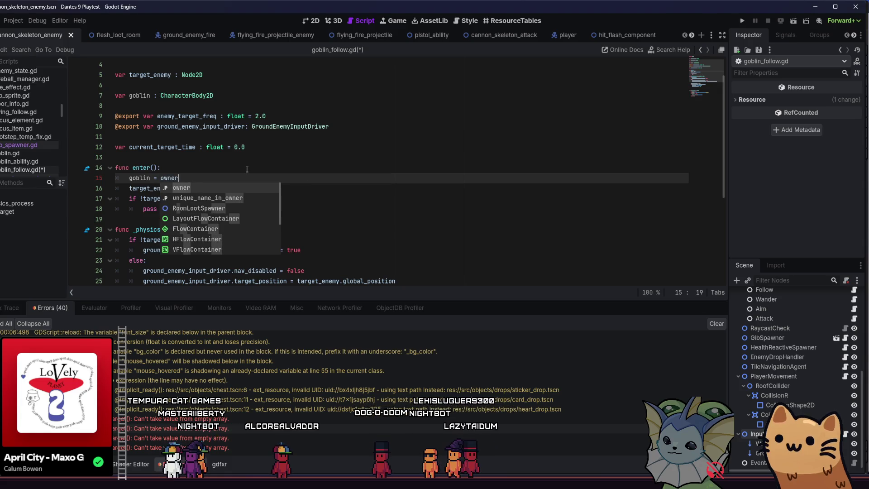
left_click(248, 170)
Open a new outdented line after 'current_target_time = 0.0' in _physics_process.
left_click(231, 198)
scroll(231, 199, "down", 4)
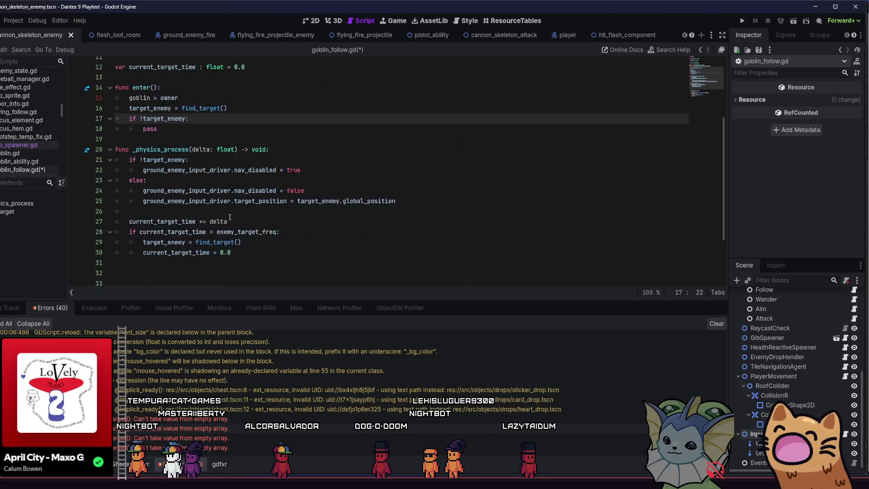
mouse_move(231, 199)
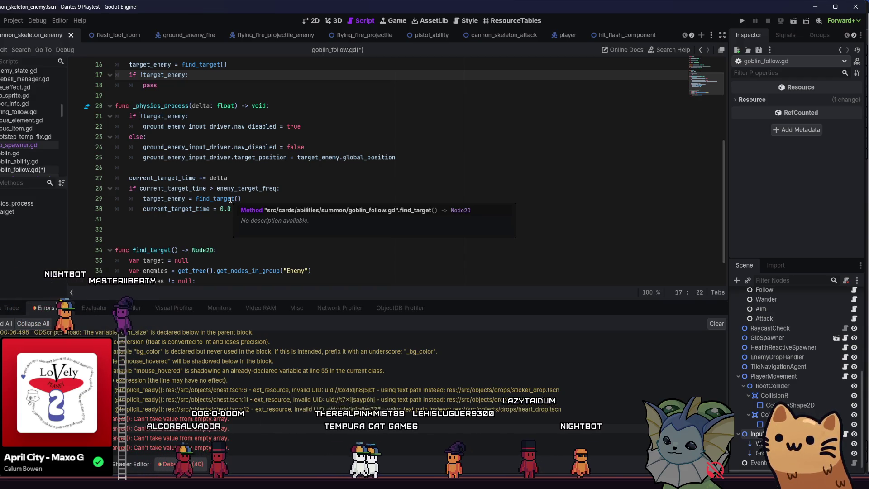
left_click(272, 199)
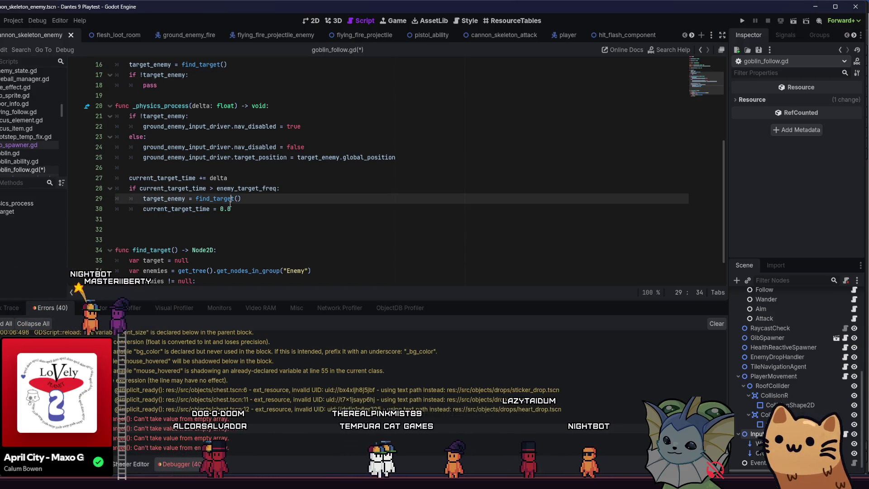
left_click(305, 205)
key("Return")
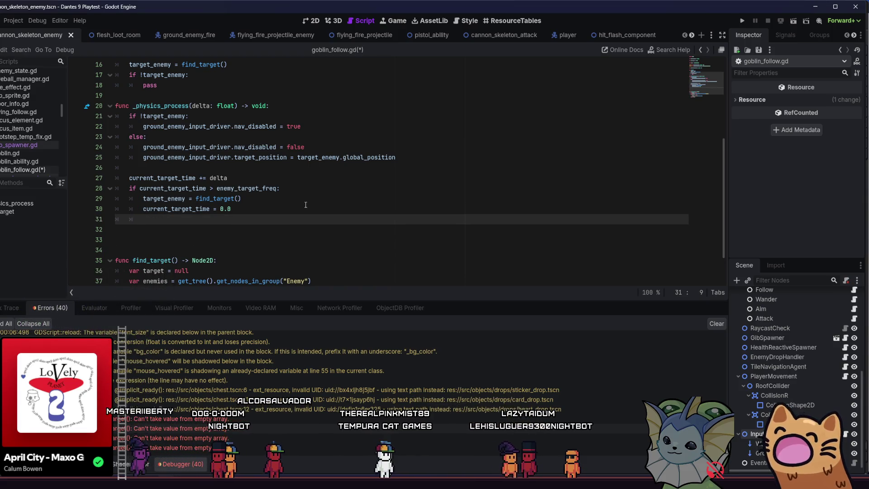
key("BackSpace")
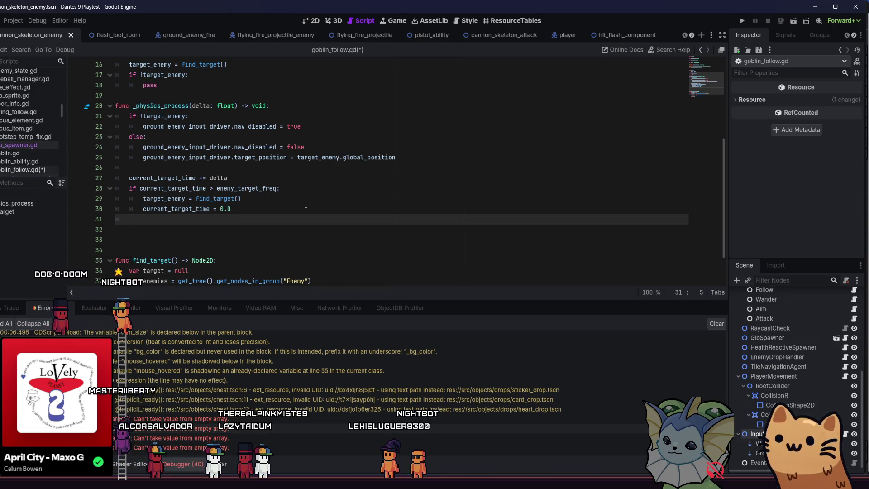
Begin line 32 with 'if goblin.global_position.distance_to(' using autocomplete.
key("Return")
key("BackSpace")
type("goblin.glo")
key("Return")
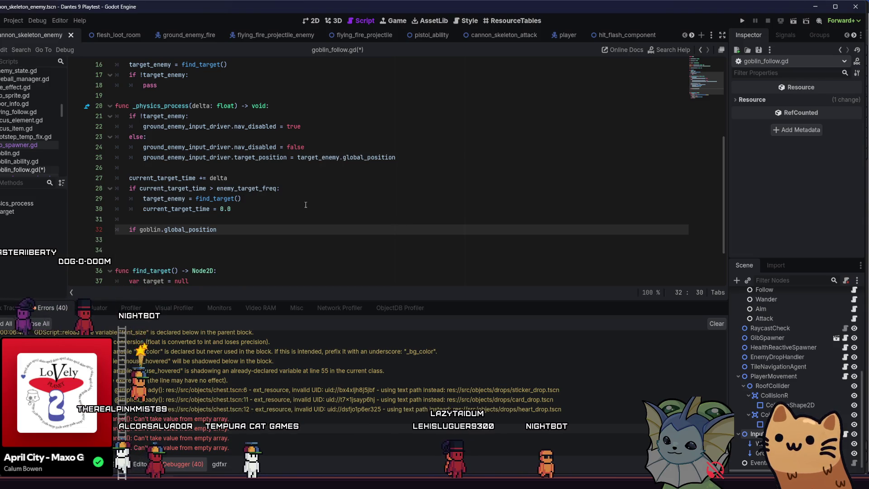
type(".dis")
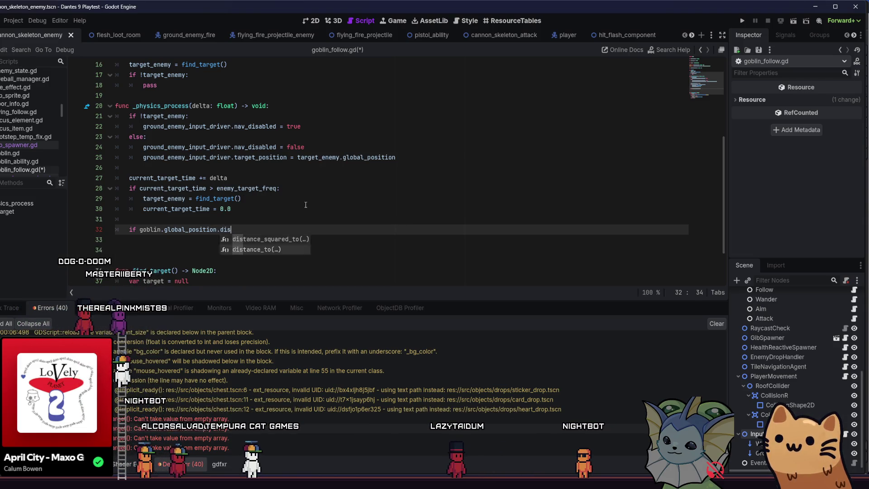
key("Down")
key("Return")
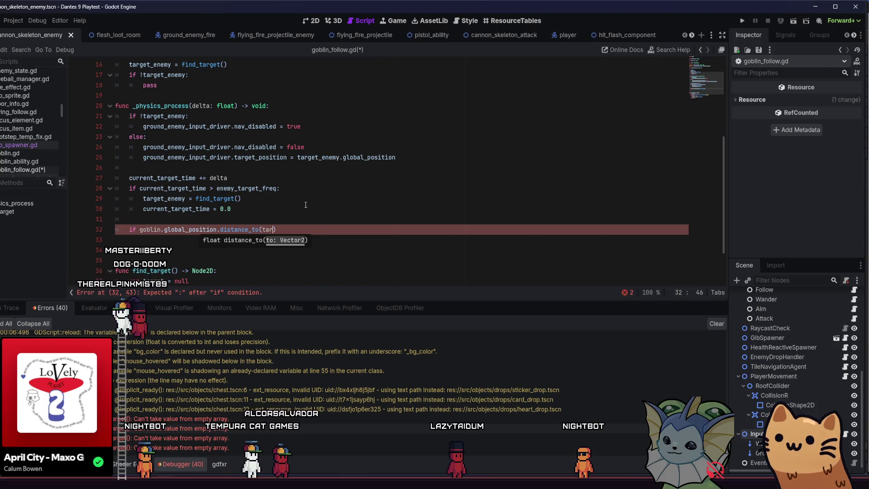
Pass target_enemy.global_position as the distance_to argument and add '<' after the call.
type("tar")
key("Return")
type(".t")
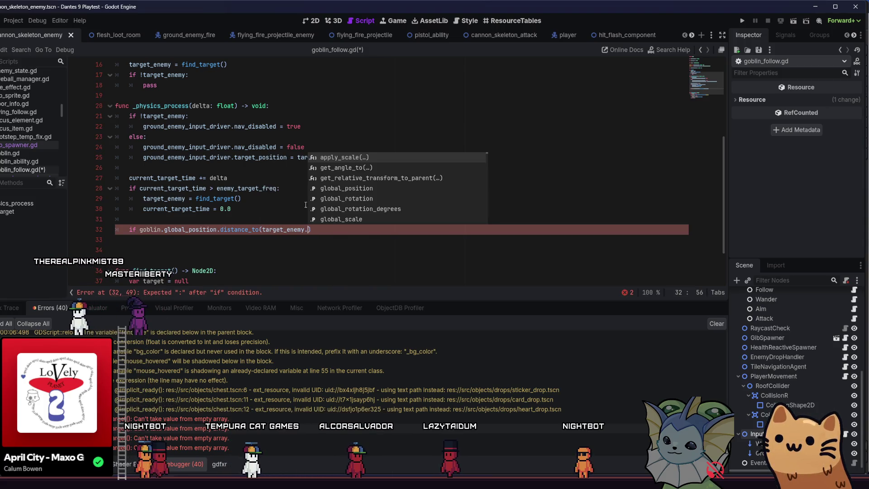
key("BackSpace")
key("BackSpace")
key("BackSpace")
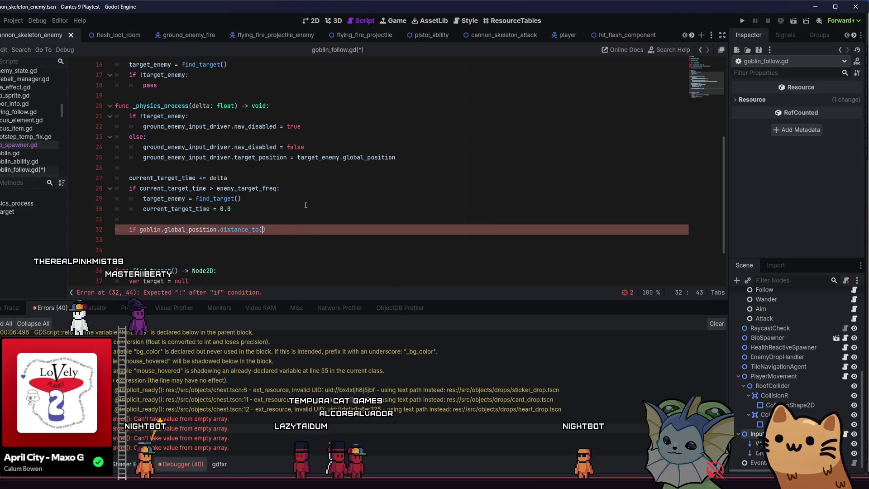
type("arget")
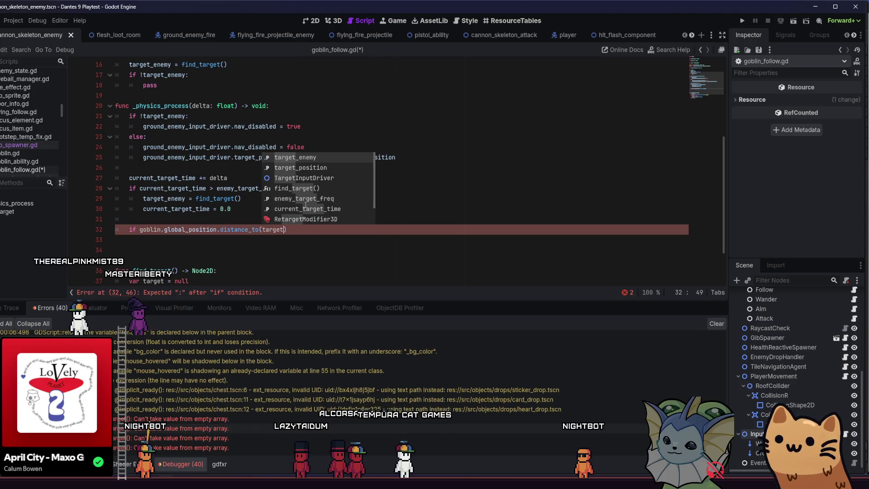
key("Return")
type(",")
key("BackSpace")
type(".glob")
key("Return")
key("End")
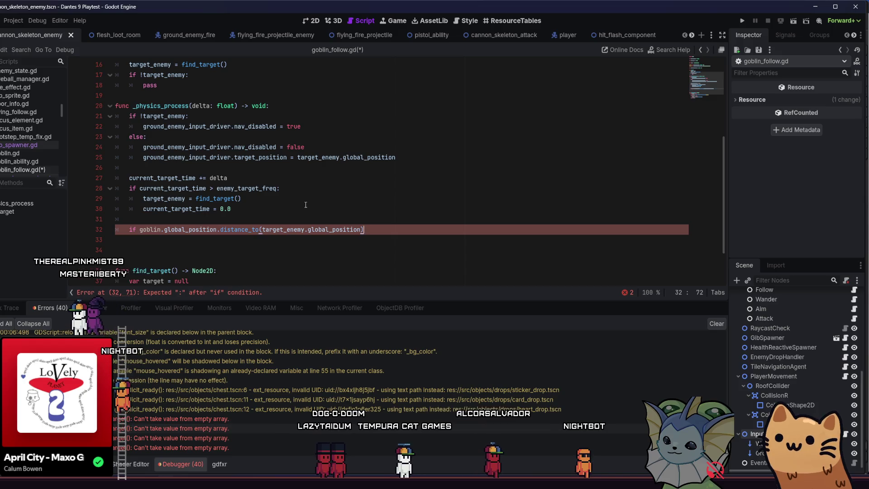
type("<")
scroll(305, 205, "up", 5)
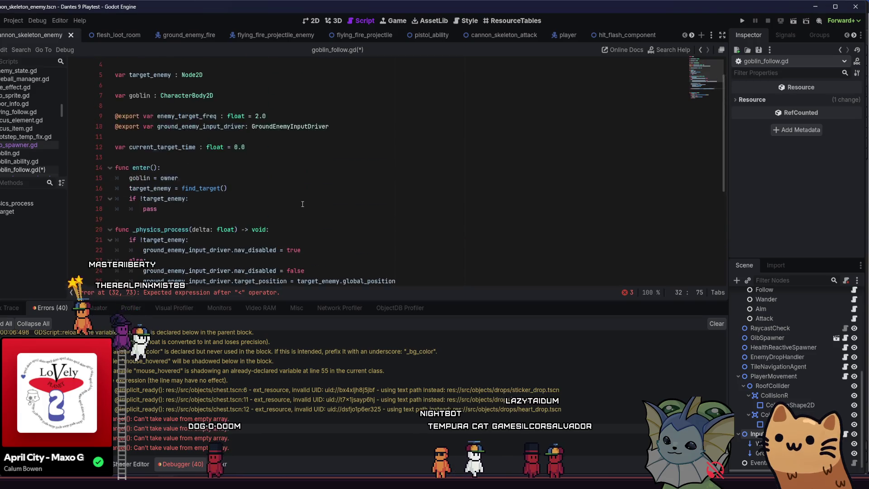
Add an exported attack_distance variable set to 50.0 below the goblin declaration.
left_click(309, 126)
key("Return")
key("Return")
type("var target")
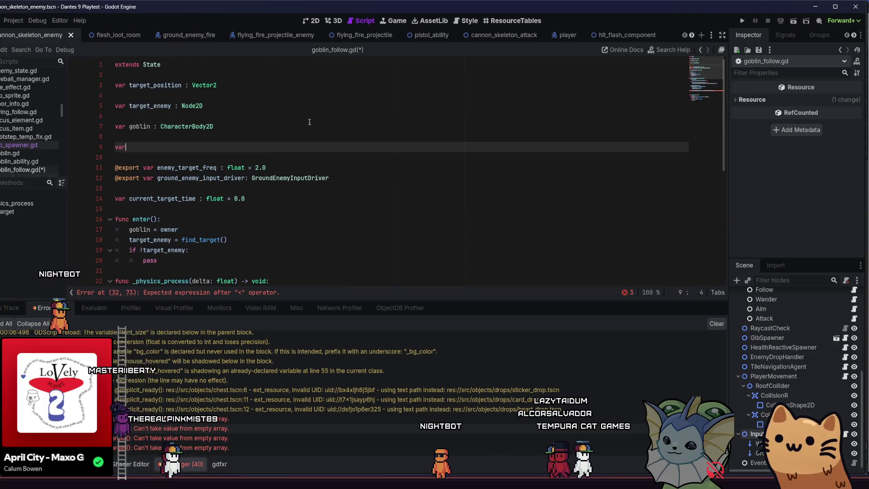
key("BackSpace")
key("BackSpace")
key("BackSpace")
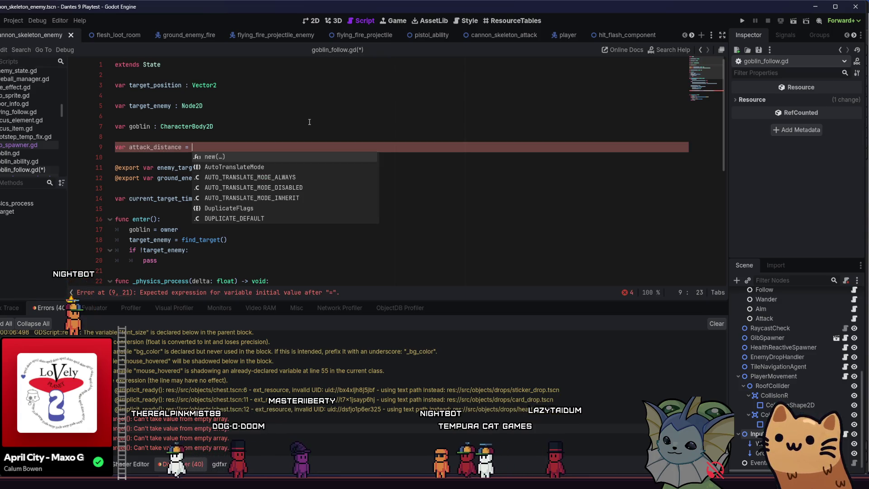
type("50.0")
left_click(311, 127)
Finish the condition with '< attack_distance:' and a transition("attack") body.
scroll(311, 126, "down", 7)
left_click(399, 188)
type("at")
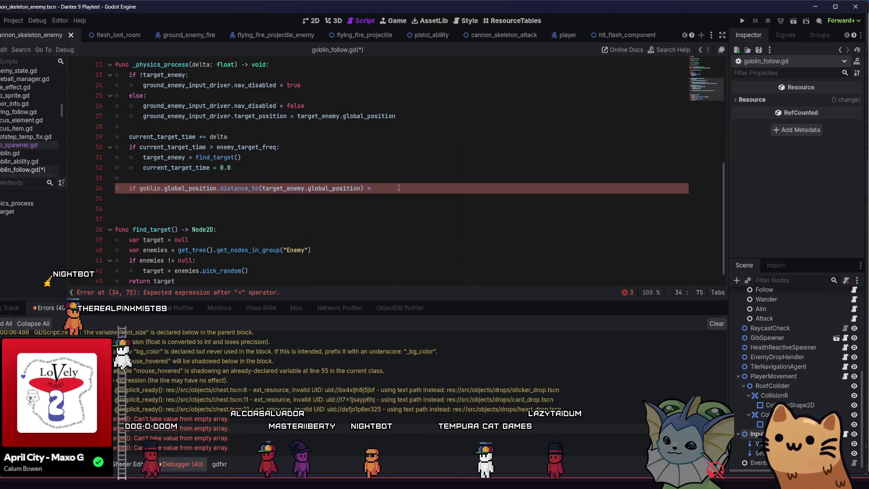
key("Return")
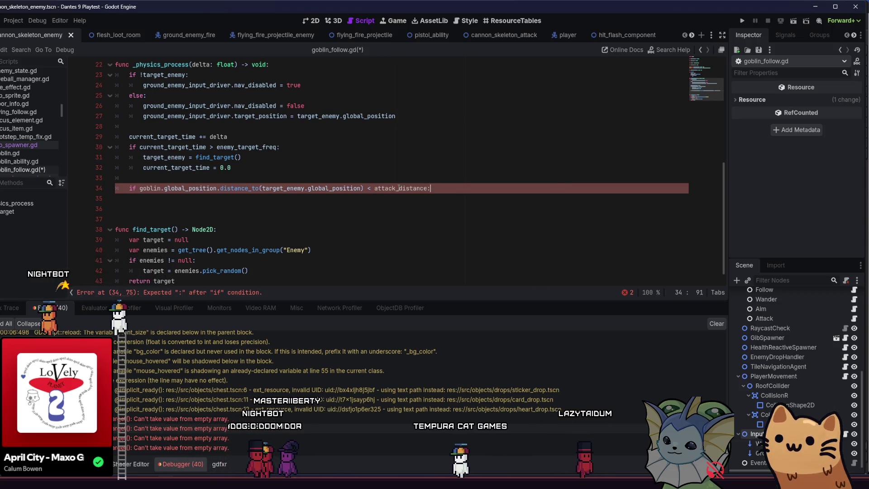
type(":")
key("Return")
type("trans")
key("Return")
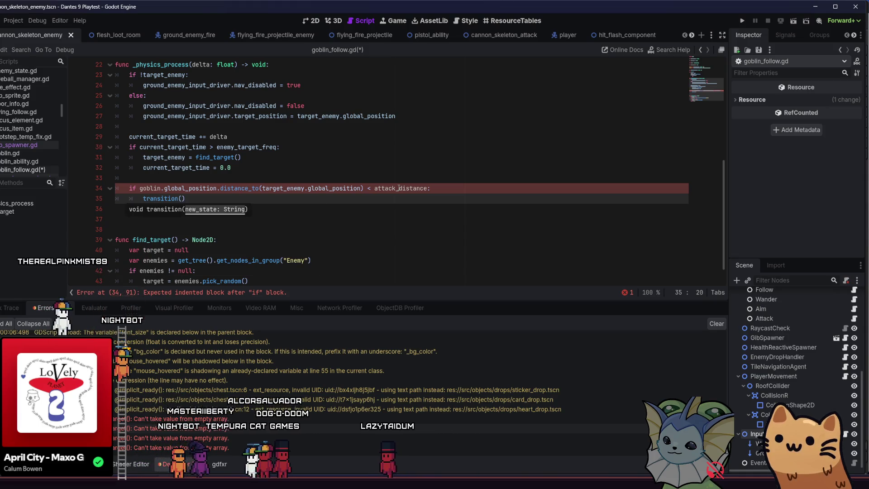
type("\"attack")
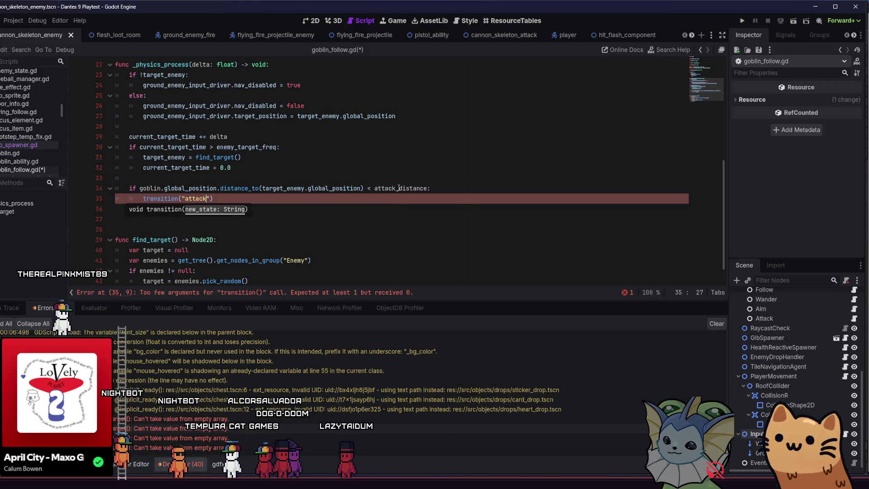
Tidy the attack_distance declaration line and save the script.
scroll(317, 159, "up", 7)
left_click(136, 126)
left_click(122, 147)
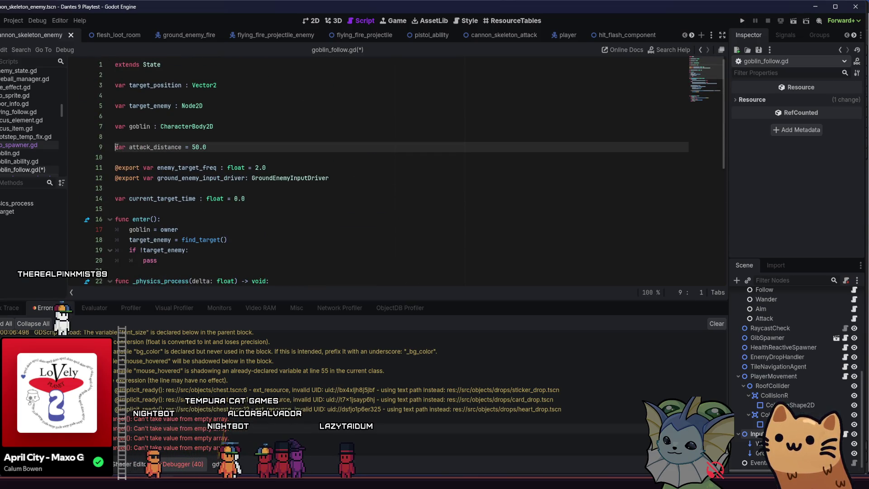
left_click(266, 168)
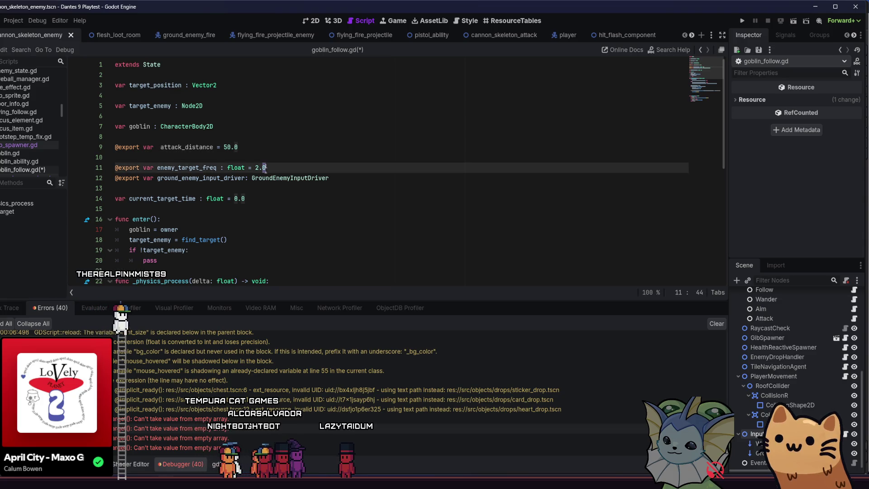
left_click(157, 148)
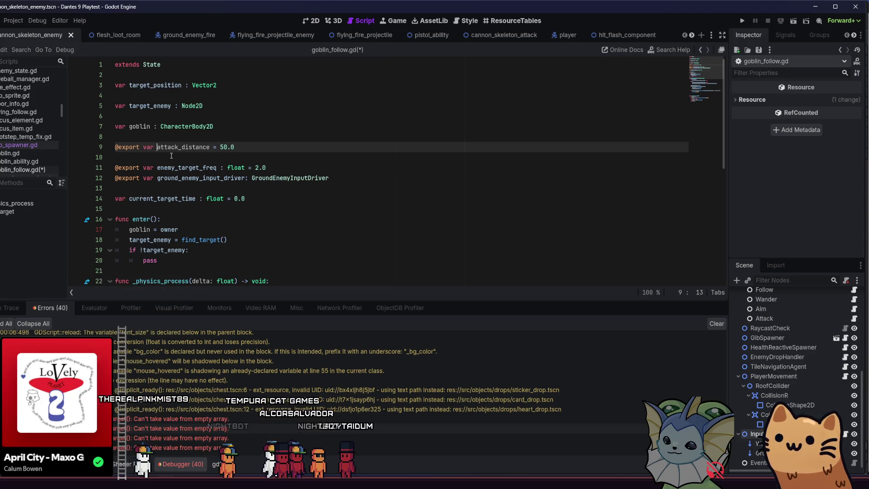
key("ctrl+s")
scroll(338, 185, "down", 8)
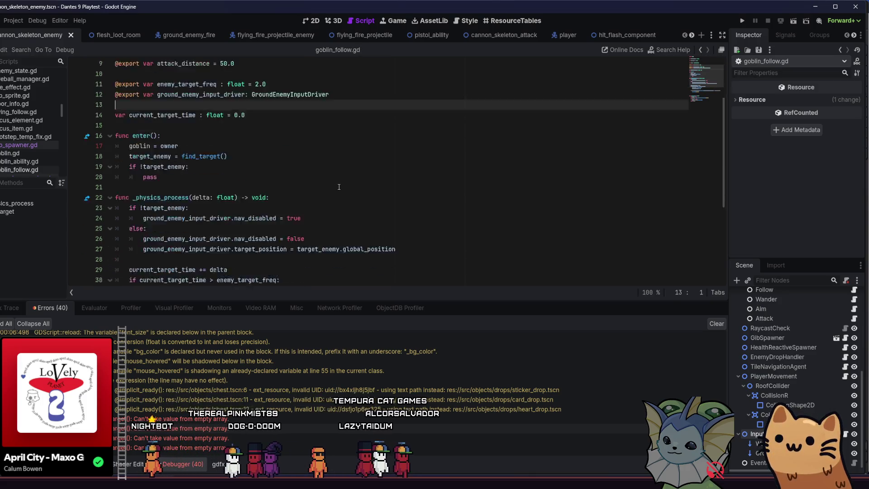
Delete lines 29–32: 'current_target_time += delta' and its re-targeting if block.
left_click(237, 181)
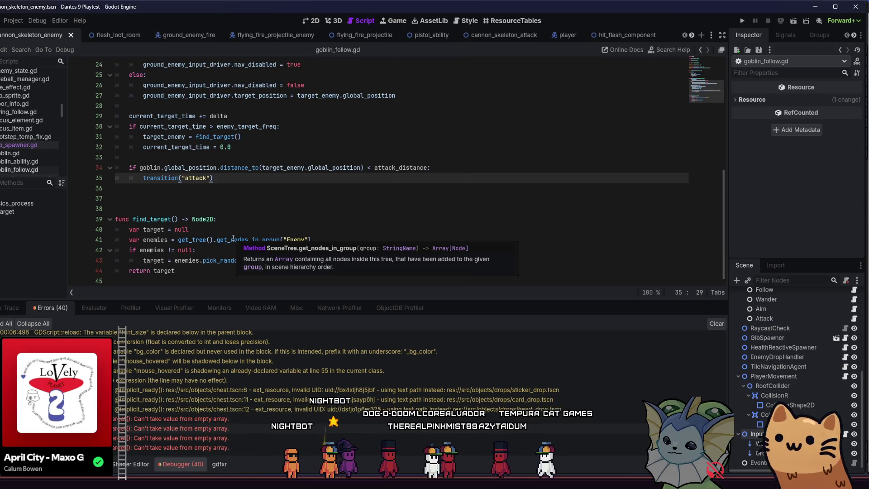
scroll(271, 223, "up", 1)
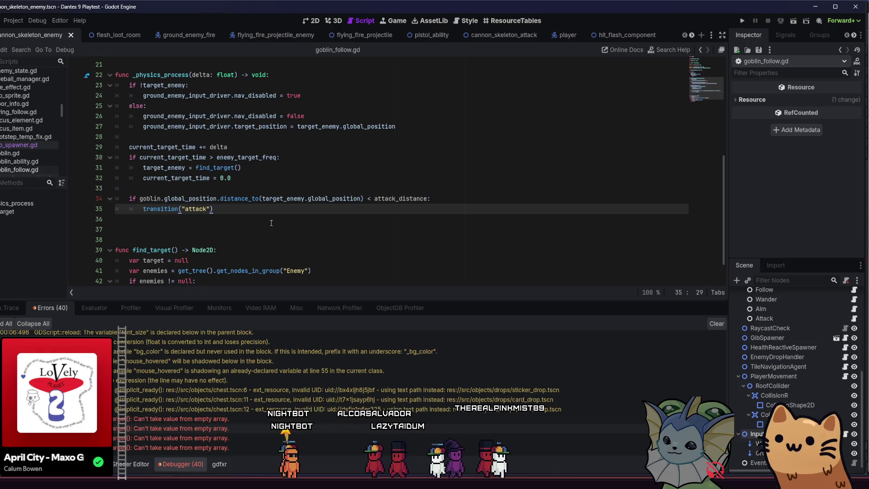
left_click_drag(259, 181, 157, 158)
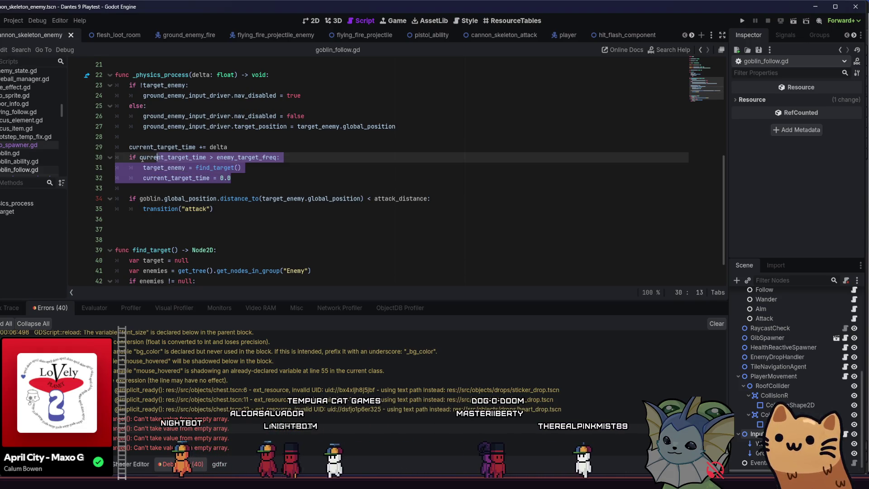
mouse_move(232, 178)
left_mouse_down()
mouse_move(129, 157)
mouse_move(129, 146)
left_mouse_up()
key("BackSpace")
Start the line 29 condition with ground_enemy_input_driver from the suggestions.
type("n")
key("BackSpace")
key("BackSpace")
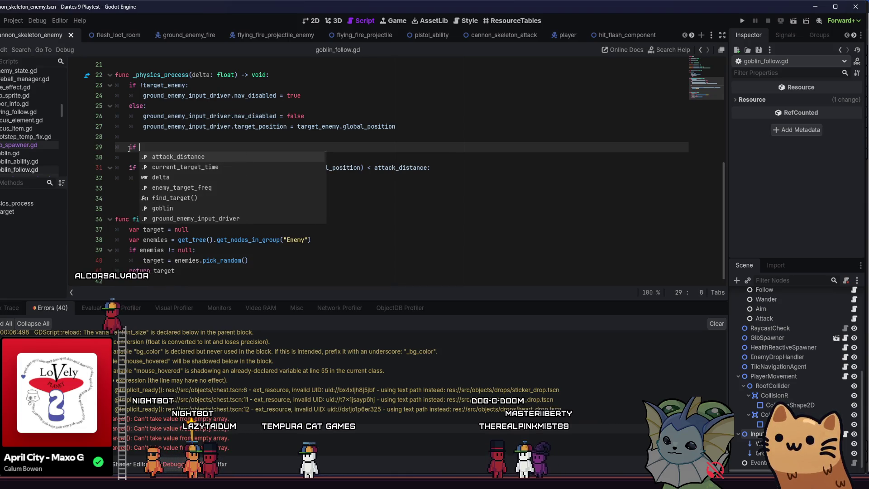
key("Down")
key("Down")
key("Down")
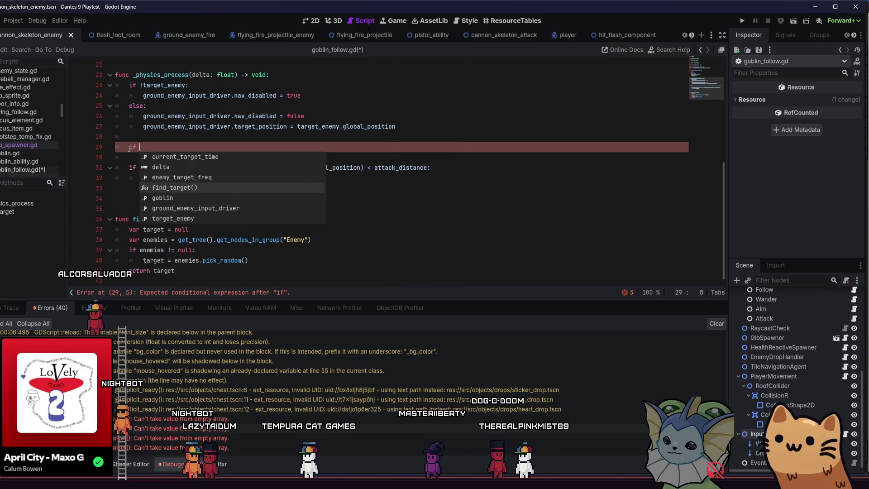
key("Return")
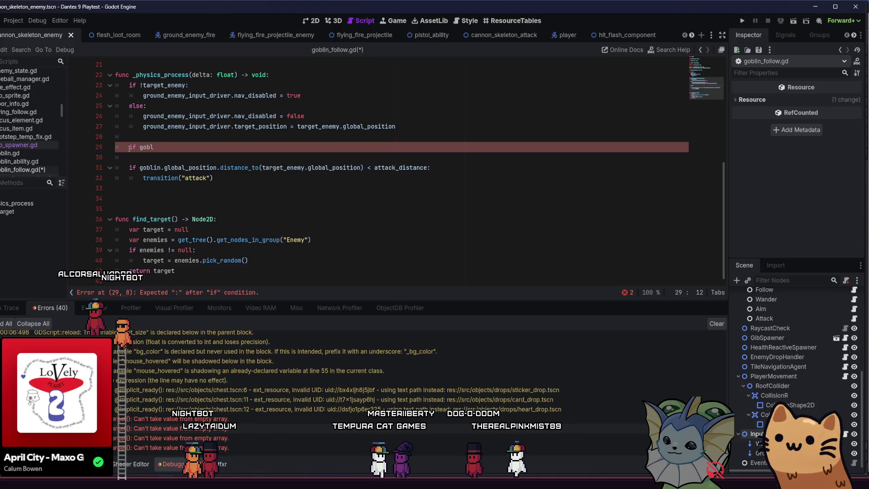
key("BackSpace")
key("BackSpace")
key("BackSpace")
type("e")
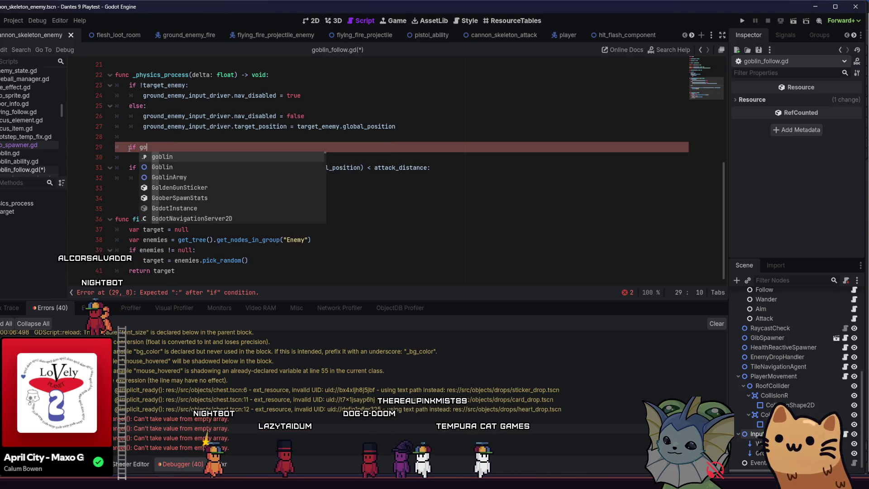
key("BackSpace")
type("inpu")
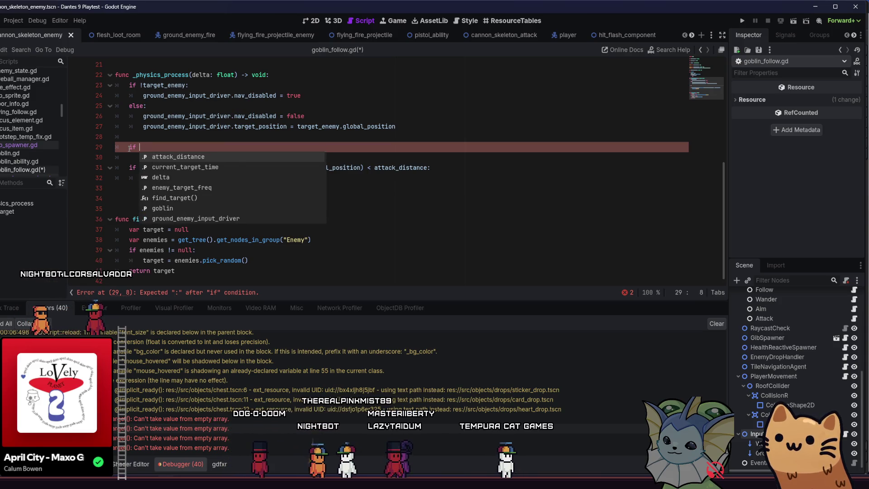
key("BackSpace")
key("BackSpace")
key("BackSpace")
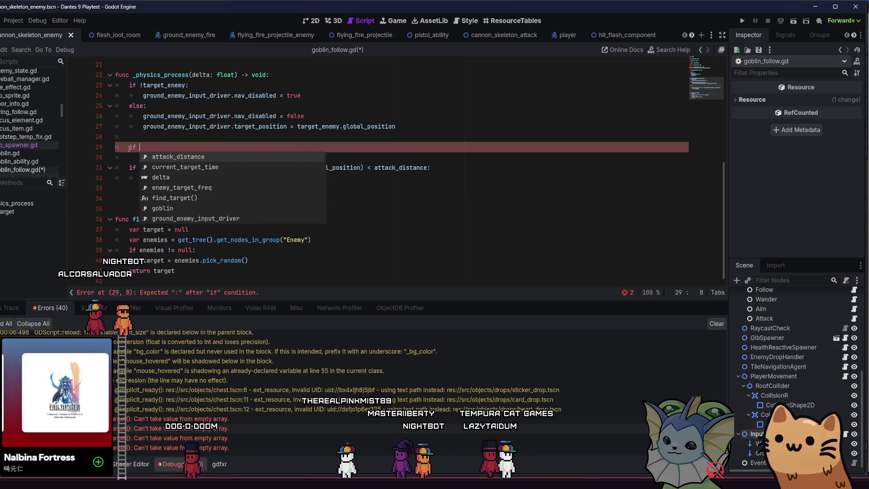
left_click(222, 218)
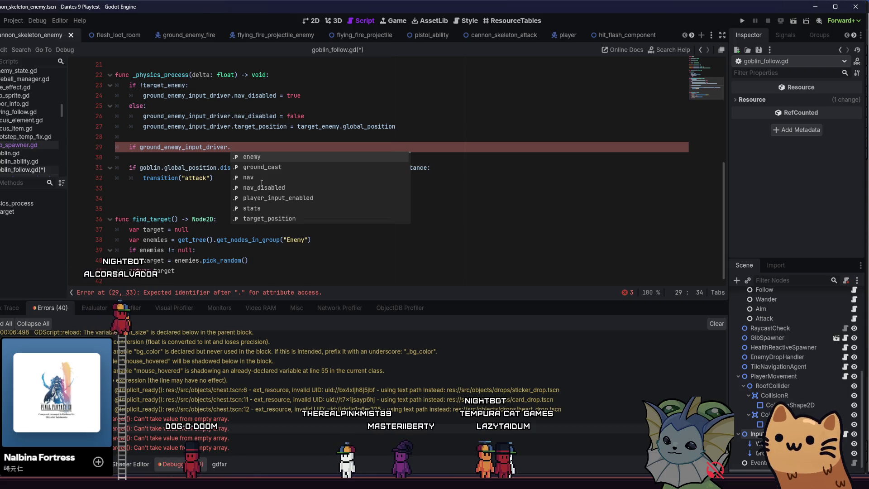
Complete it as 'if !ground_enemy_input_driver.nav.is_path_valid():' calling find_target().
type("nav")
key("BackSpace")
key("BackSpace")
type("av.is")
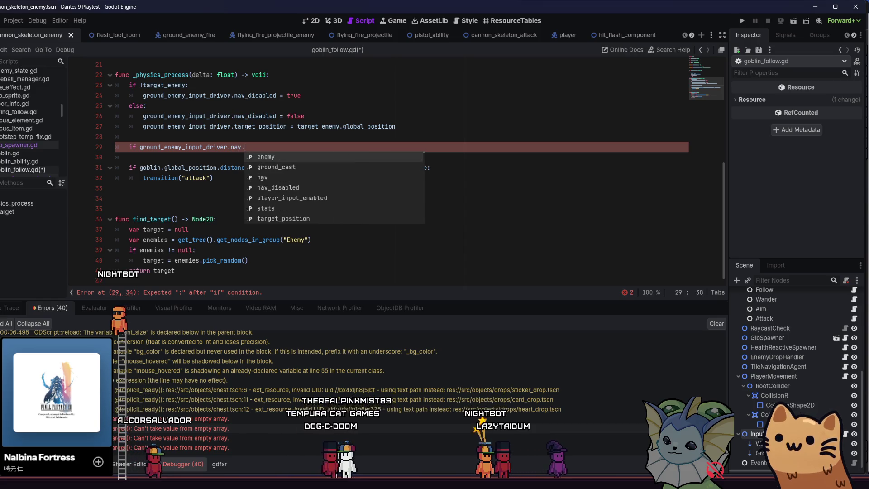
key("Return")
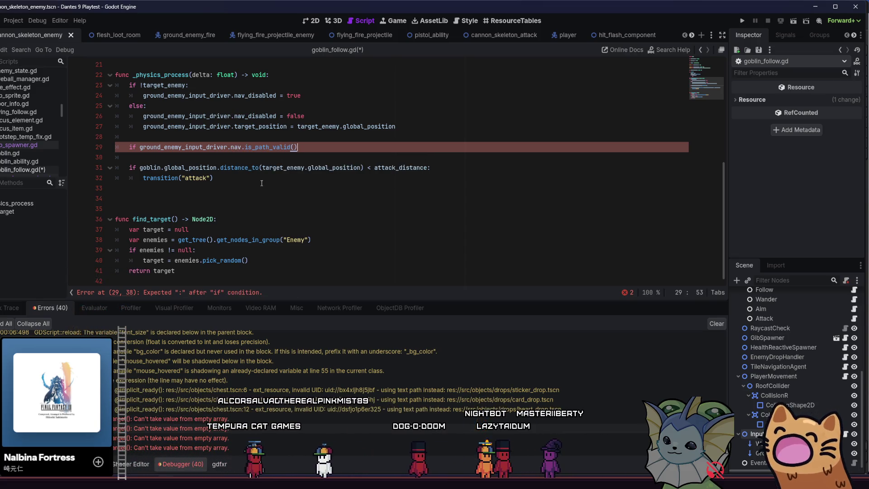
type(":")
key("Return")
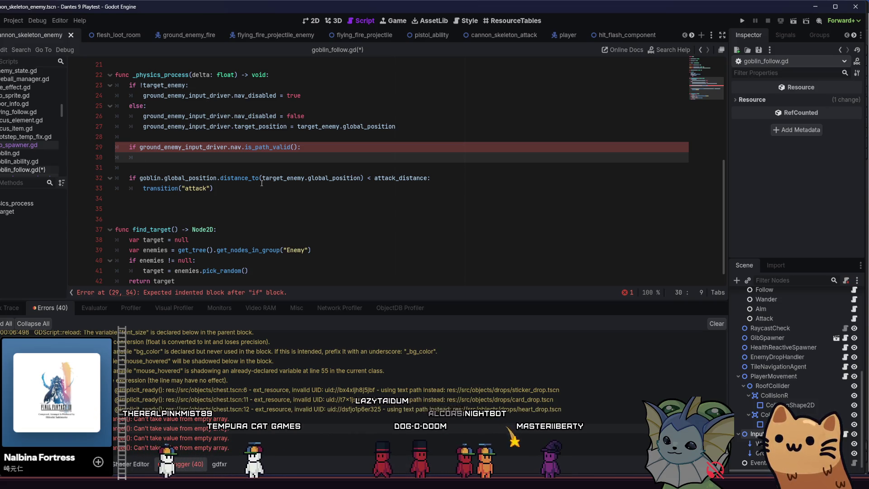
type("find")
key("Return")
left_click(140, 148)
type("!")
left_click(234, 156)
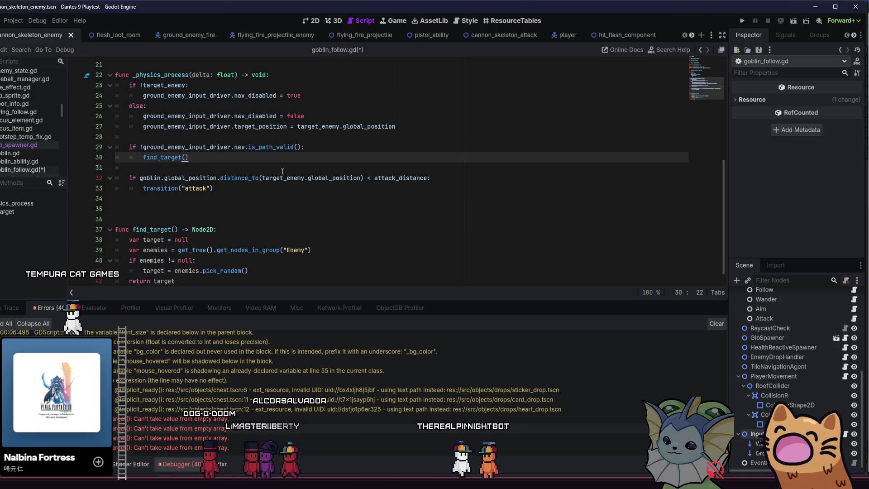
Replace transition("attack") with pass and save the script.
left_click_drag(213, 188, 144, 188)
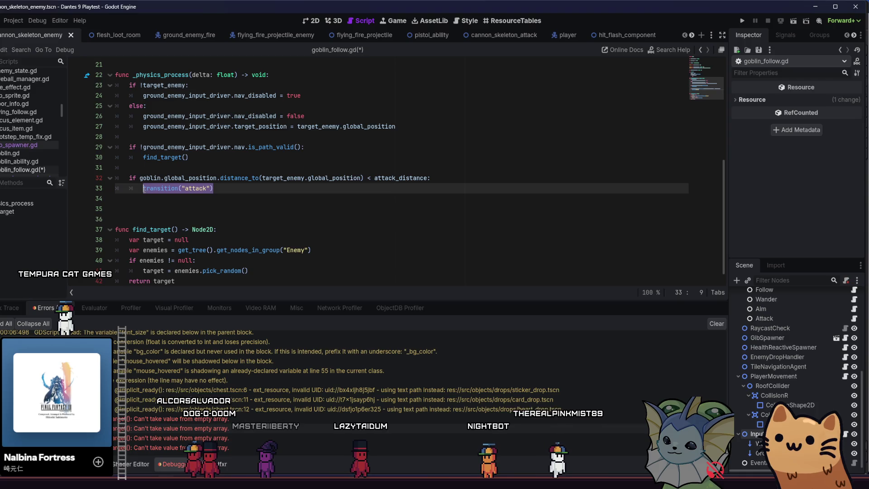
type("pass")
key("ctrl+s")
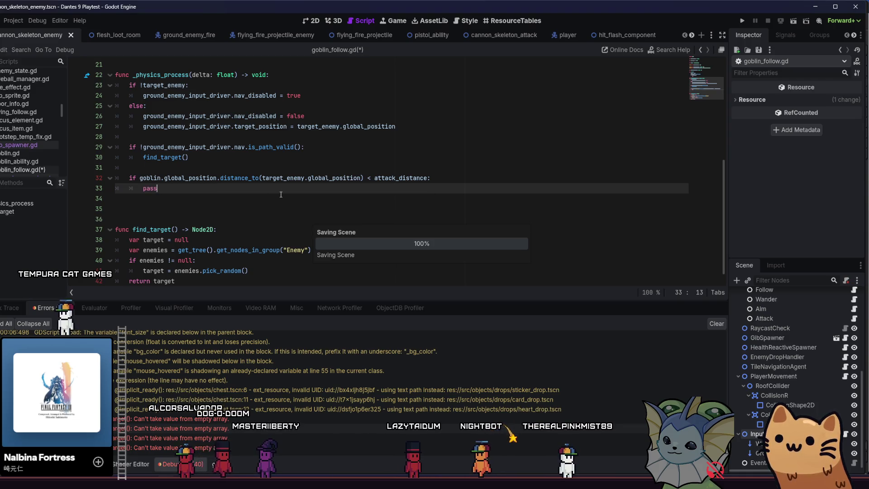
Run the project, press Start in Dante's 9, and open the F1 debug level options.
left_click(742, 21)
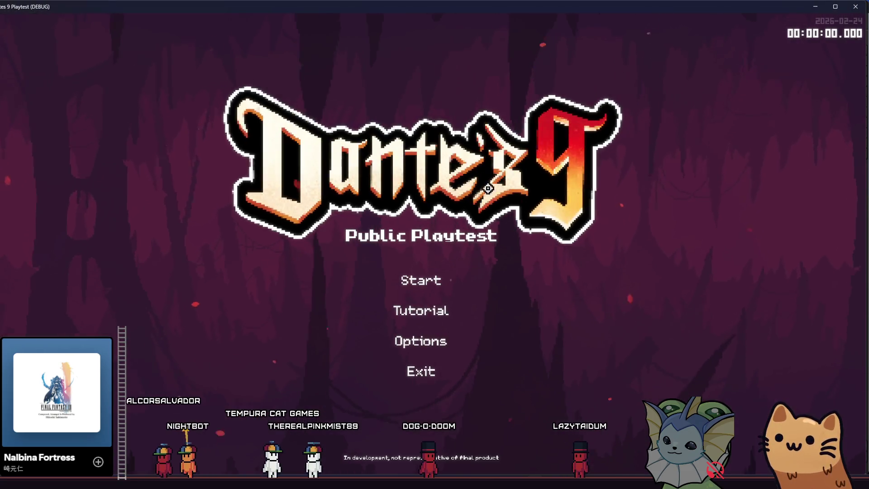
left_click(459, 272)
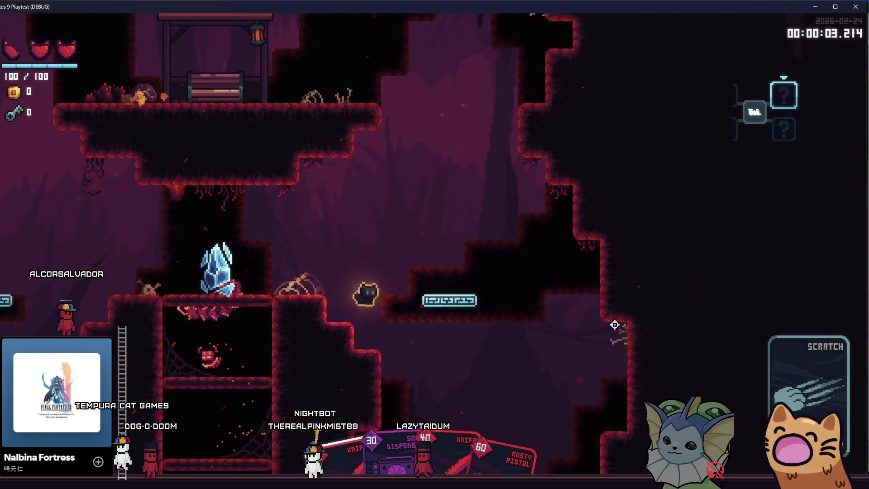
key("F1")
left_click(66, 245)
Teleport to Room6 from the debug menu's Level > TP To Room list.
left_click(266, 78)
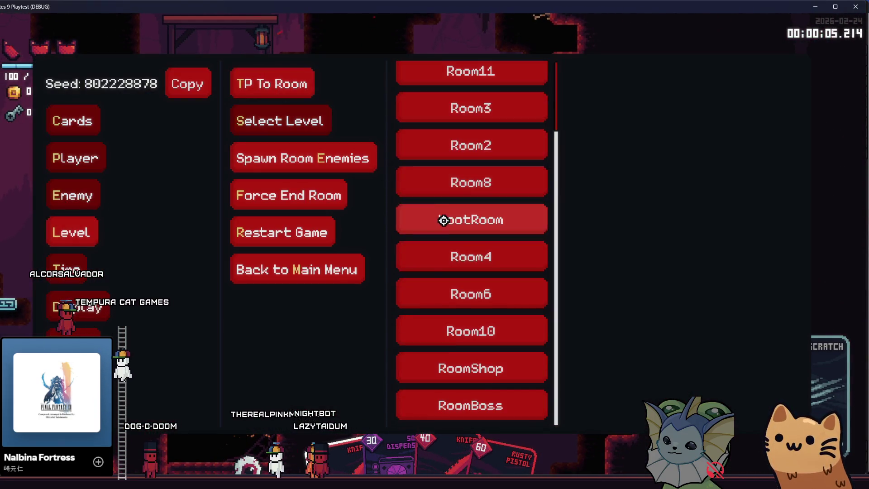
left_click(477, 300)
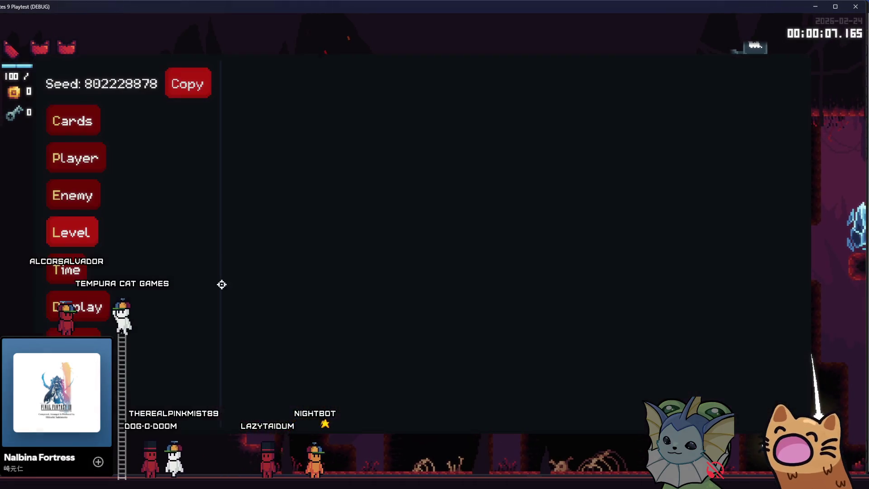
left_click(95, 232)
left_click(250, 92)
left_click(473, 314)
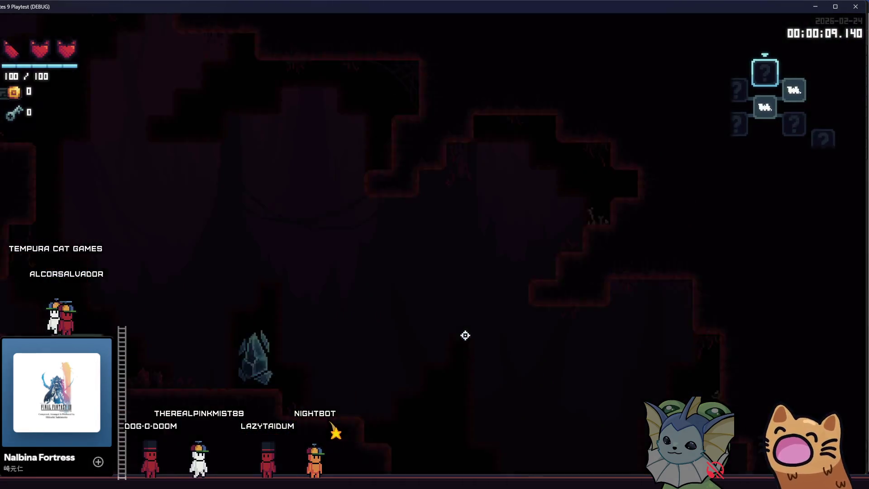
Move left, jump and drop down through the Room6 cave.
key("a")
key("space")
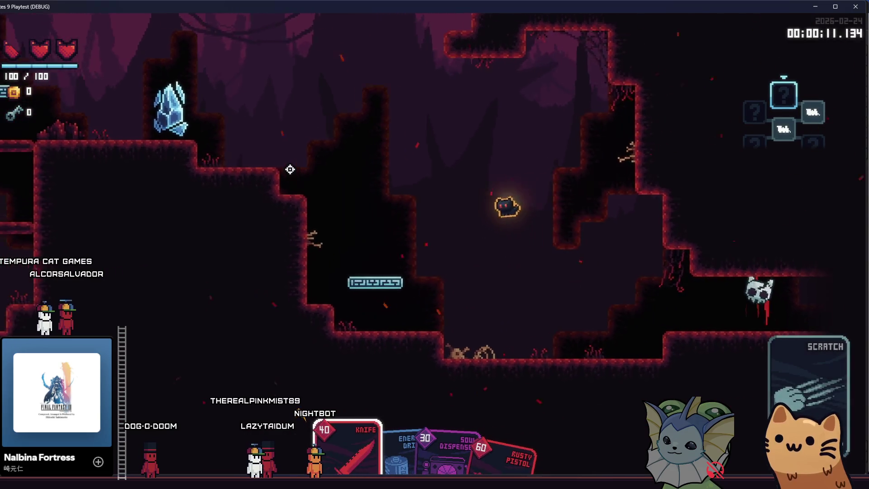
key("space")
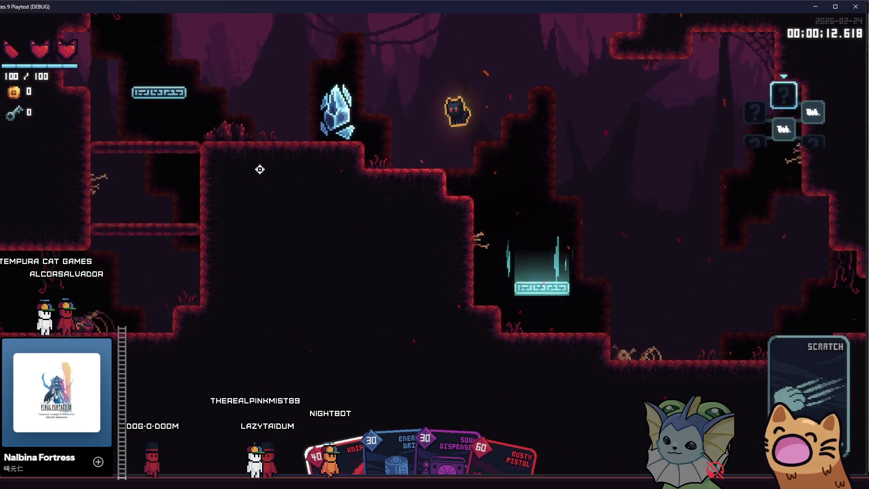
key("a")
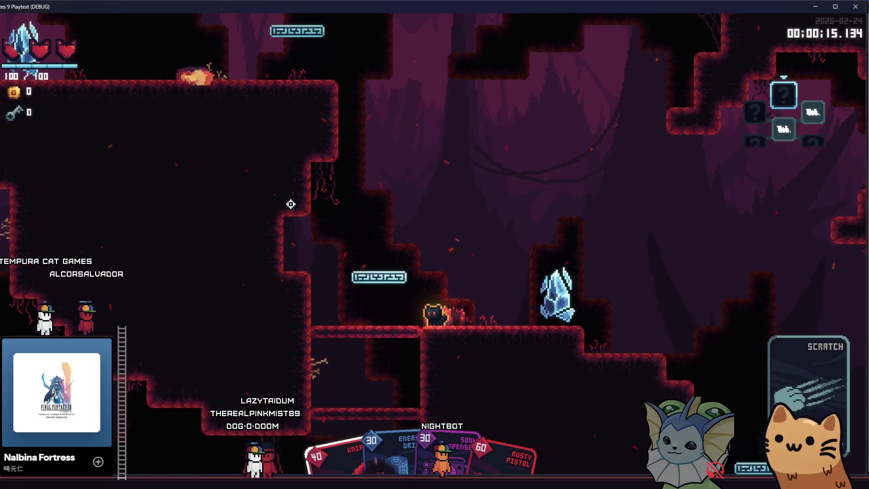
key("s")
Fight the Room6 enemies with Knife, Rusty Pistol and Scratch cards.
left_click(464, 217)
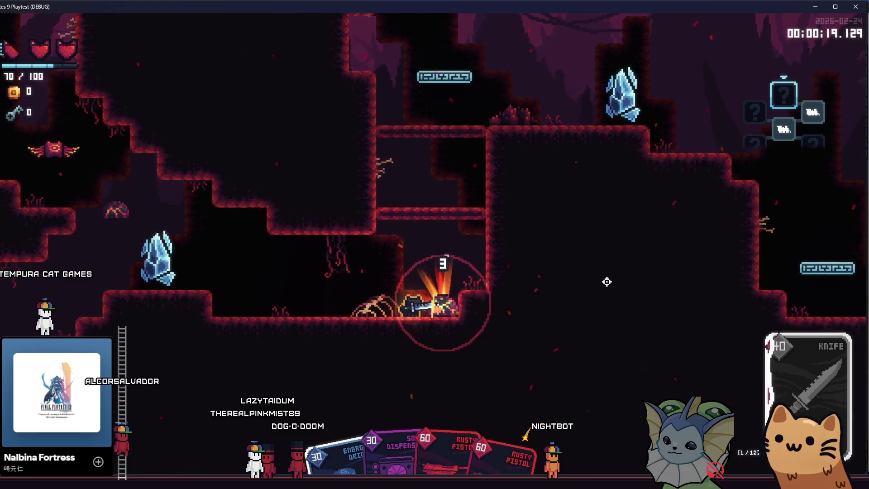
left_click(542, 291)
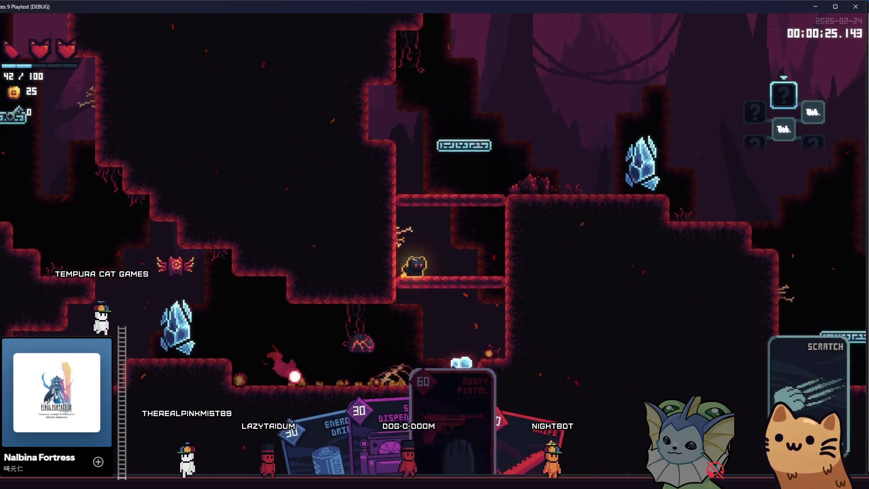
left_click(271, 303)
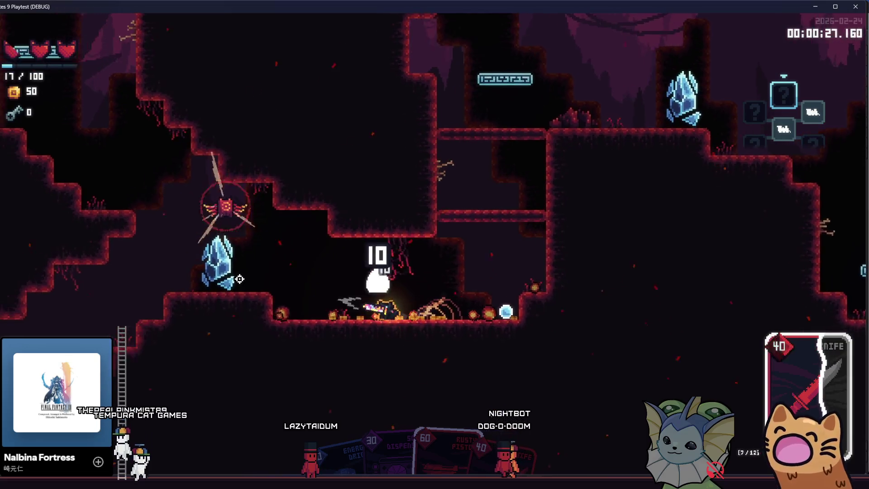
left_click(388, 262)
left_click(508, 288)
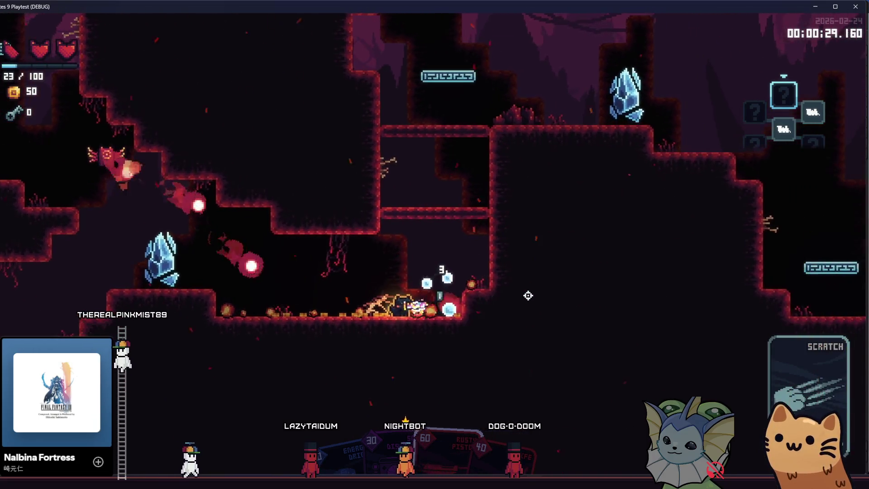
key("space")
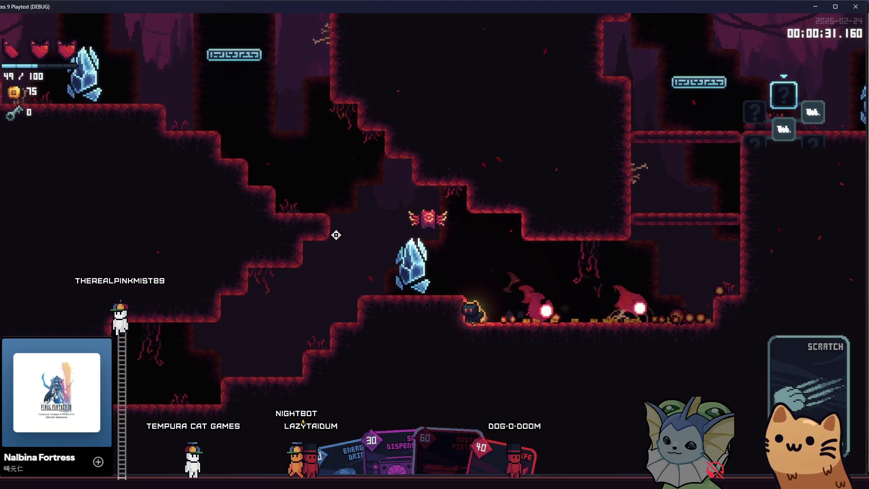
left_click(309, 175)
left_click(308, 143)
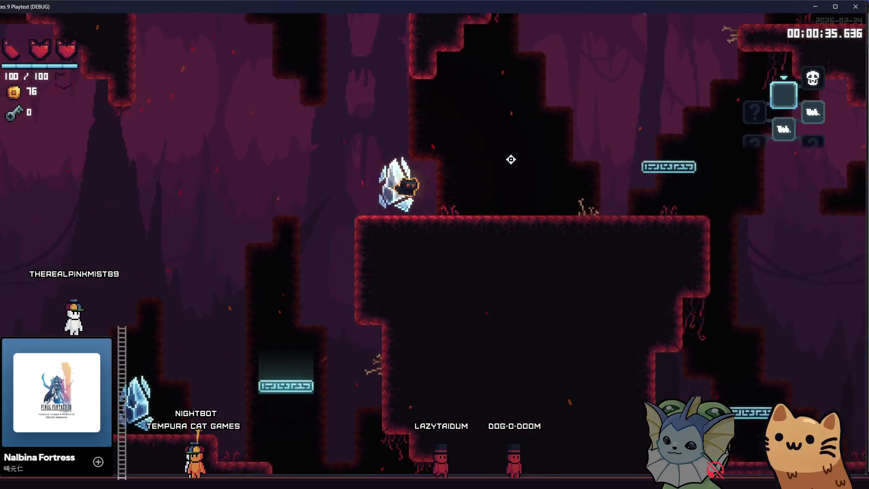
Add the Goblin Army card via debug Cards > Add Cards and resume play.
key("grave")
left_click(82, 126)
left_click(232, 79)
scroll(449, 260, "down", 8)
scroll(451, 259, "down", 5)
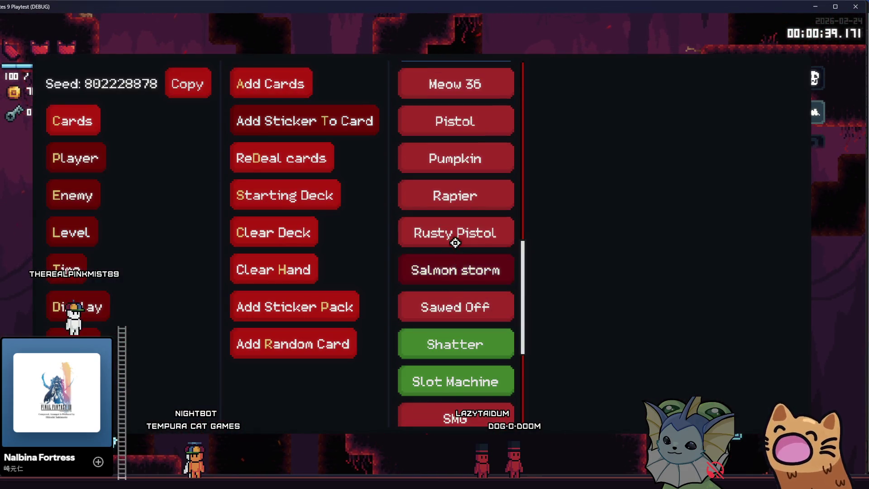
scroll(458, 250, "up", 9)
left_click(466, 181)
key("grave")
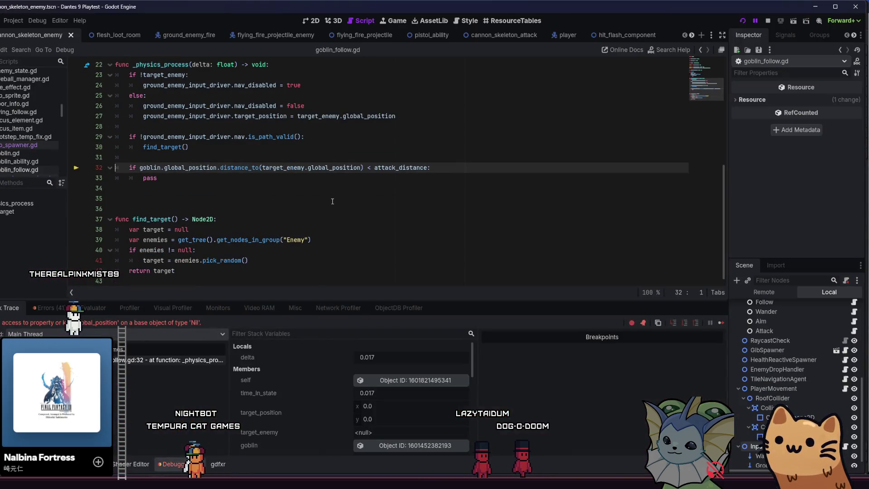
Add 'await get_tree().physics_frame' as line 17 at the start of enter().
left_click(284, 174)
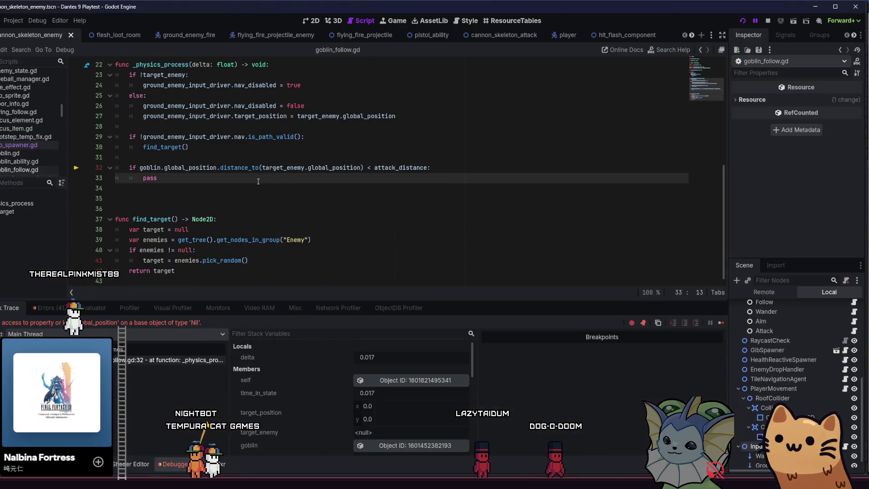
scroll(258, 181, "up", 5)
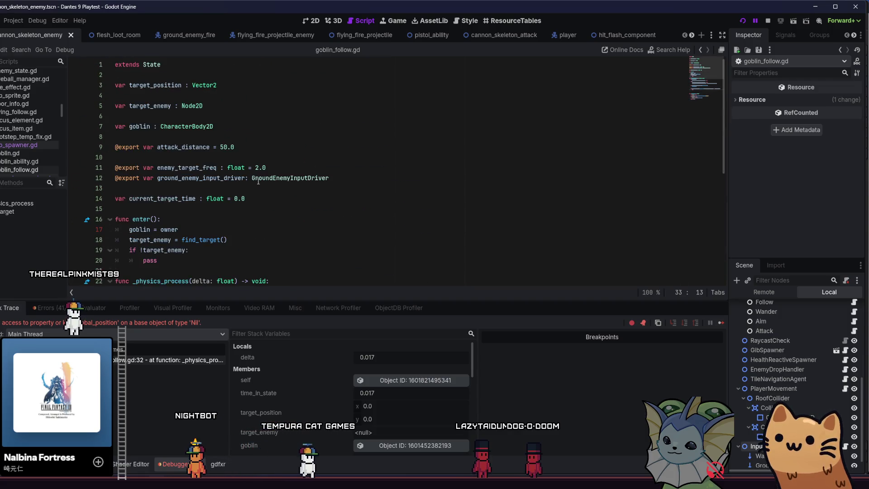
left_click(258, 184)
left_click(192, 158)
key("Return")
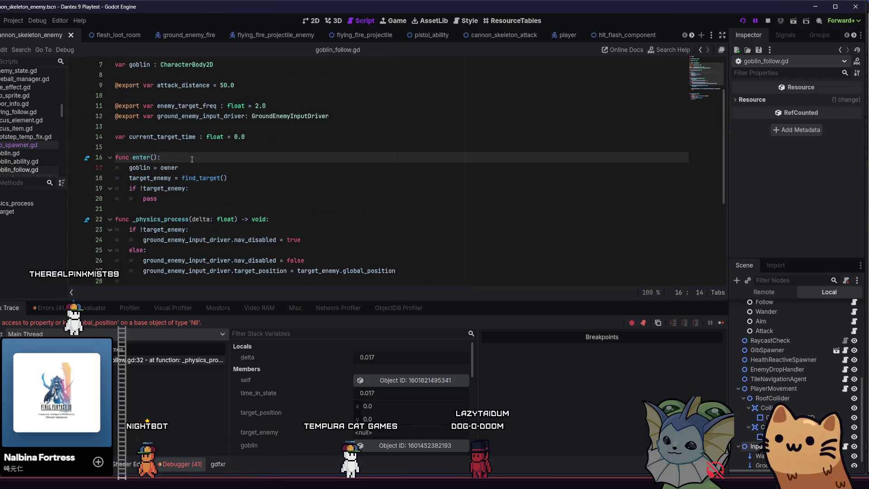
type("await get_tree().p")
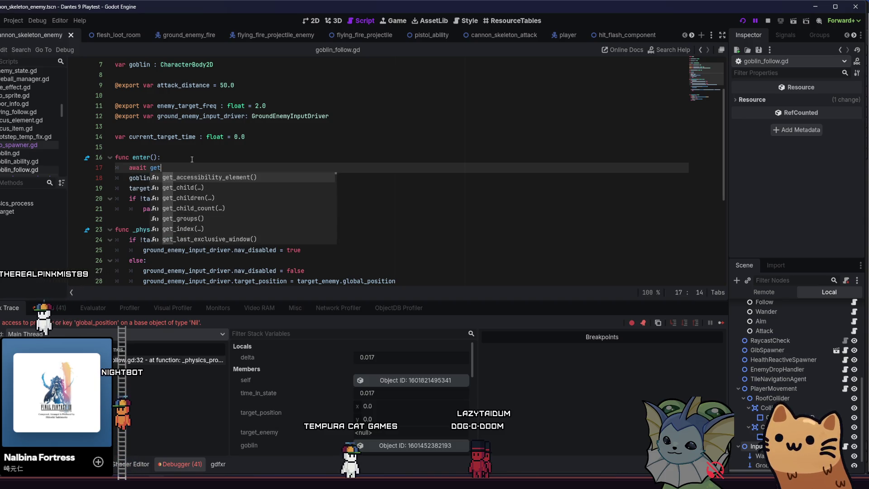
type("h")
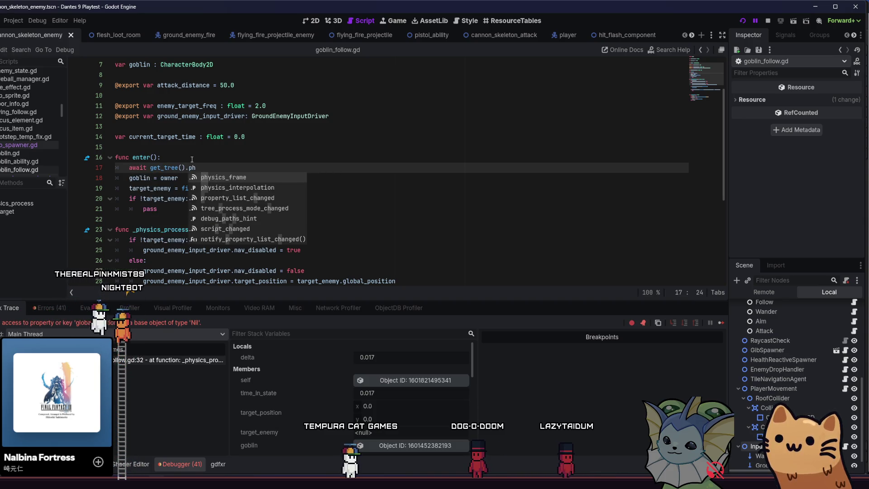
key("Return")
key("Down")
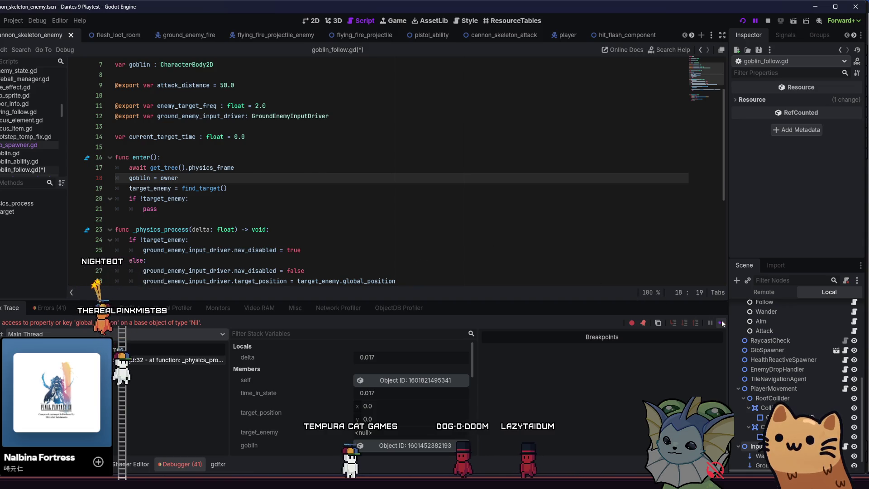
Continue past the line 32 break twice, then relaunch the project.
left_click(709, 323)
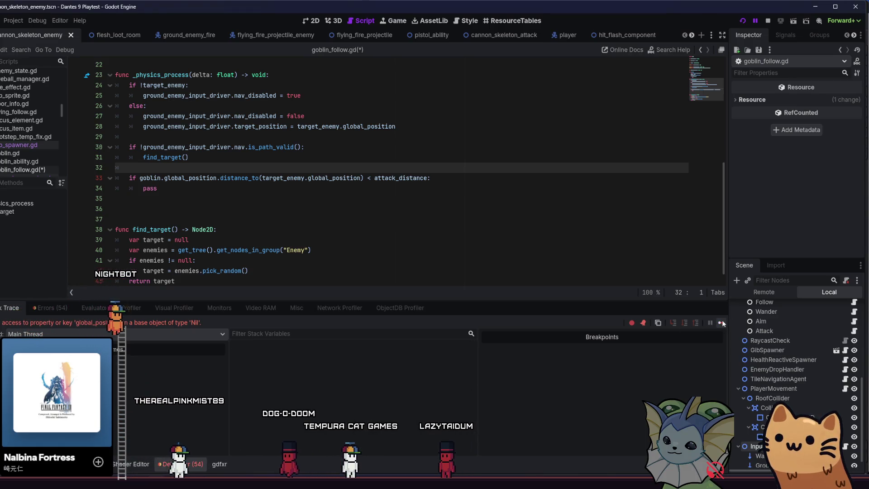
left_click(722, 322)
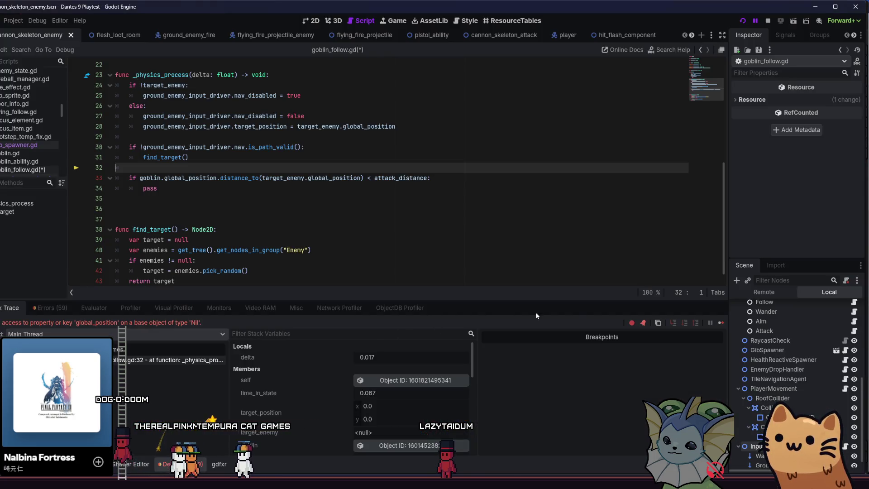
left_click(722, 323)
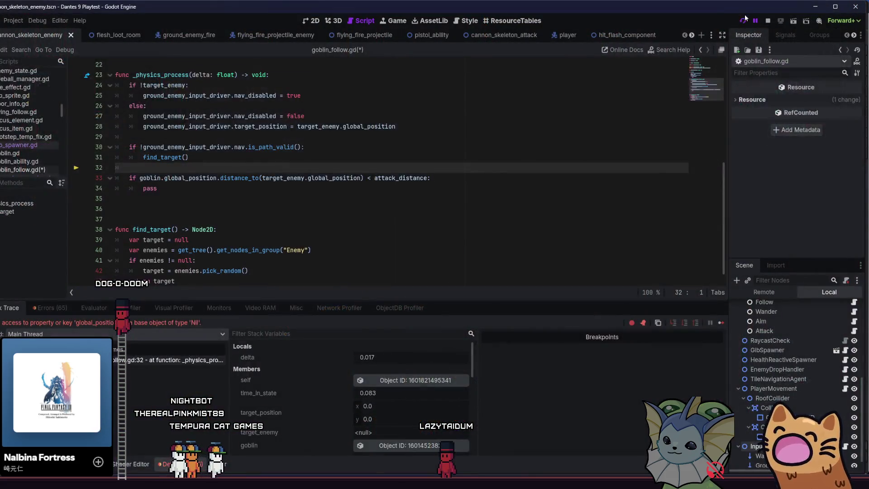
left_click(743, 20)
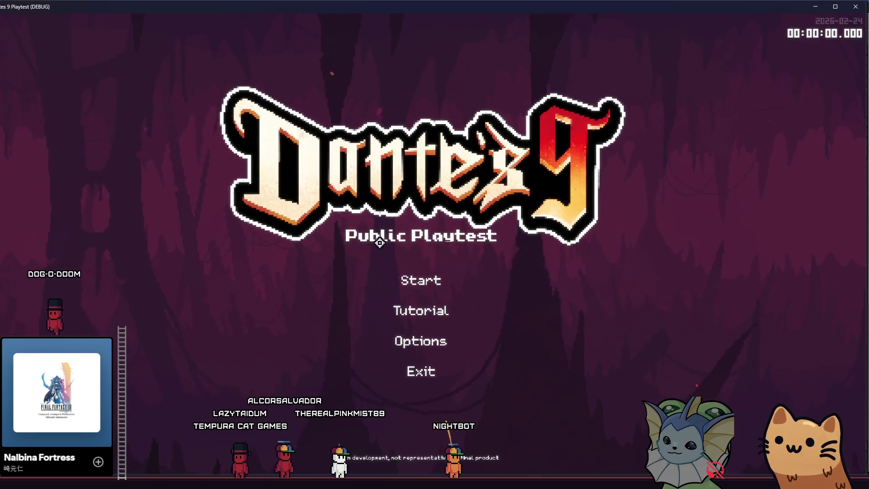
Start a new game and teleport to Room2 from the debug menu.
left_click(389, 272)
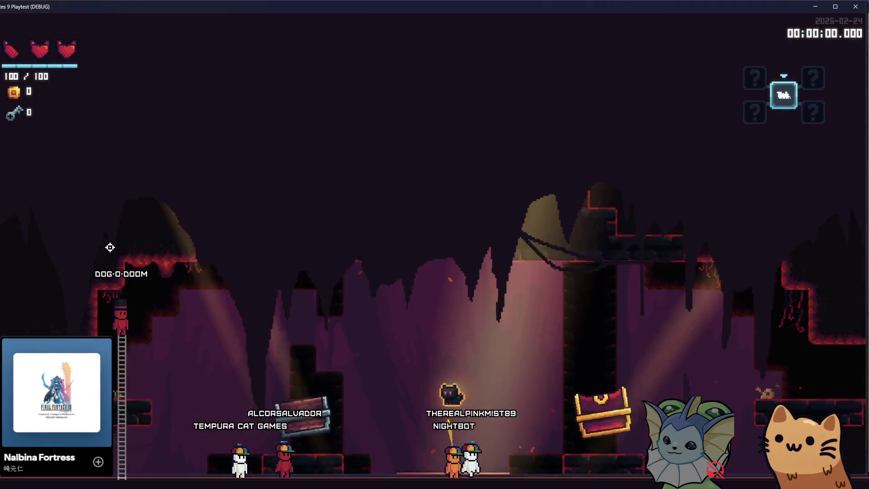
key("F1")
left_click(271, 84)
scroll(448, 365, "down", 3)
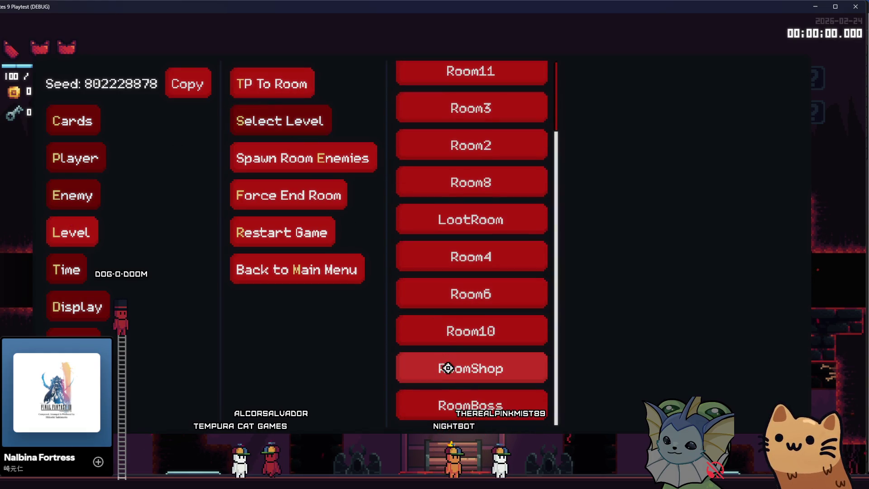
left_click(471, 145)
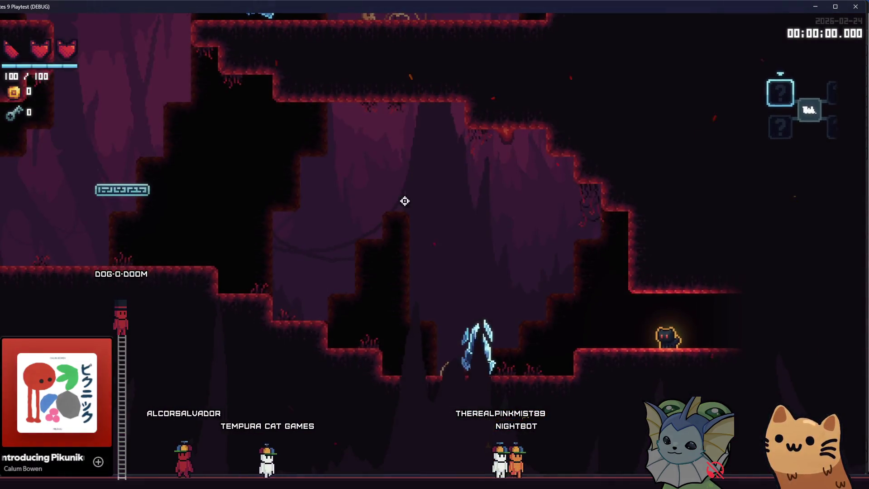
Climb the Room2 ledges and shoot the enemies ahead.
key("a")
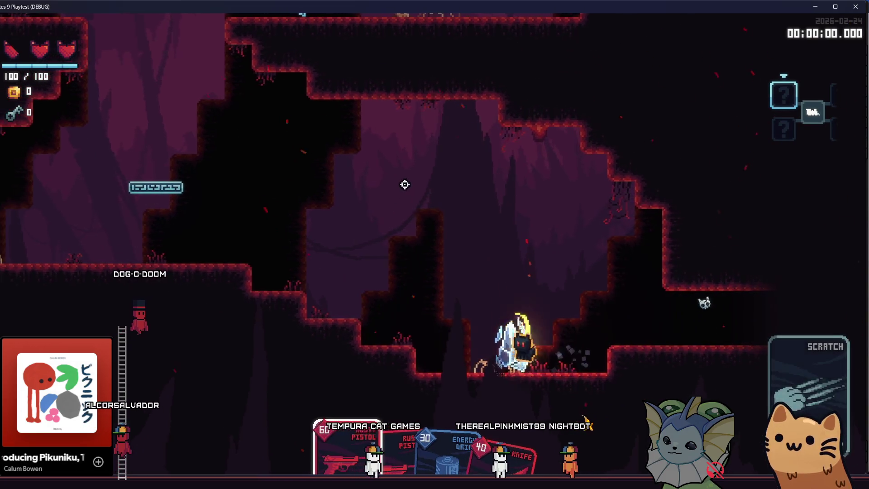
key("space")
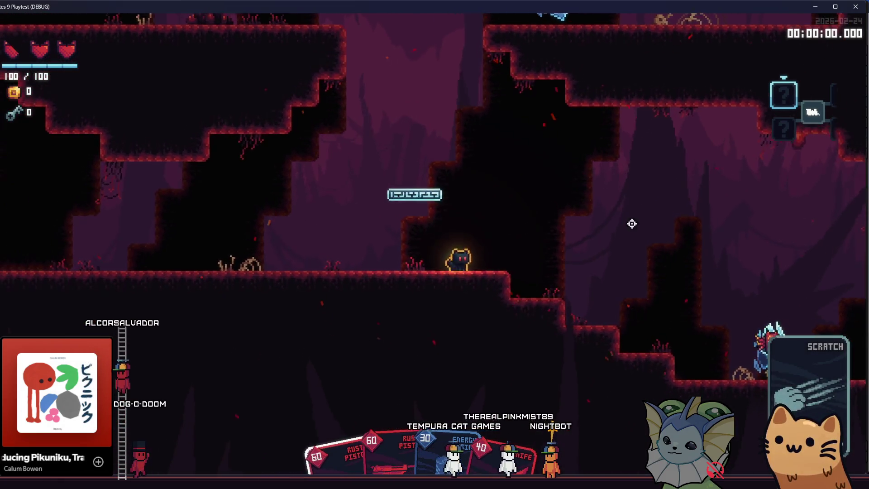
key("d")
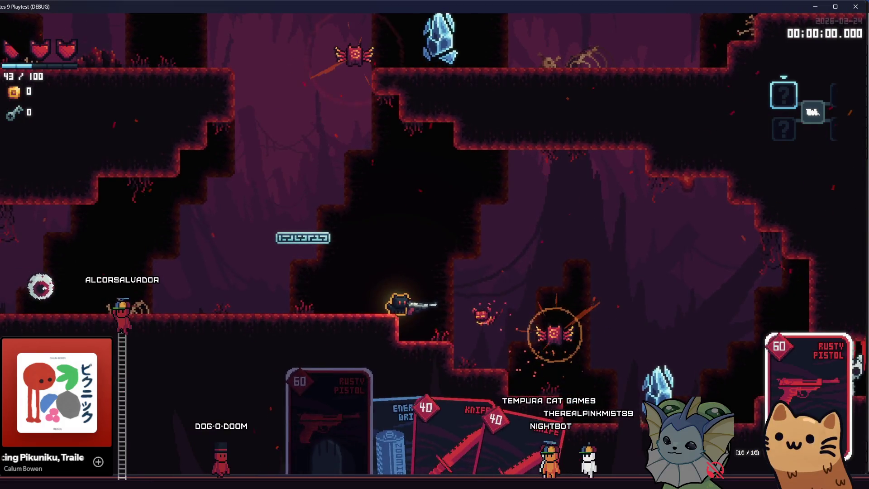
left_click(624, 330)
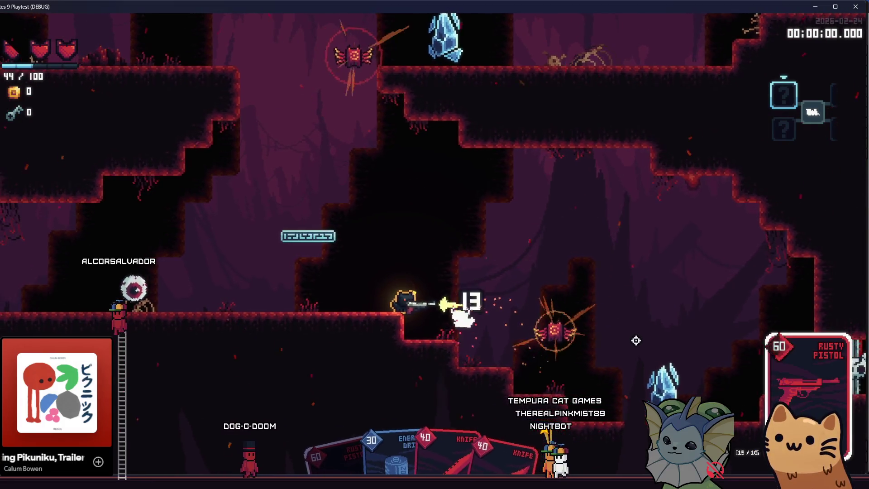
key("space")
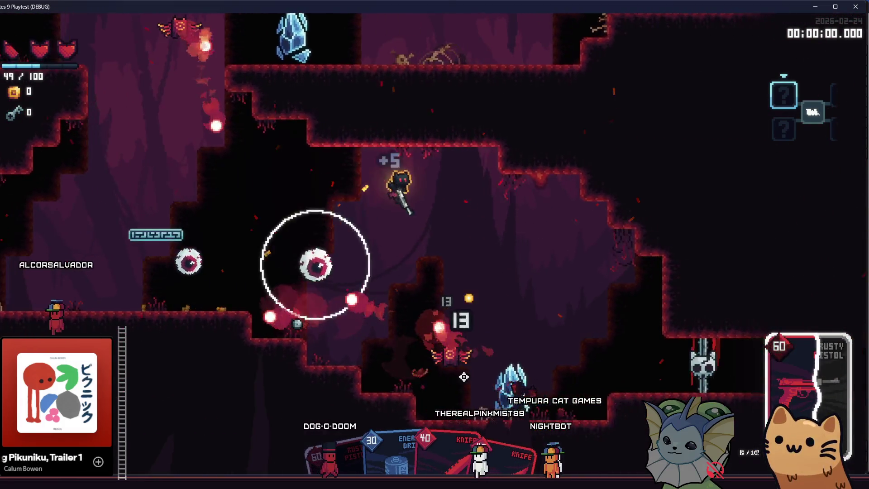
key("a")
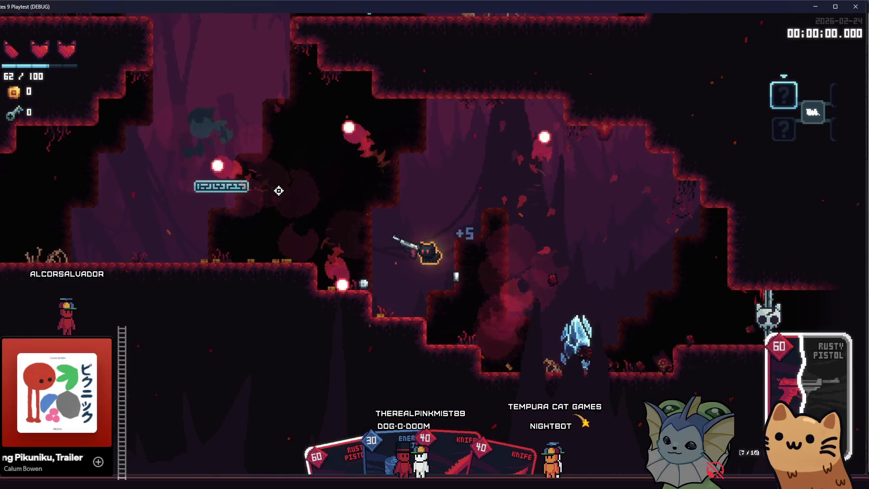
key("space")
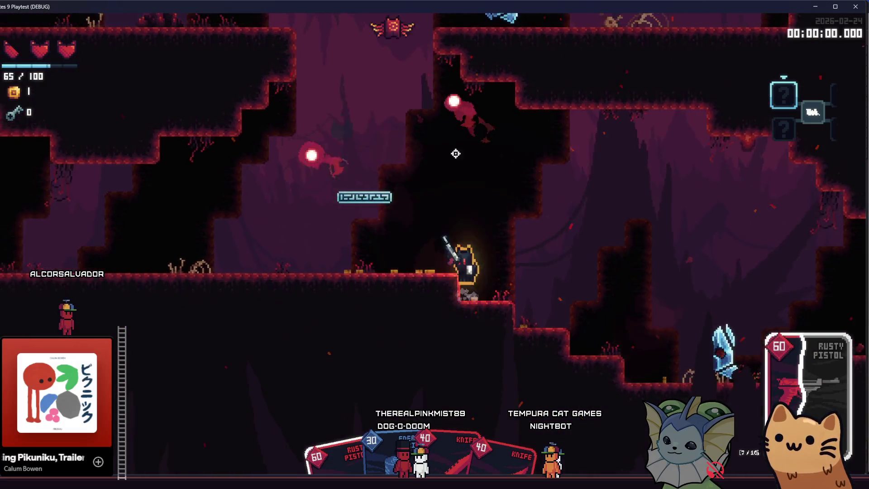
Shoot the enemy above and the crystal enemy, then cross the cave.
left_click(561, 151)
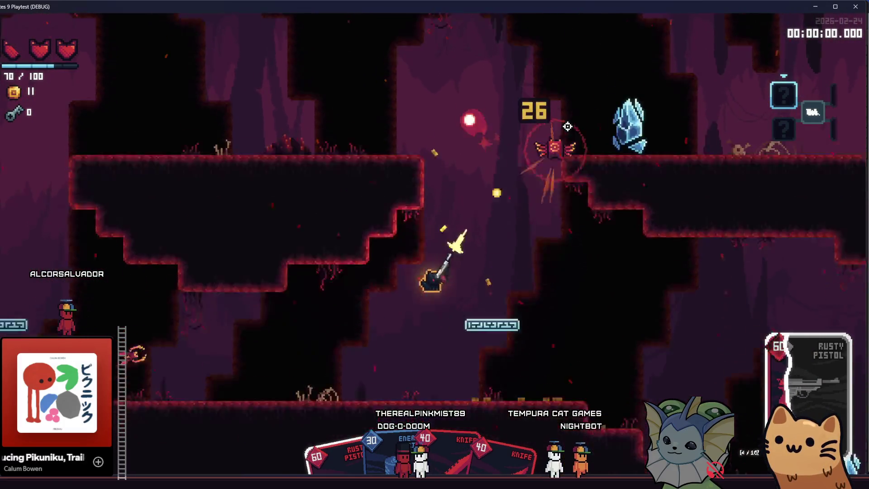
key("a")
left_click(203, 281)
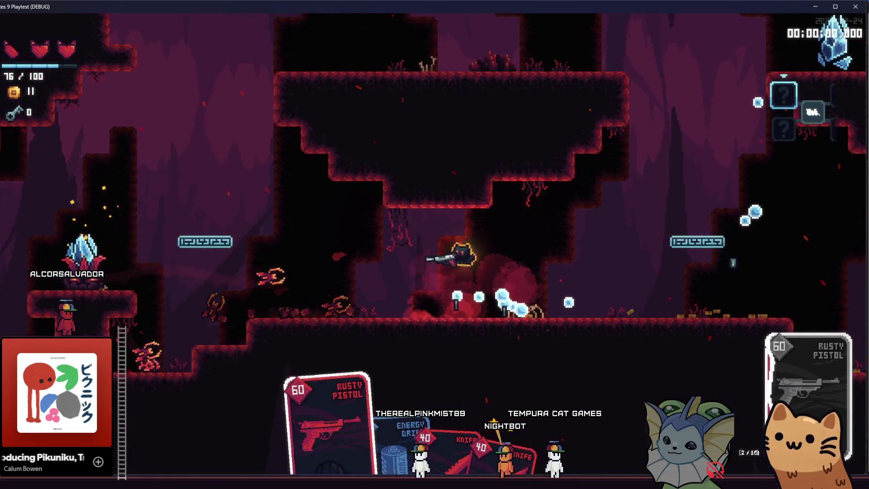
key("a")
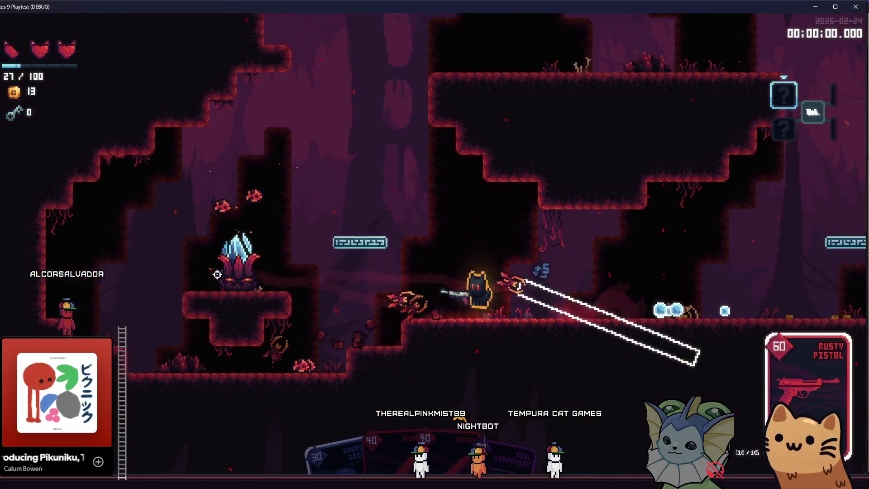
left_click(425, 287)
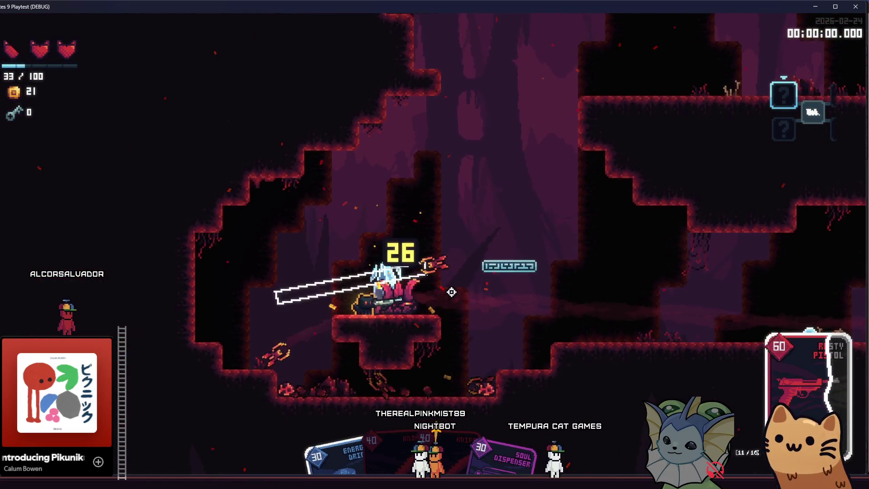
key("d")
key("space")
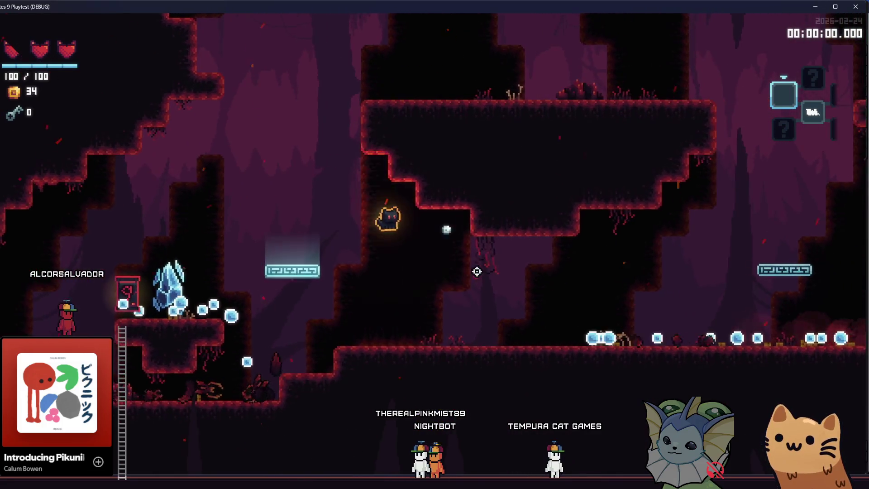
Turn on Infinite Charges in the debug menu's Player options.
key("F1")
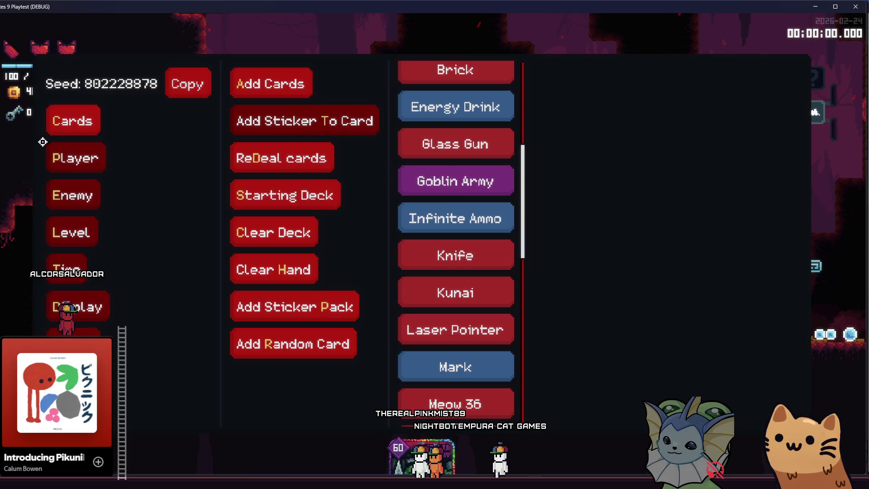
left_click(54, 153)
left_click(294, 296)
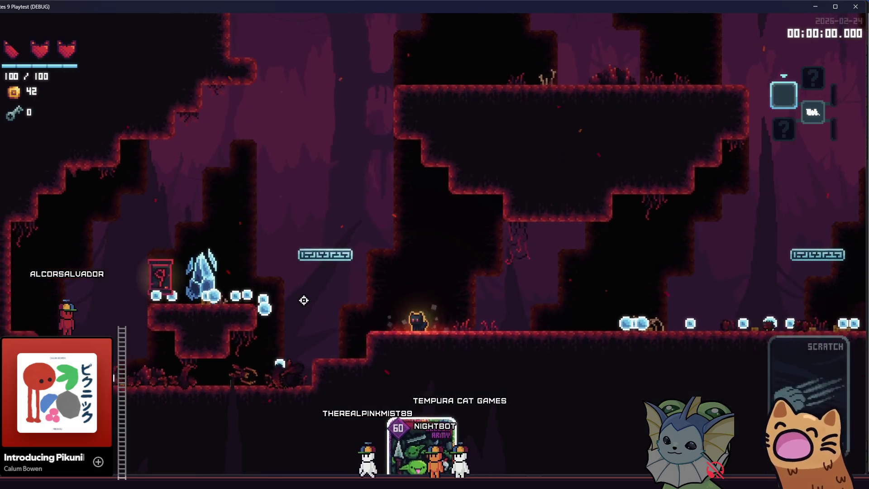
scroll(302, 197, "up", 5)
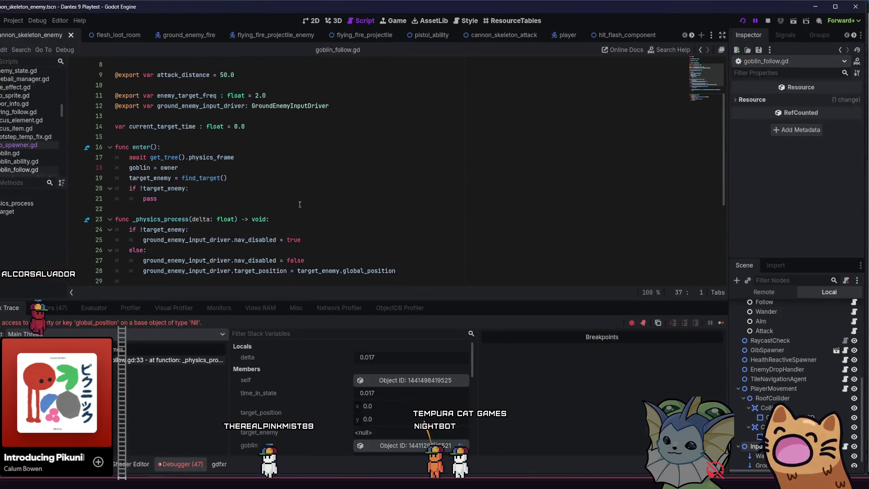
Add a new 'func _ready() -> void:' declaration above func enter().
double_click(138, 167)
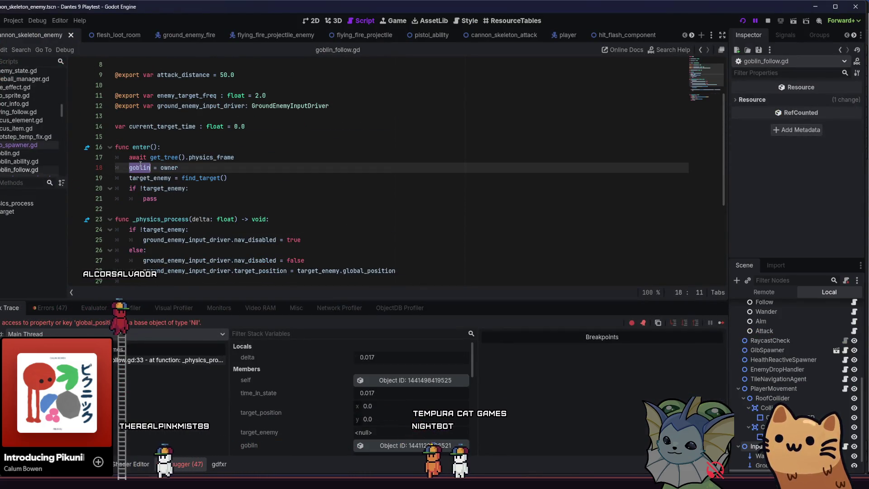
left_click(199, 178)
left_click(176, 156)
left_click(180, 147)
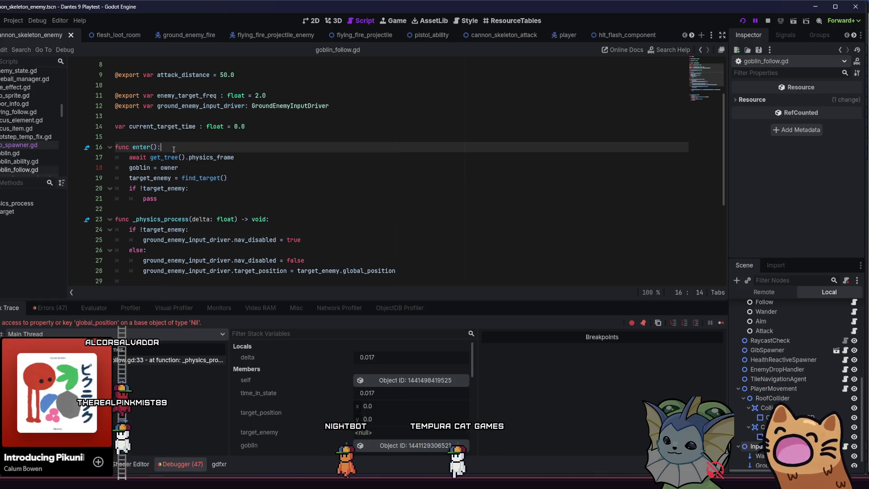
left_click(183, 140)
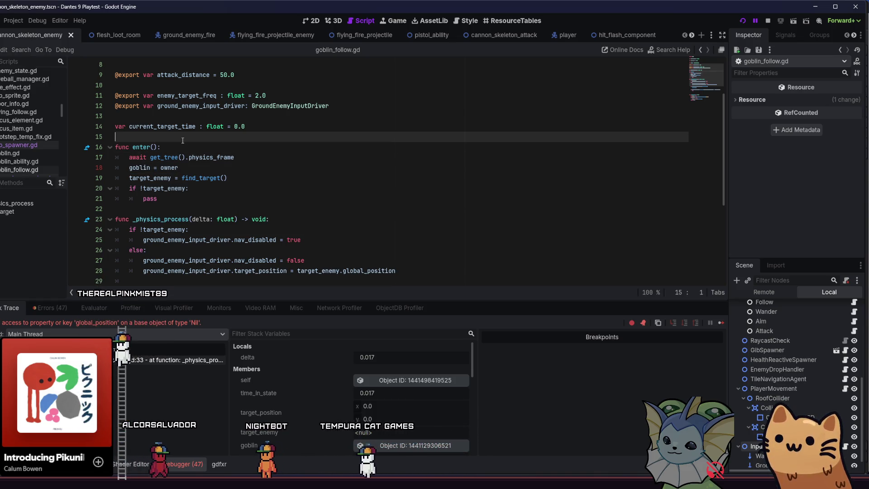
key("Return")
key("Return")
key("Return")
key("Up")
key("Up")
key("Return")
type("func ")
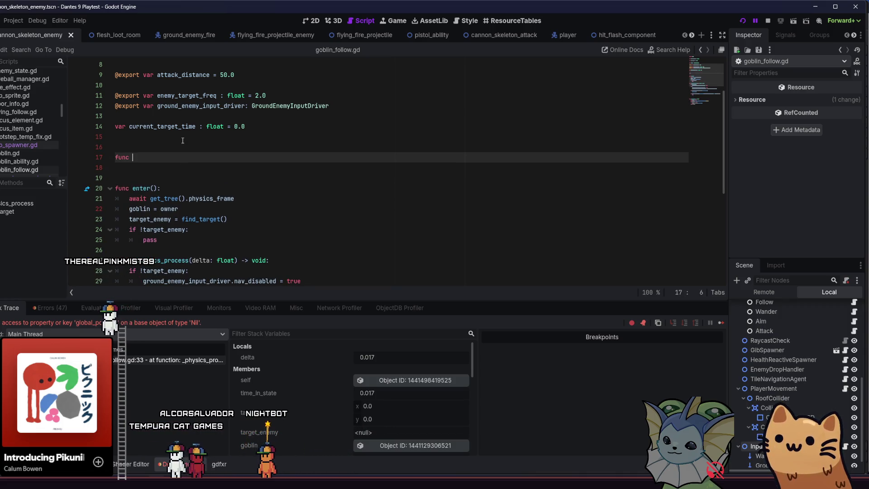
type("_r")
key("Return")
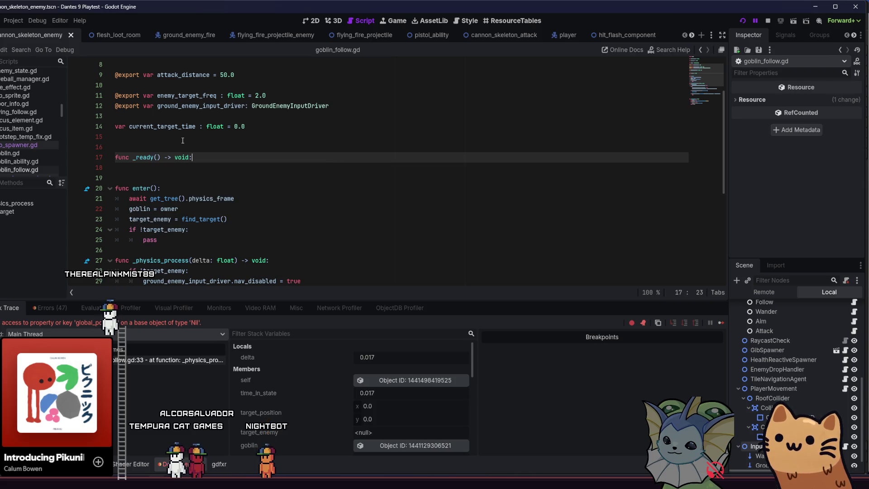
key("Return")
Remove goblin = owner from enter() and move the await physics_frame line into _ready().
left_click_drag(178, 219, 129, 219)
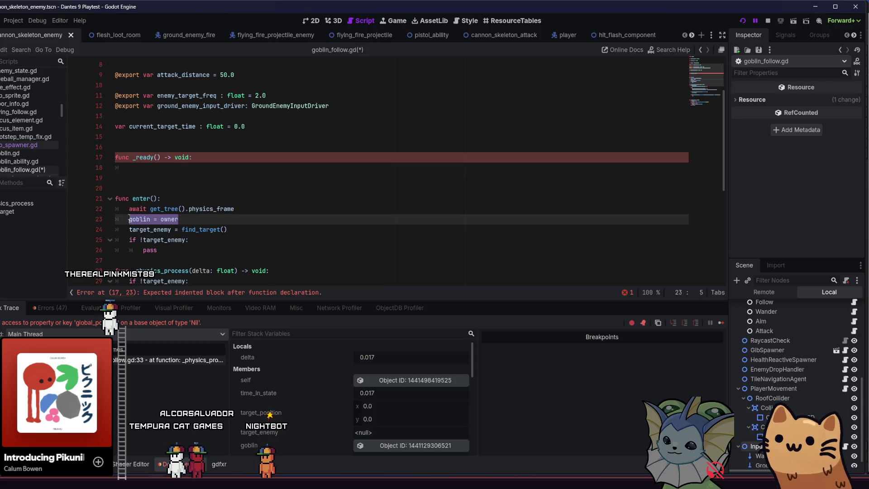
key("BackSpace")
left_click(150, 171)
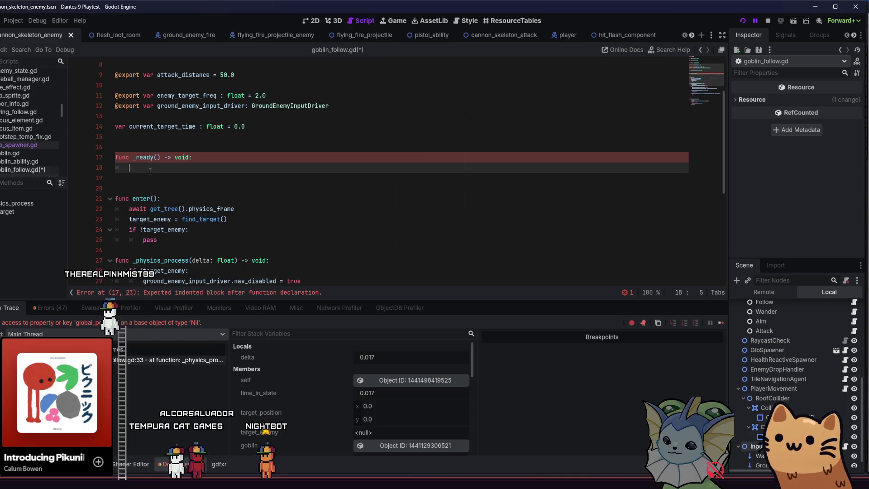
left_click(239, 210)
key("ctrl+s")
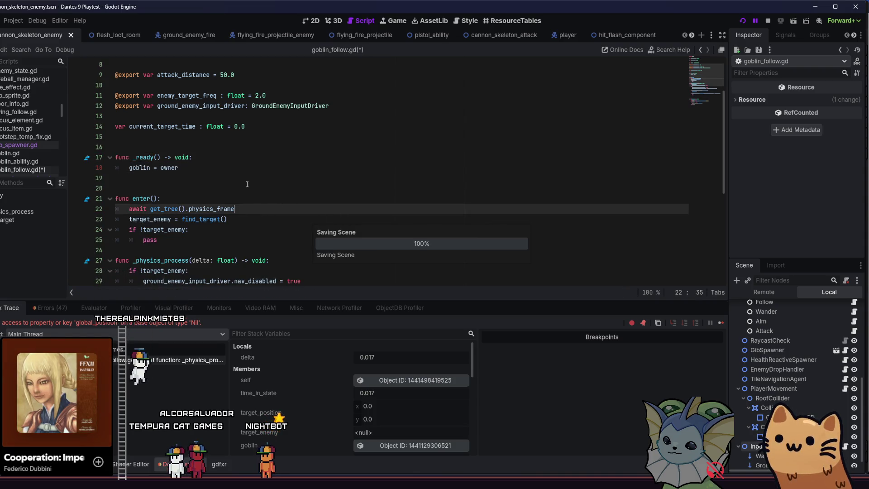
mouse_move(238, 210)
left_mouse_down()
mouse_move(116, 199)
mouse_move(161, 198)
left_mouse_up()
key("ctrl+c")
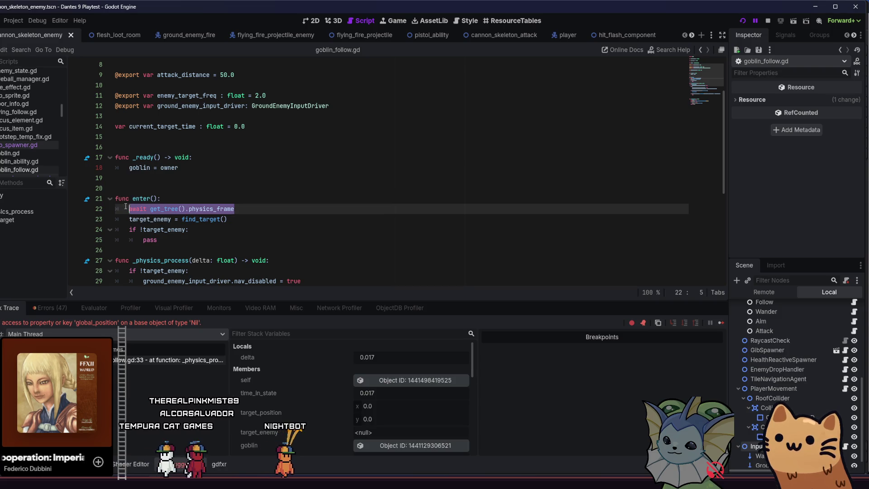
key("BackSpace")
left_click(298, 158)
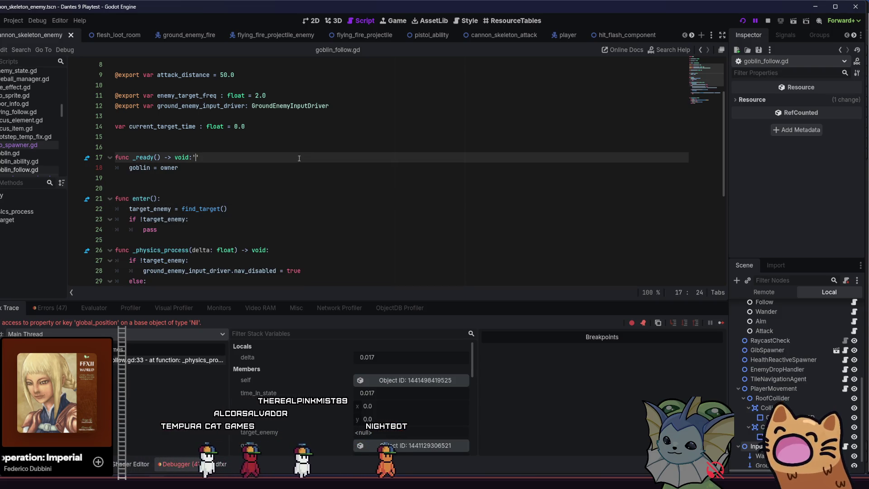
key("Return")
key("ctrl+v")
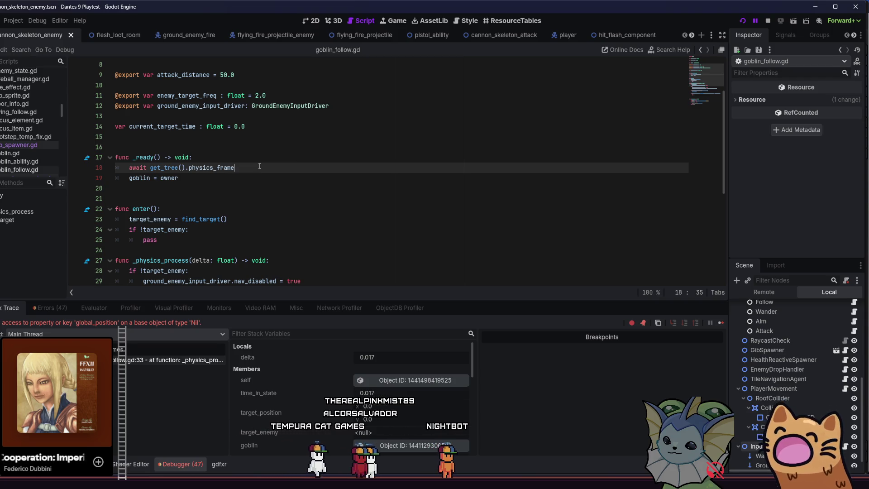
Delete the physics-frame await line, save, run the game, then relaunch it.
triple_click(258, 167)
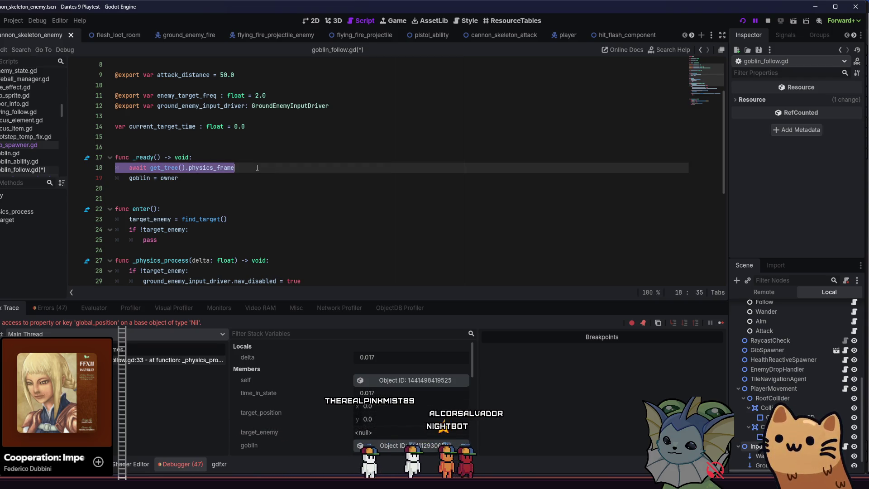
left_click(263, 168)
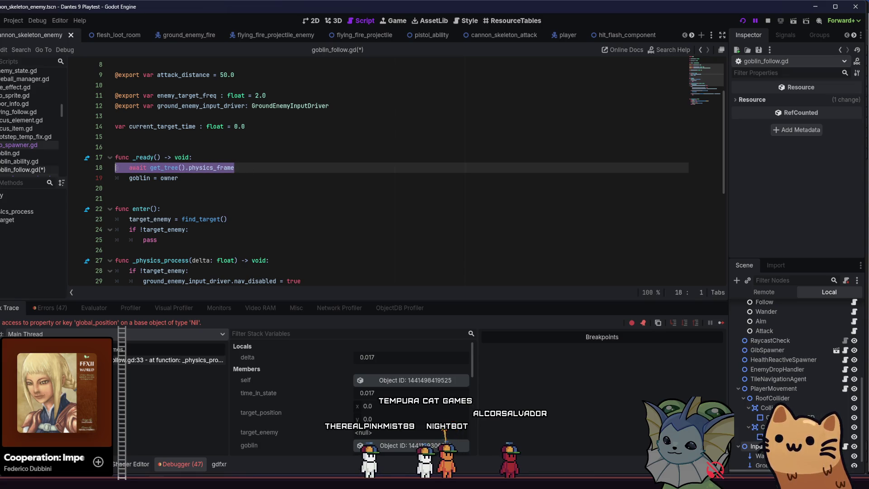
key("BackSpace")
key("BackSpace")
key("ctrl+s")
left_click(207, 166)
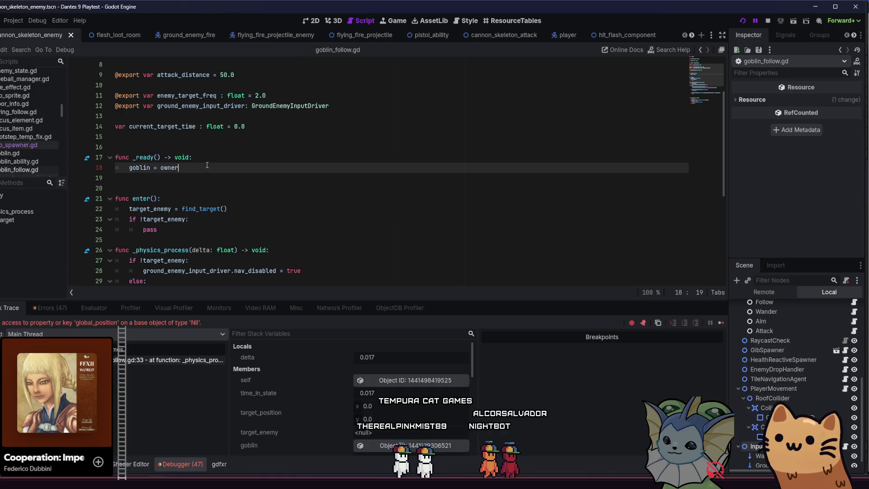
key("F5")
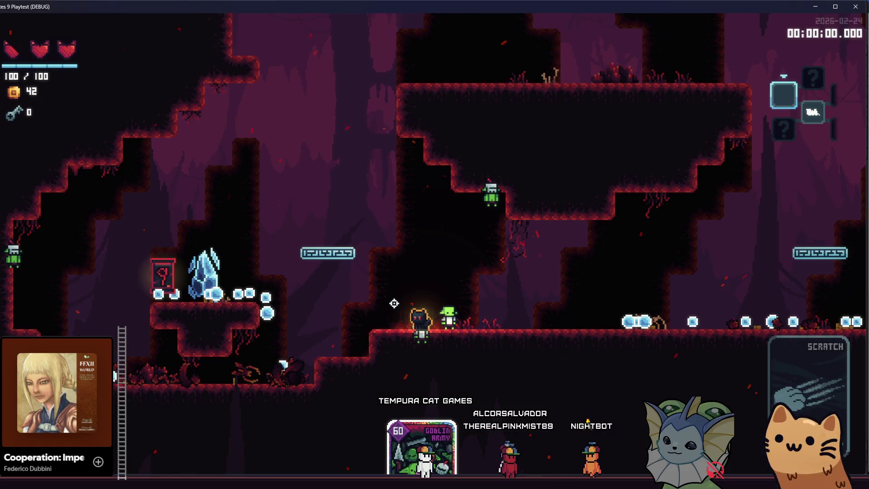
left_click(856, 6)
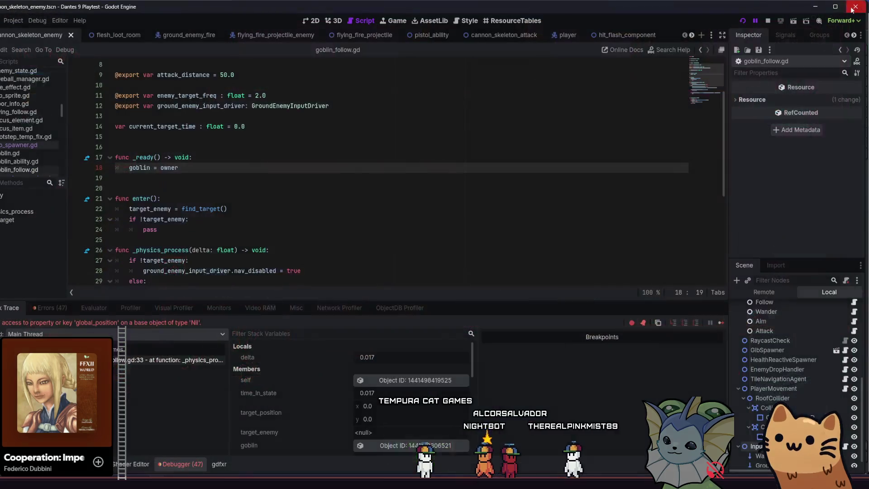
left_click(745, 21)
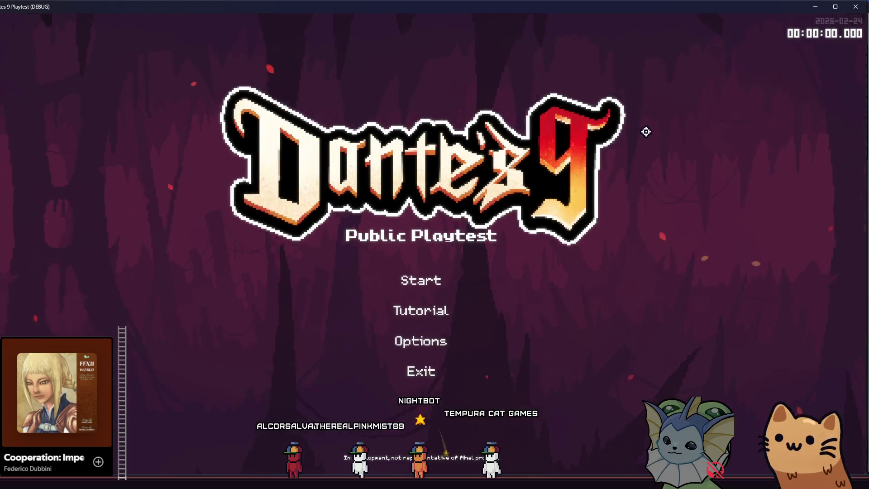
Start a new game and teleport to Room2 via Level > TP To Room.
left_click(480, 274)
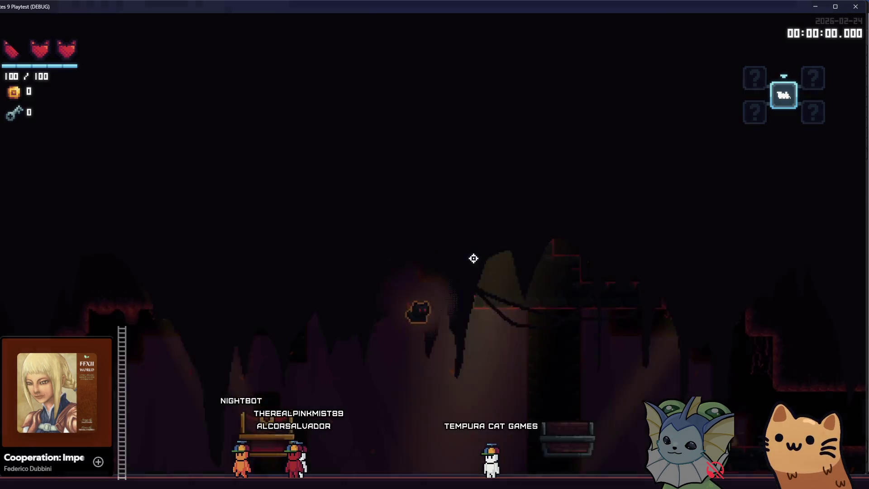
key("grave")
left_click(72, 195)
left_click(80, 231)
left_click(285, 74)
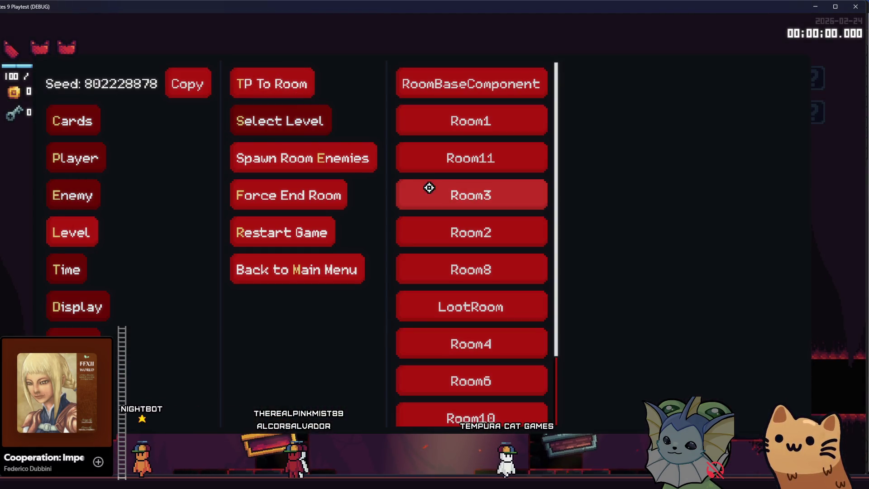
left_click(460, 225)
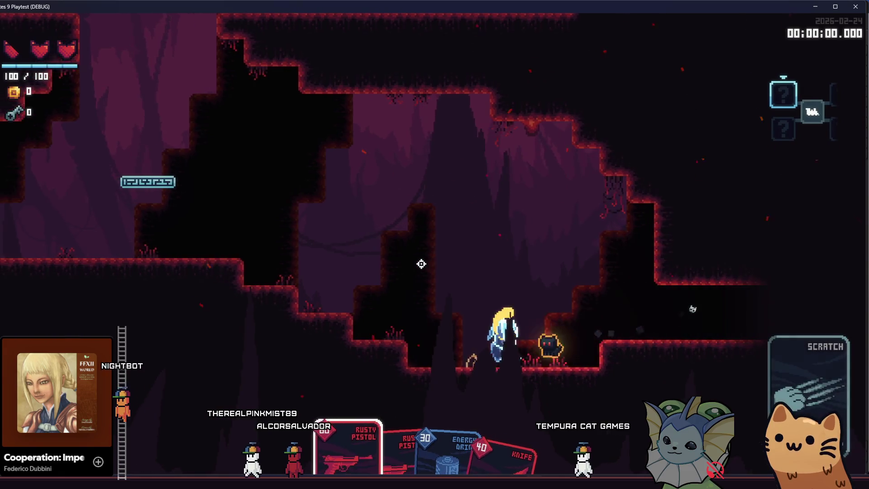
Shoot the crystal and red winged enemies, then stab with the Knife.
key("a")
left_click(585, 258)
key("space")
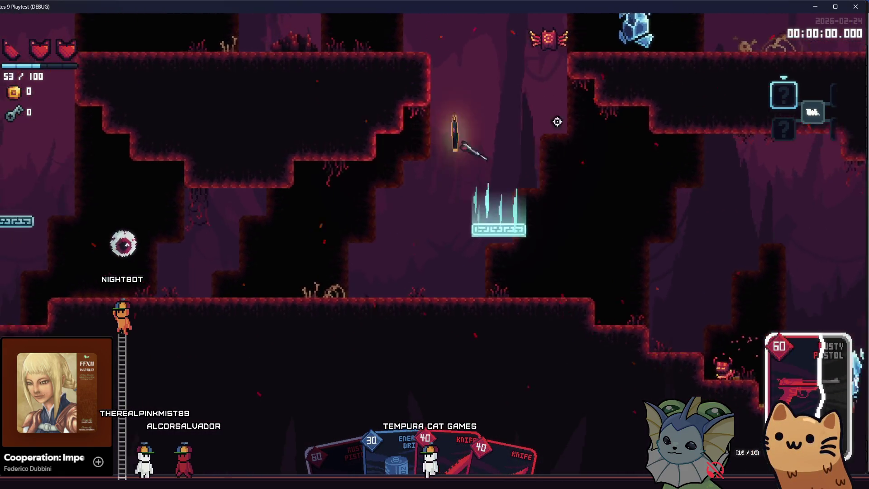
left_click(575, 109)
left_click(576, 110)
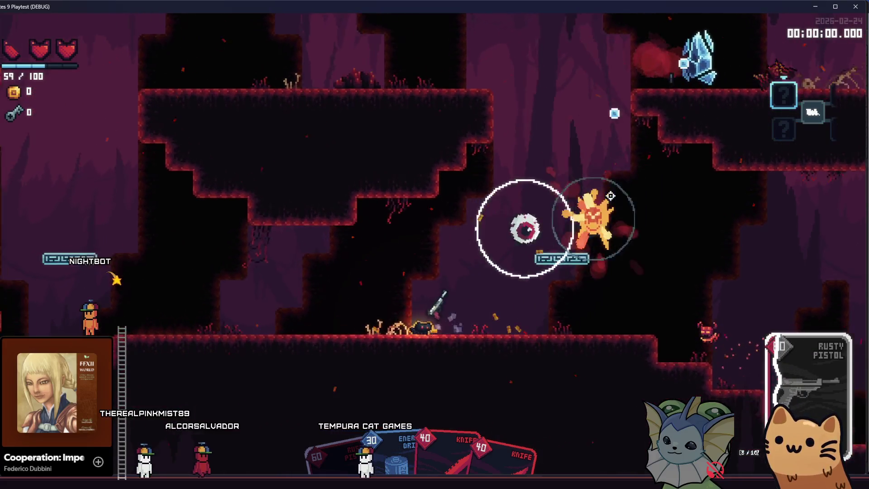
left_click(649, 291)
key("d")
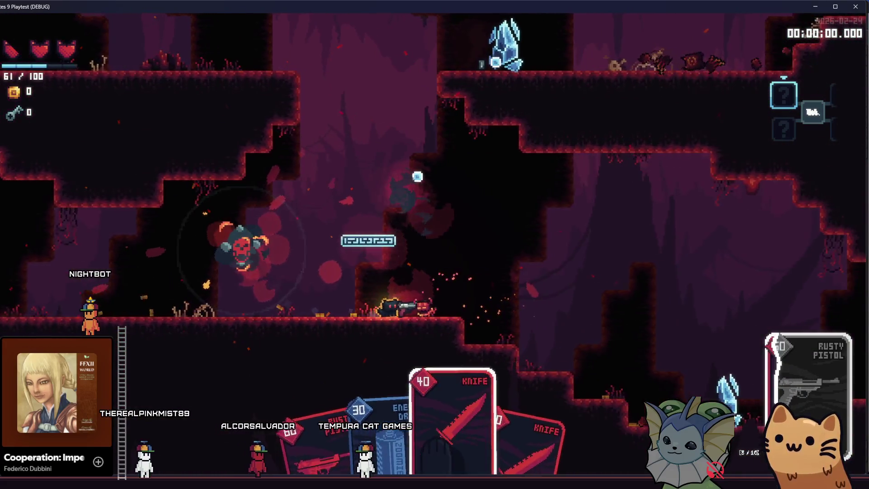
left_click(607, 307)
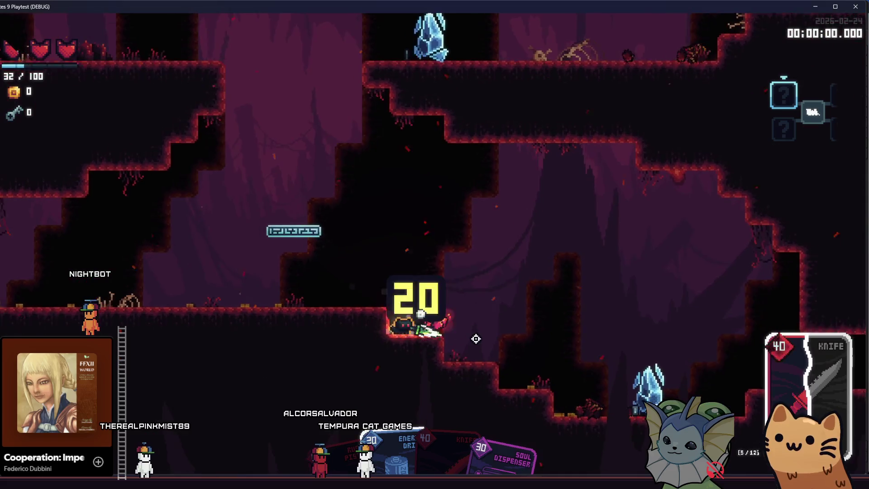
Climb and drop through the cave, attacking enemies with knife and beam cards.
key("space")
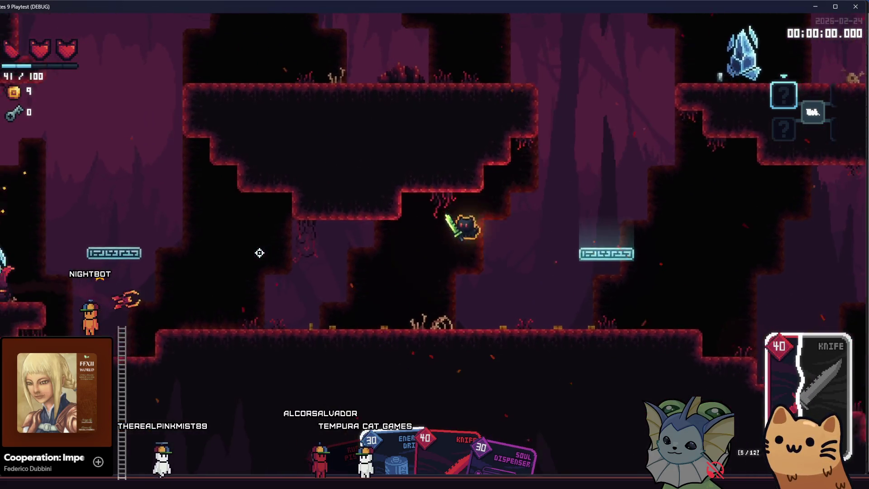
key("a")
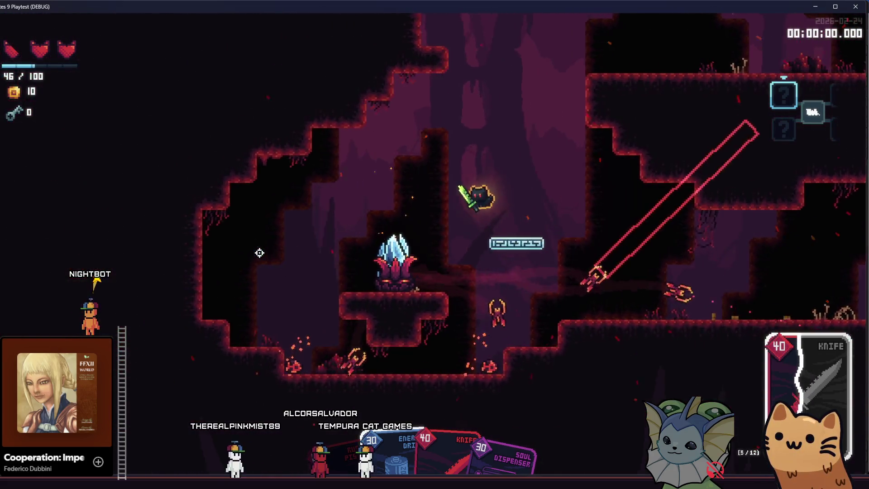
left_click(259, 253)
left_click(256, 257)
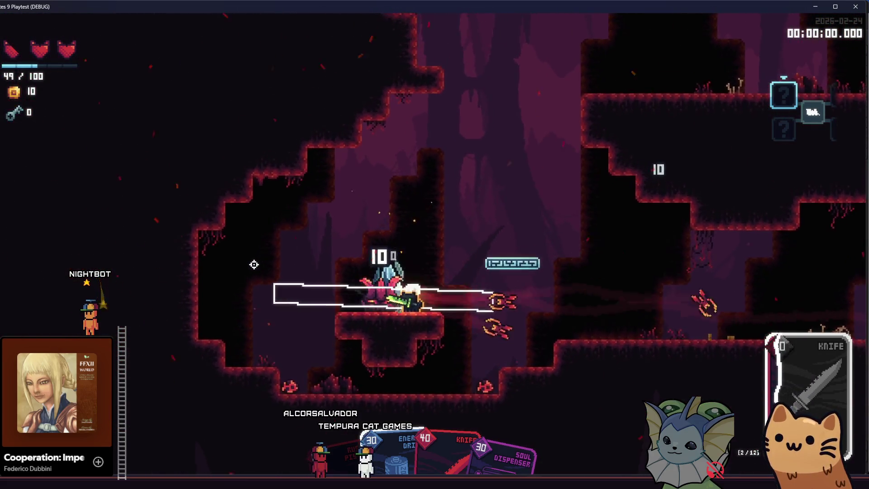
left_click(244, 287)
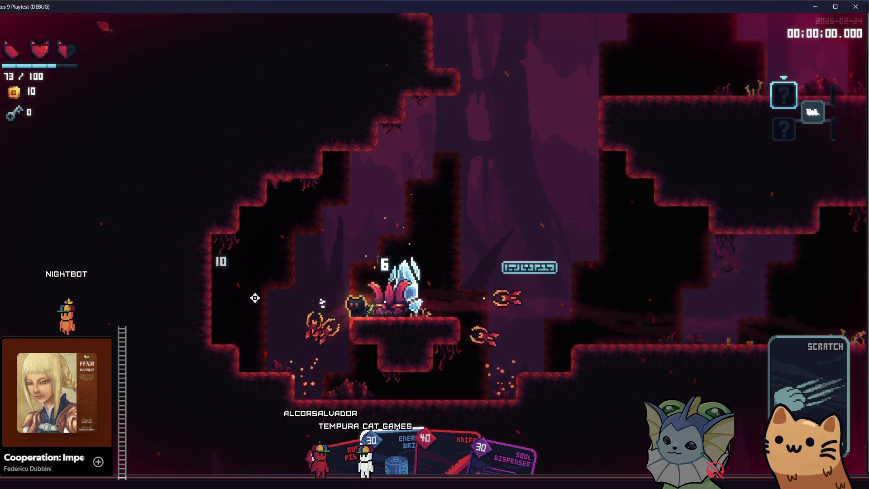
left_click(255, 298)
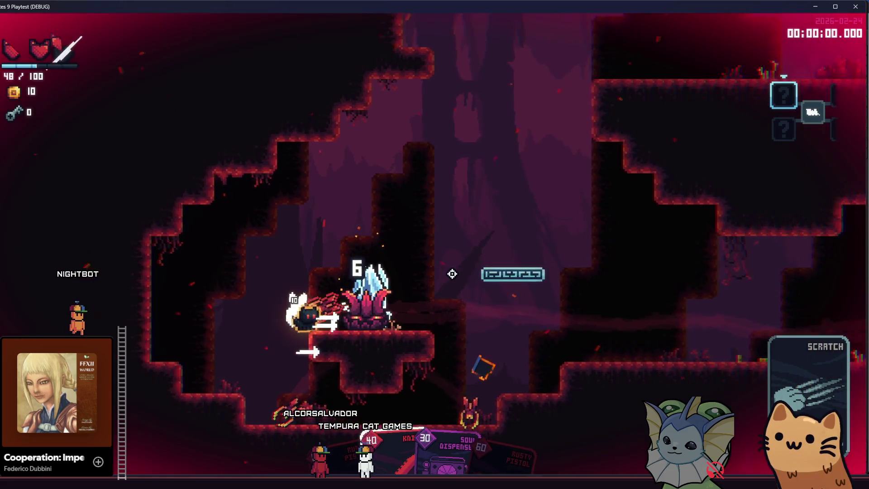
left_click(452, 274)
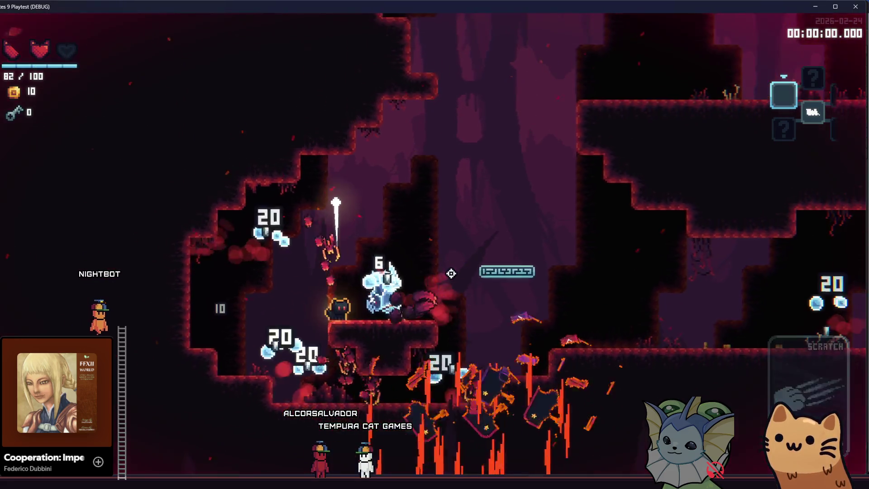
key("space")
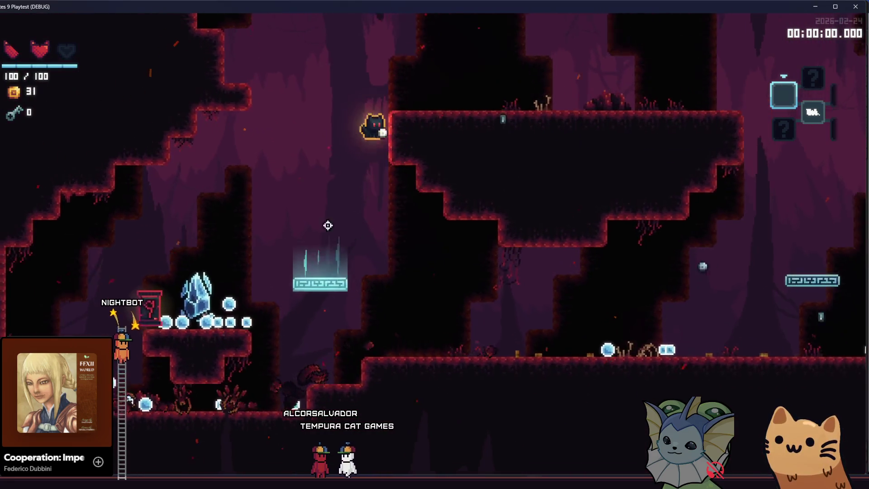
Add the Goblin Army card from the debug card list.
key("F1")
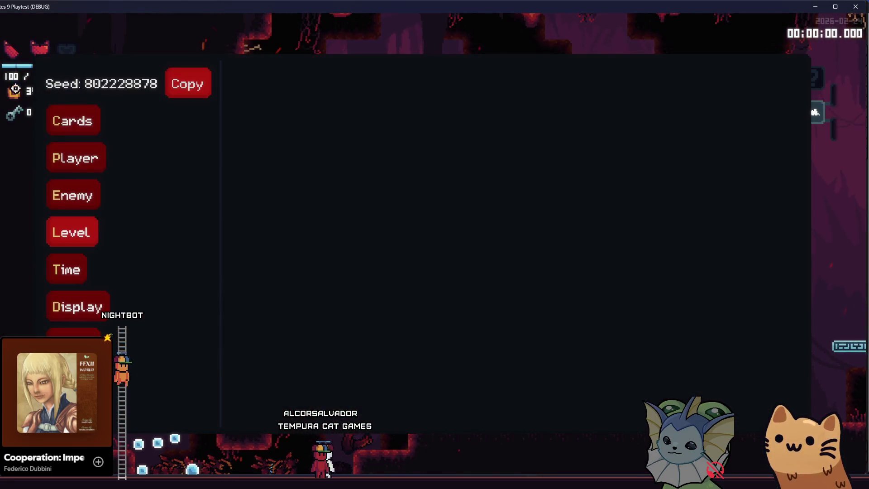
left_click(281, 82)
scroll(462, 272, "down", 5)
scroll(462, 262, "up", 1)
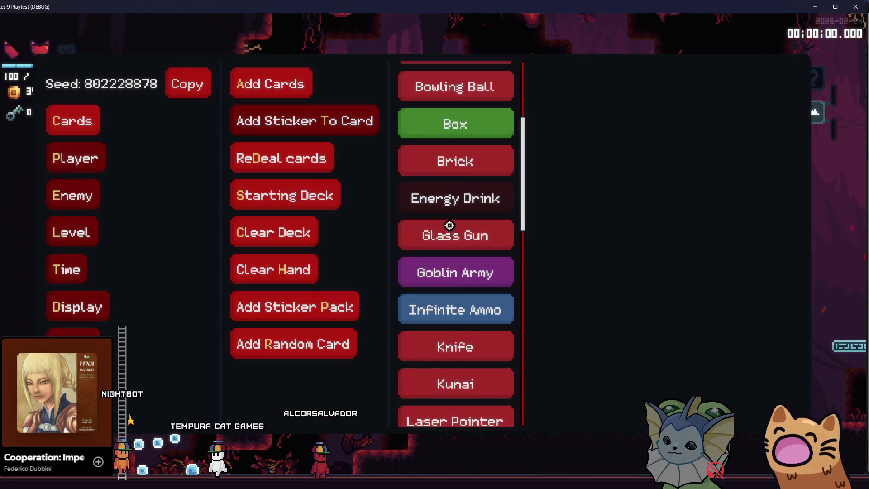
left_click(443, 272)
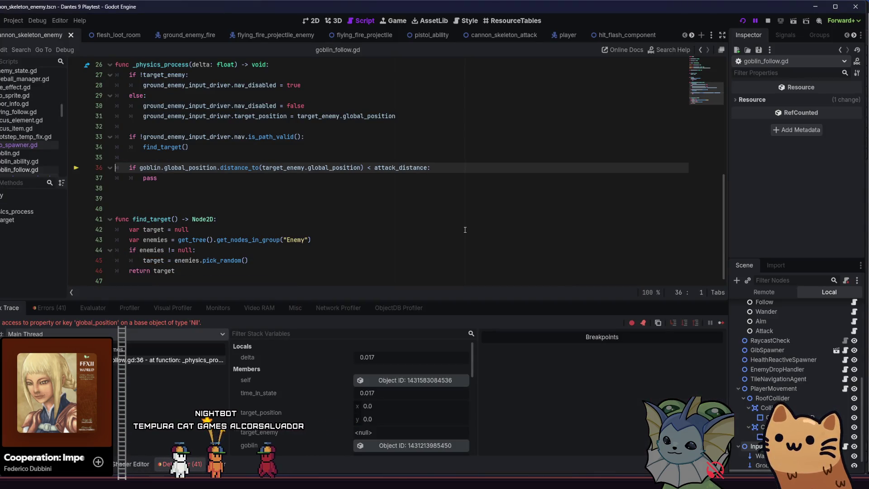
Insert blank lines above the attack-distance check at line 36.
scroll(465, 230, "up", 3)
scroll(304, 229, "down", 3)
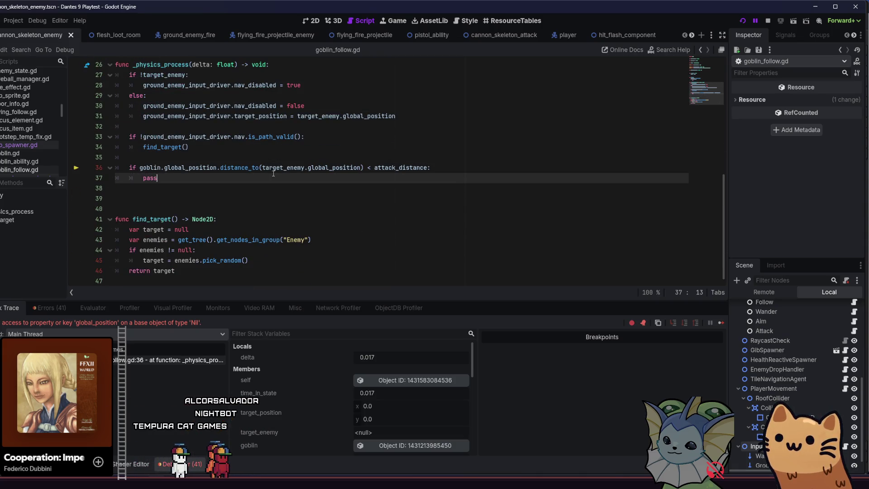
left_click(275, 155)
key("Return")
key("Up")
key("Return")
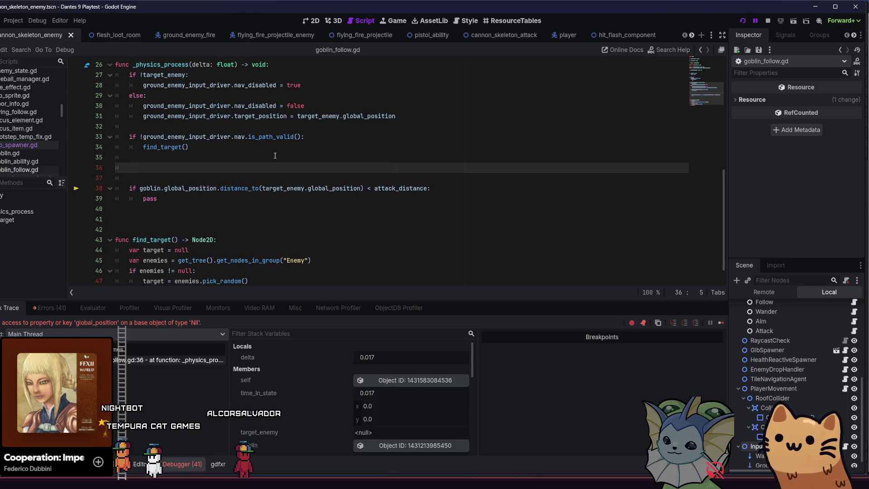
key("Down")
Indent the distance check under 'if target_enemy:', save, and resume the game.
type("ar")
key("Return")
key("shift+Down")
key("shift+Down")
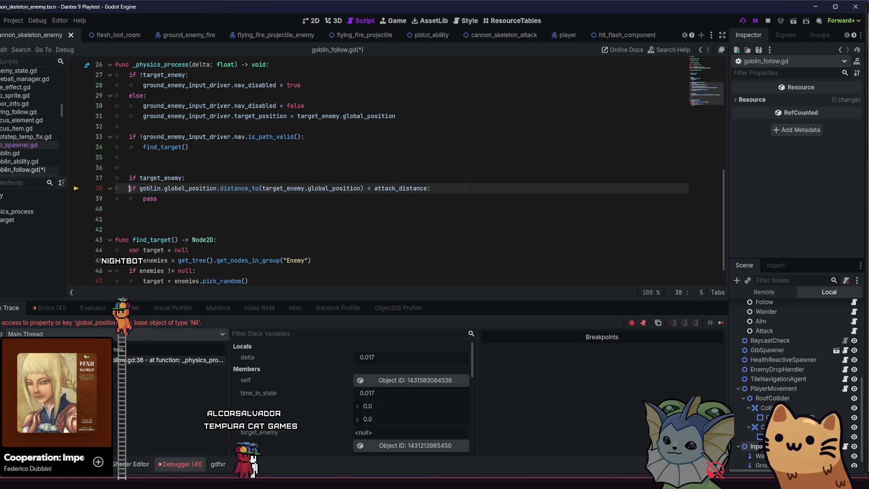
key("Tab")
key("End")
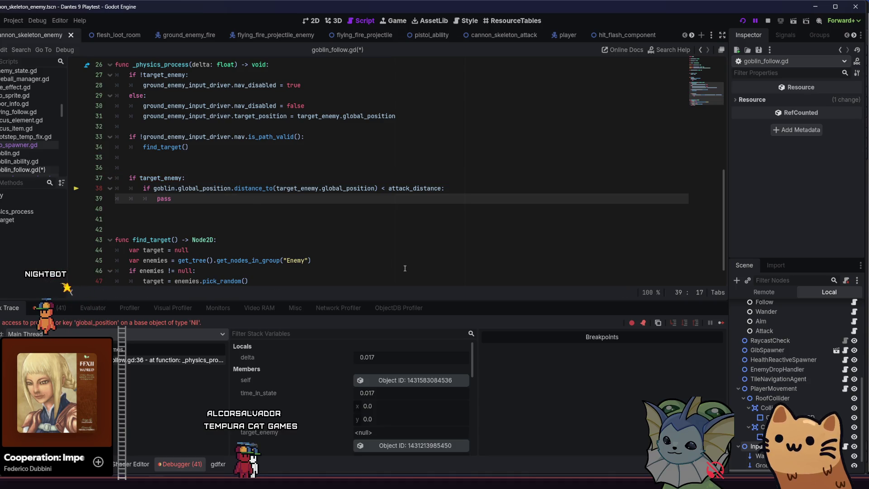
key("ctrl+s")
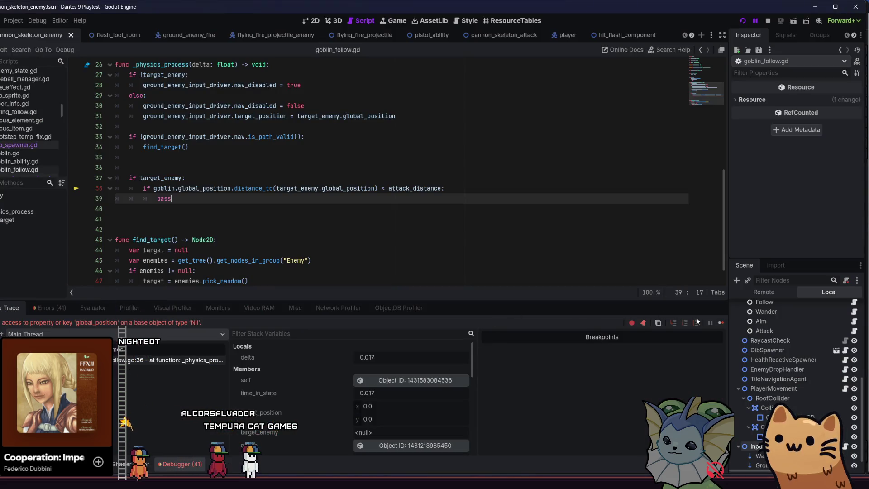
left_click(722, 323)
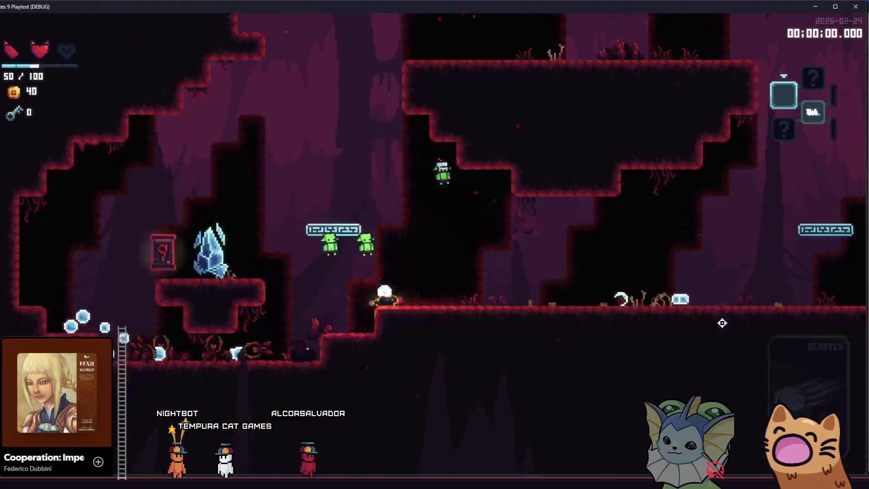
Spawn a groundenemyfire enemy on the cave's upper ledge from the debug Enemy list.
key("d")
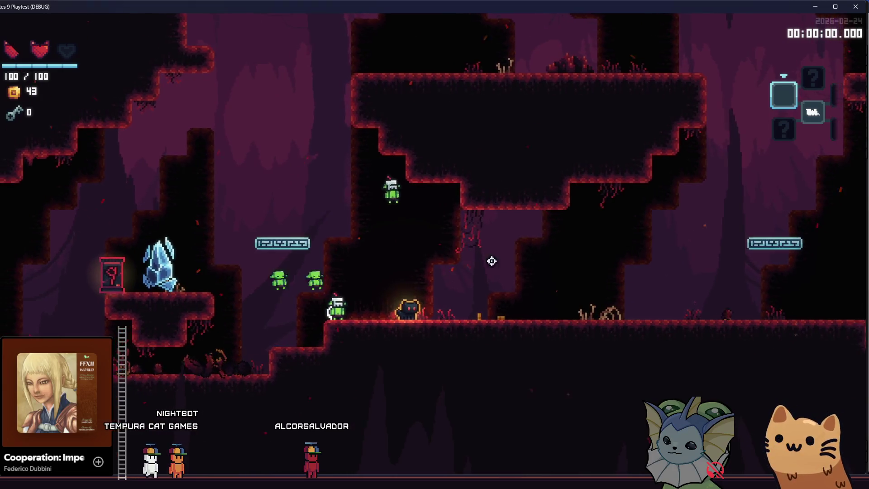
key("F1")
left_click(68, 123)
left_click(267, 86)
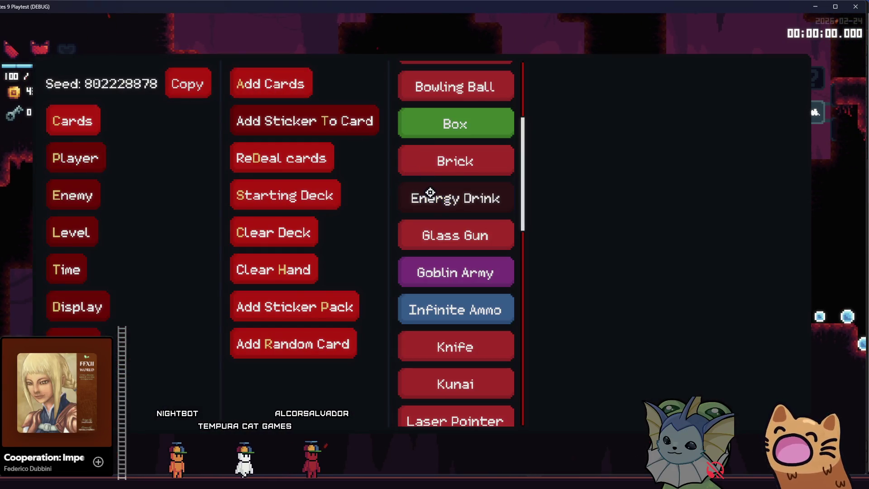
left_click(64, 165)
left_click(73, 195)
left_click(278, 86)
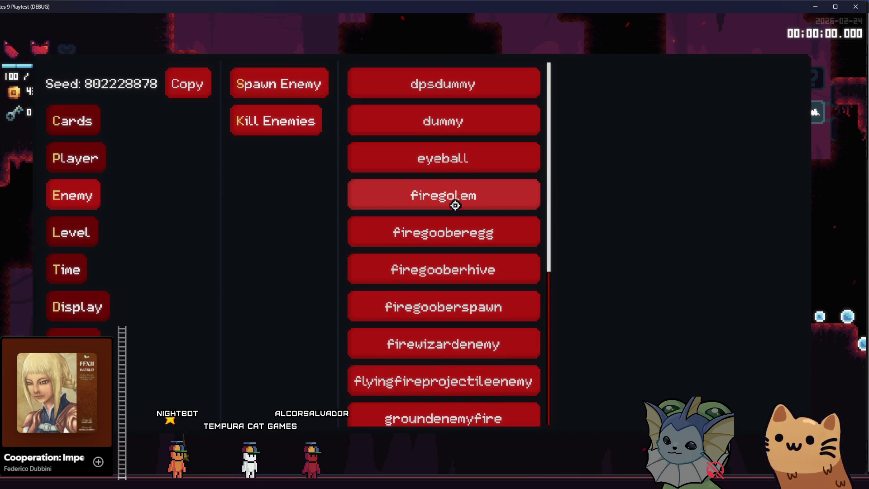
scroll(448, 229, "down", 3)
left_click(447, 234)
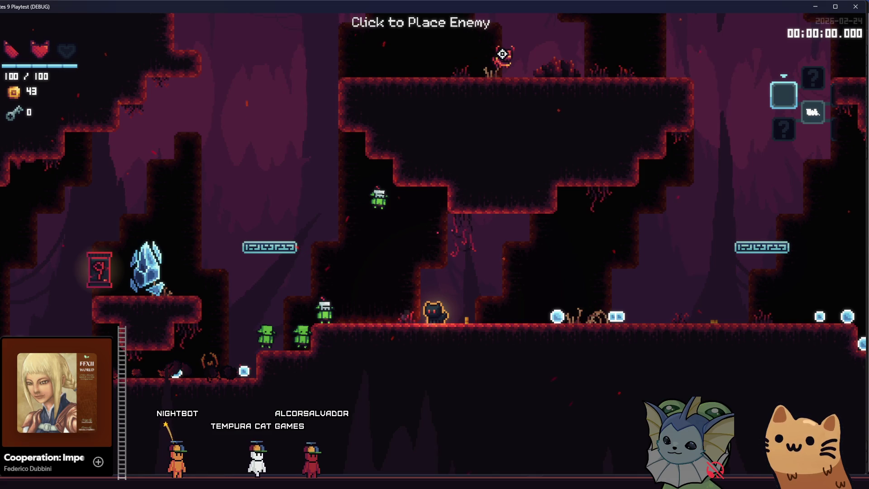
left_click(496, 48)
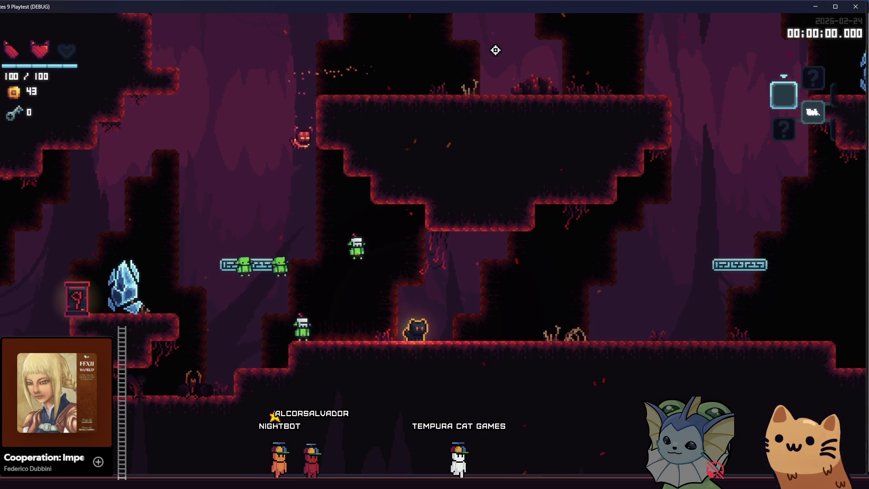
Run the cat right, then pick the Goblin Army card from the debug Add Cards list.
key("space")
key("Right")
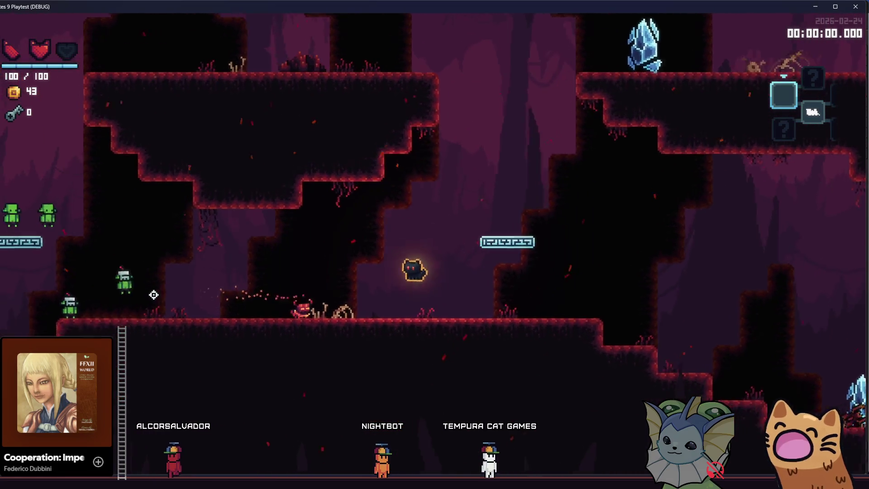
key("F1")
left_click(72, 120)
left_click(270, 83)
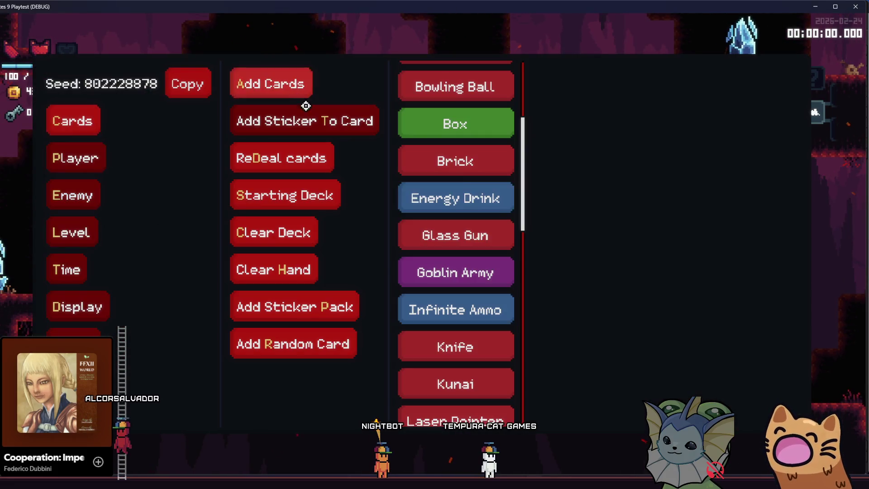
Spawn the Goblin Army goblins and place two more enemies around the cave.
left_click(448, 270)
key("F1")
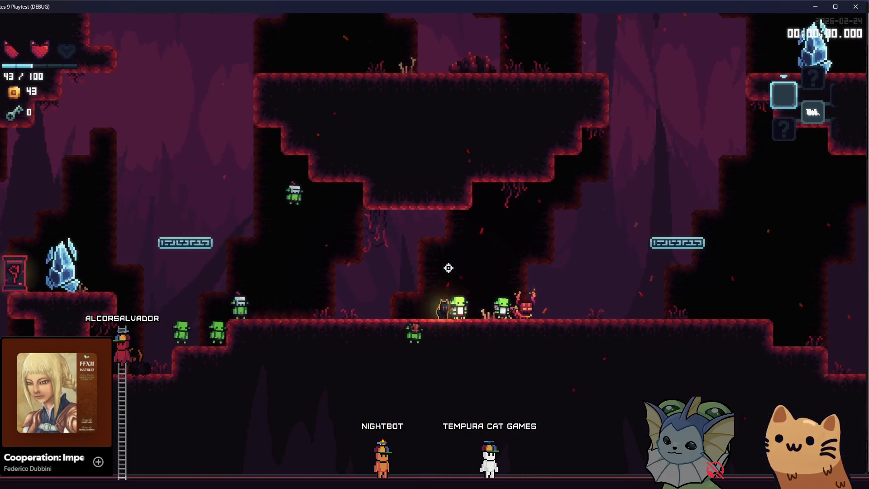
key("space")
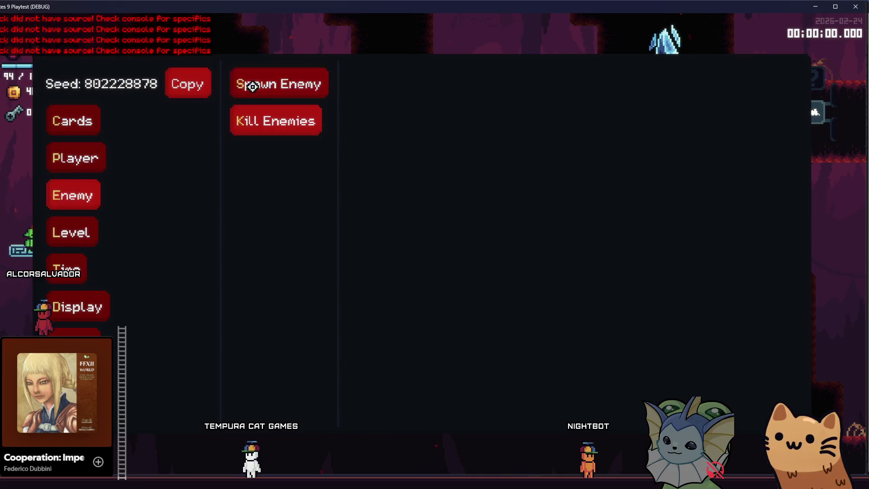
left_click(253, 86)
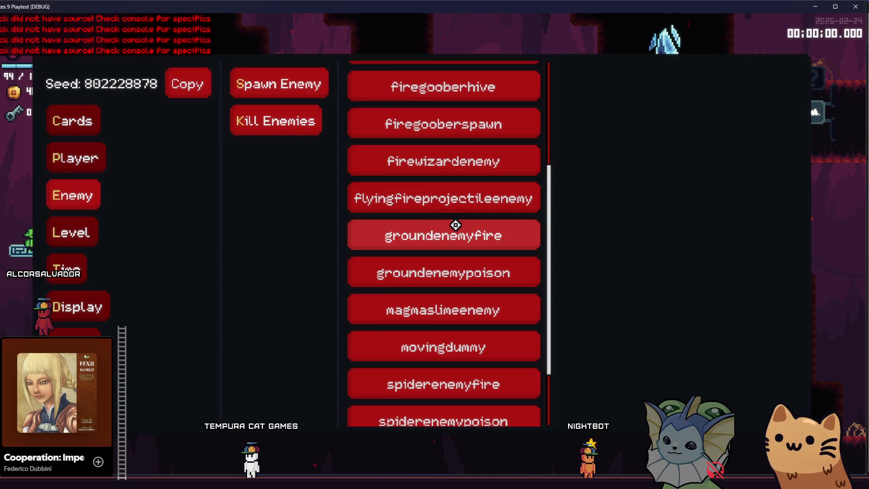
left_click(456, 232)
left_click(275, 62)
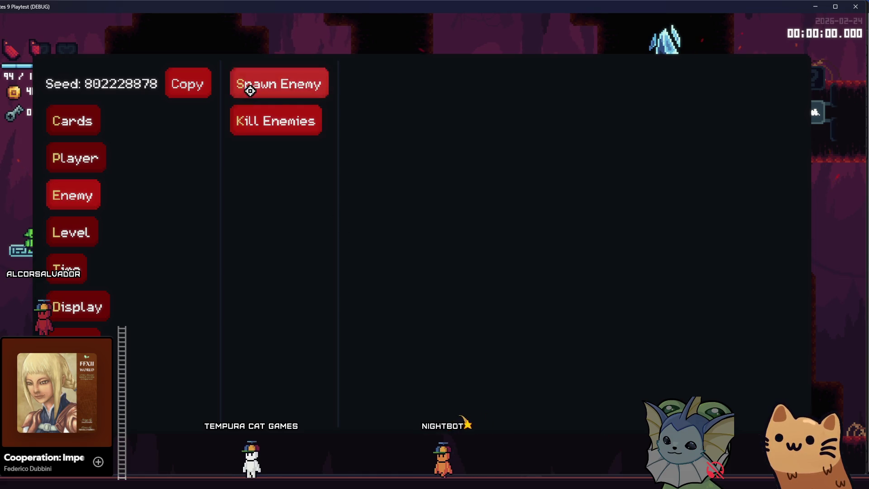
left_click(250, 92)
left_click(440, 236)
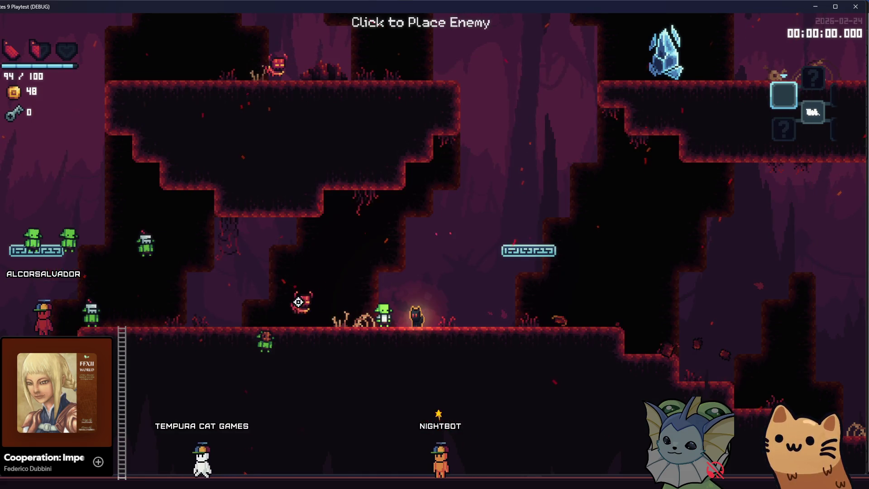
Run the cat left up onto higher ground, then back right beside the enemy.
key("a")
key("space")
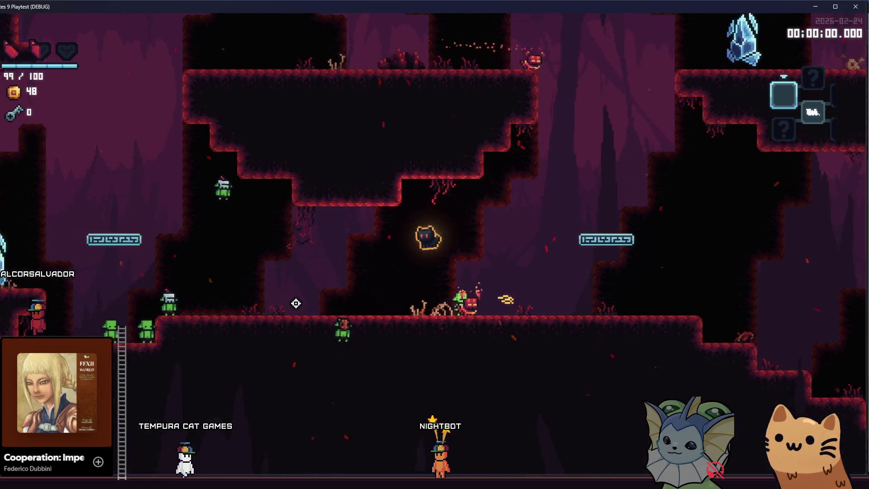
key("a")
key("space")
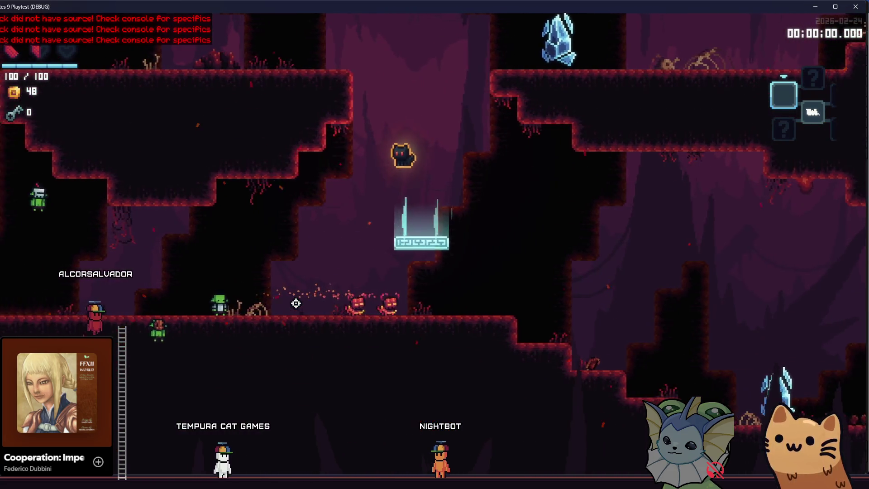
key("a")
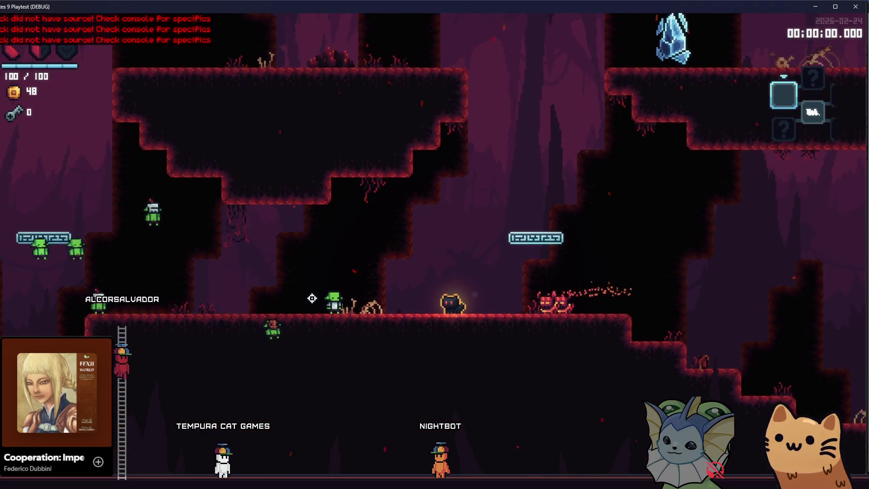
key("a")
key("space")
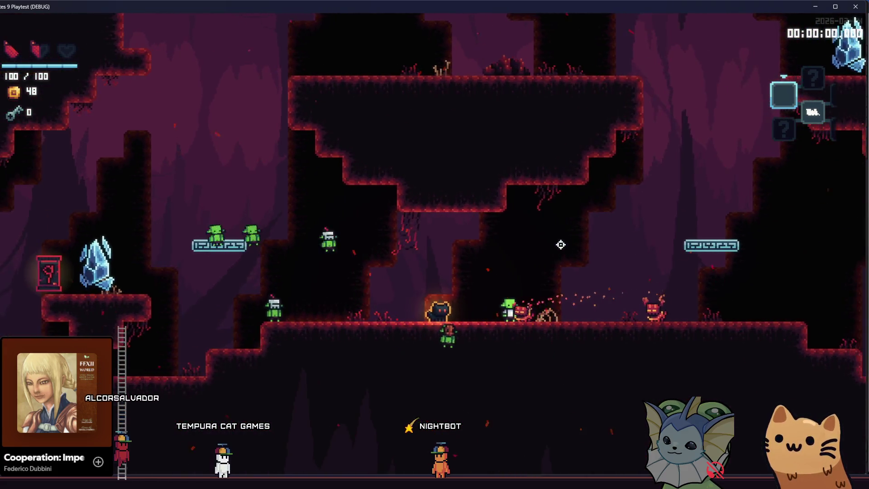
key("space")
key("d")
key("space")
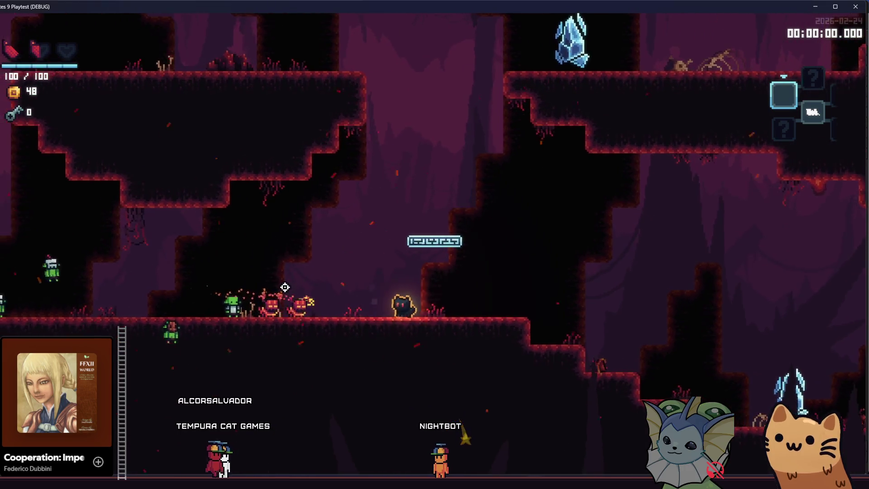
key("d")
key("space")
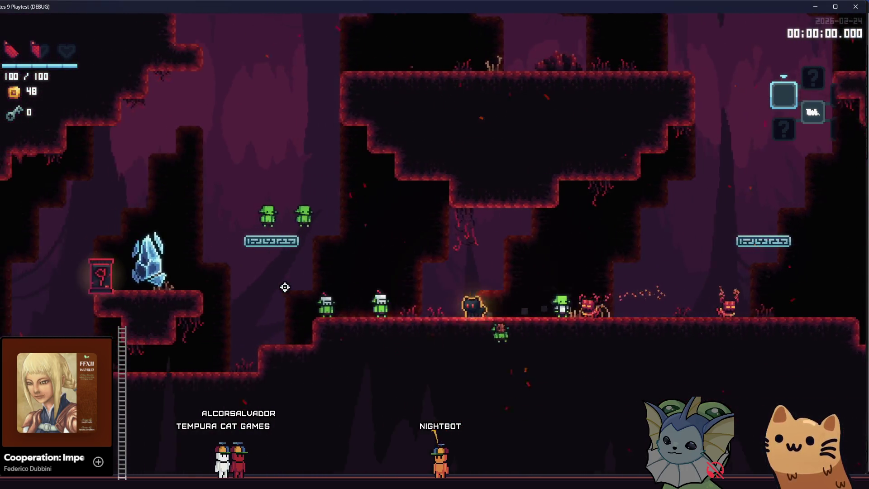
key("d")
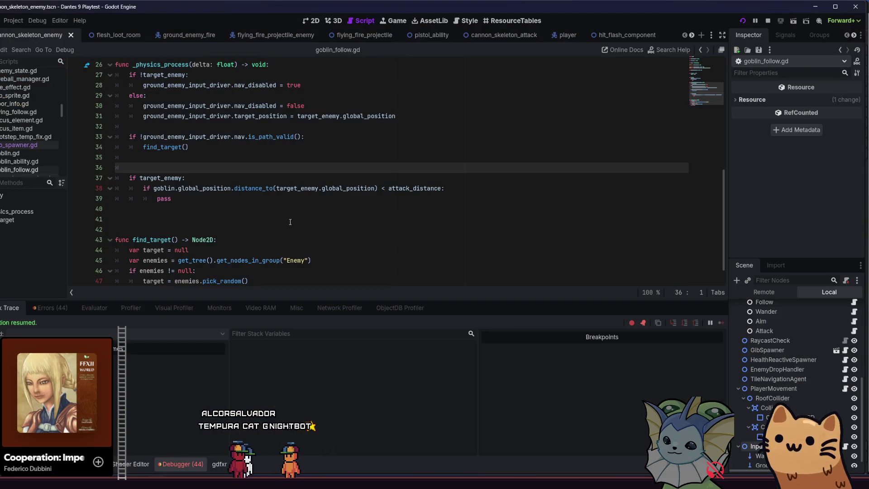
Inspect the find_target() call on an invalid nav path and read the is_path_valid documentation.
left_click(202, 204)
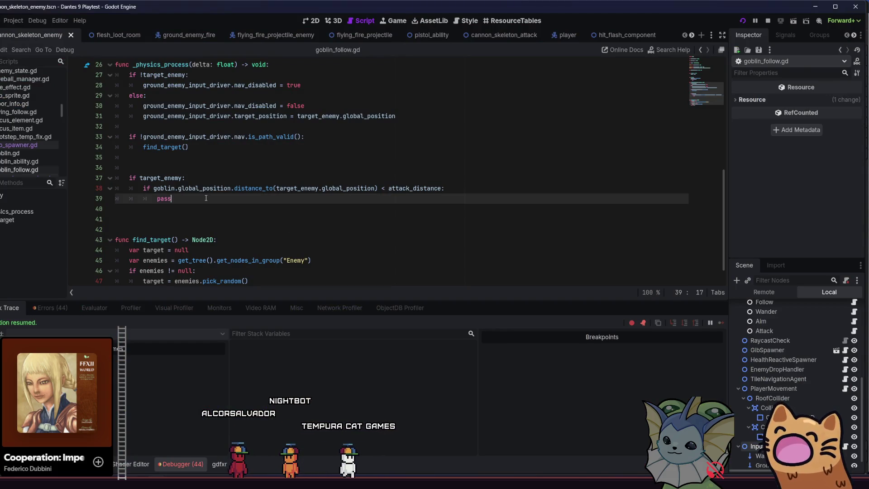
scroll(204, 199, "up", 1)
left_click(205, 185)
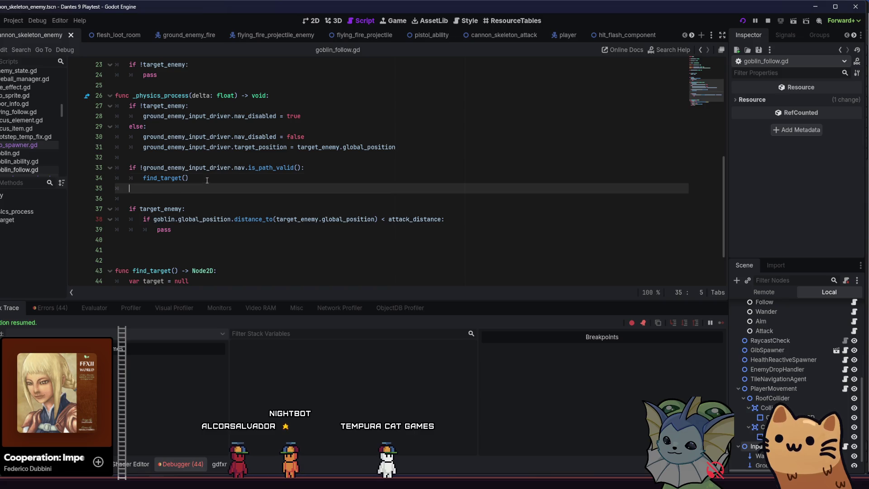
left_click(207, 181)
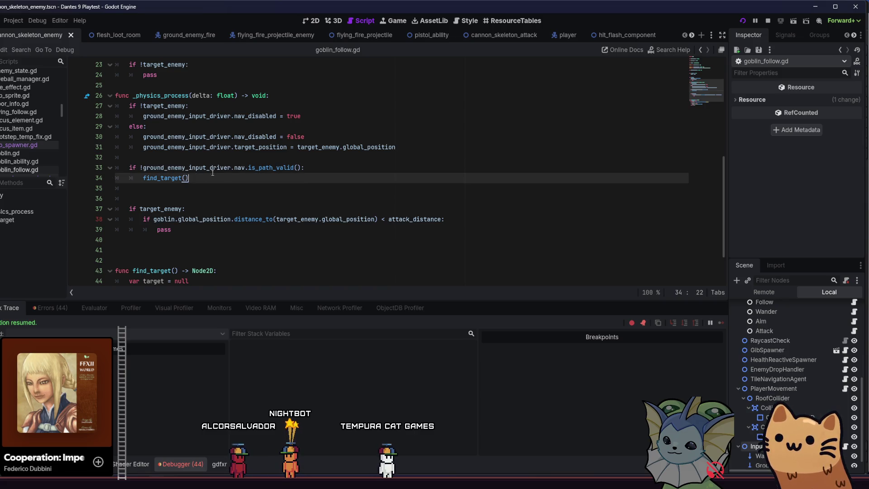
mouse_move(252, 169)
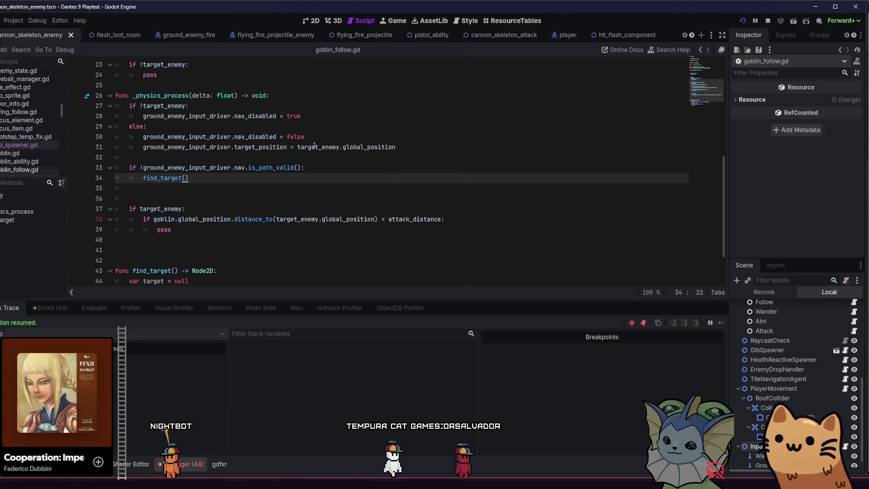
Select the idle goblins' nav_disabled = true line, check the else branch, then return to the playtest.
left_click(303, 117)
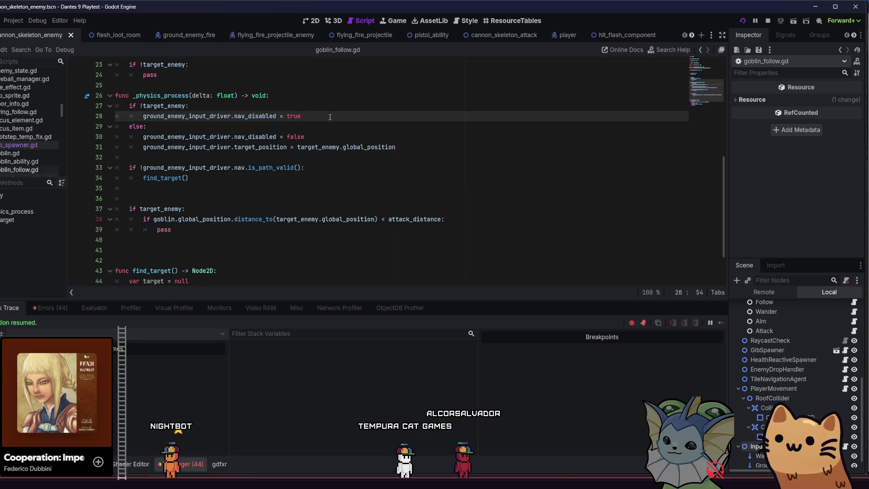
left_click_drag(301, 116, 136, 116)
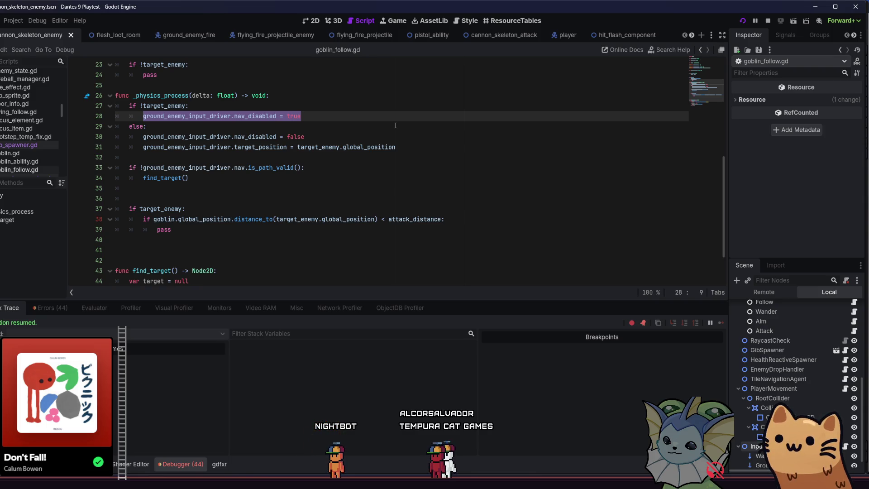
left_click(367, 131)
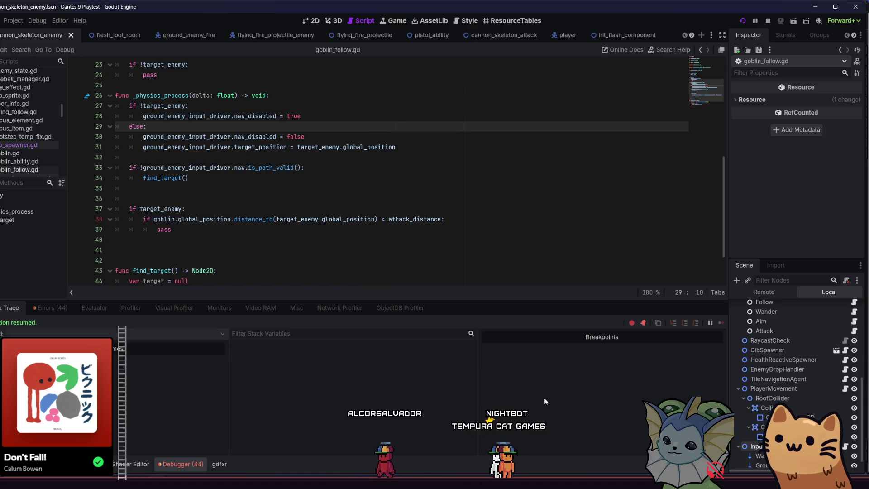
key("Escape")
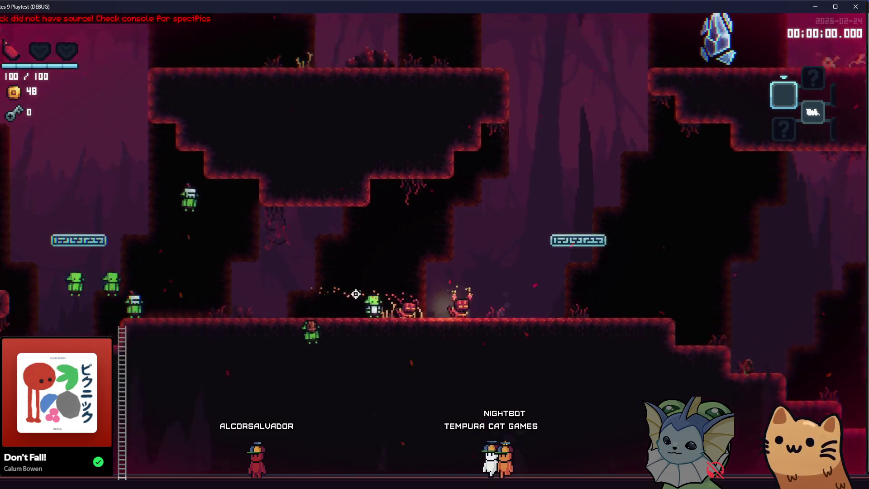
Add a Goblin Army and move the cat left onto the floating sign platform.
key("grave")
left_click(50, 111)
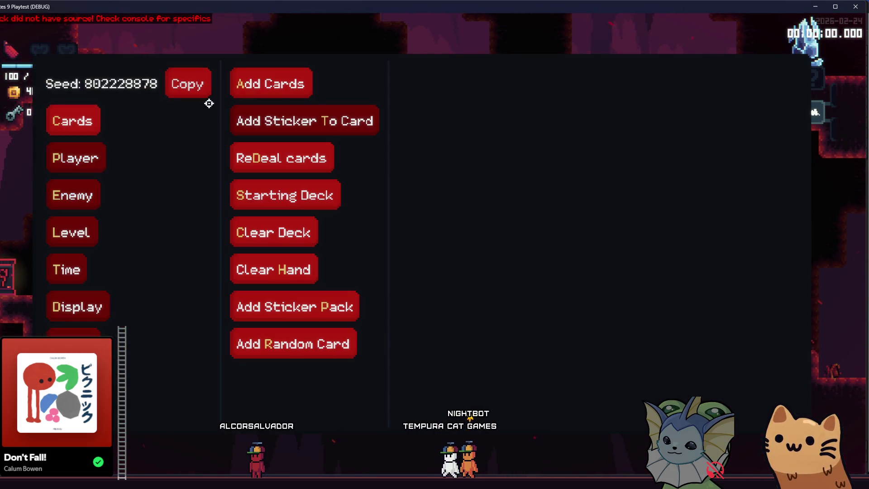
left_click(270, 84)
left_click(427, 274)
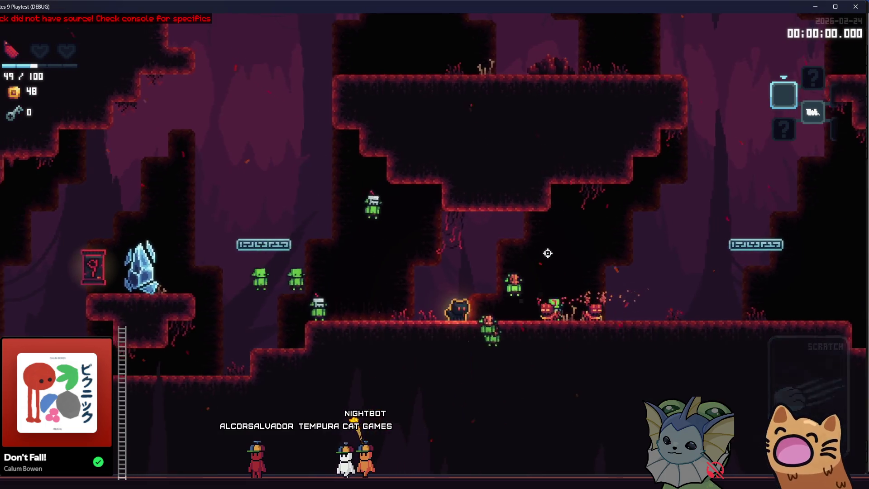
key("a")
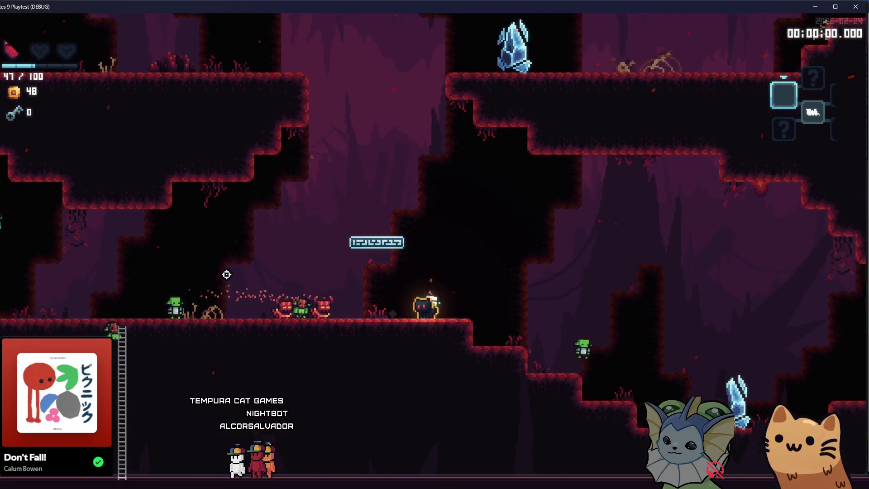
key("space")
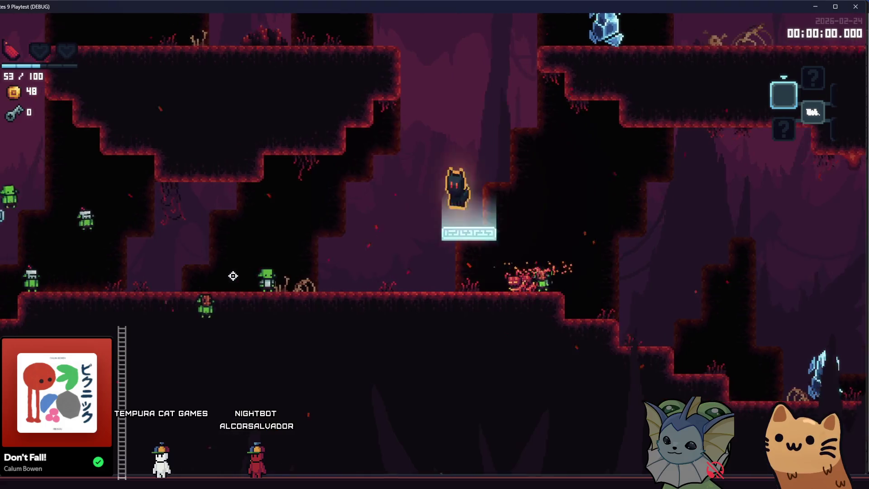
key("a")
Spawn groundenemyfire near the cave top, groundenemypoison on the left ledge, and choose firewizardenemy.
key("F1")
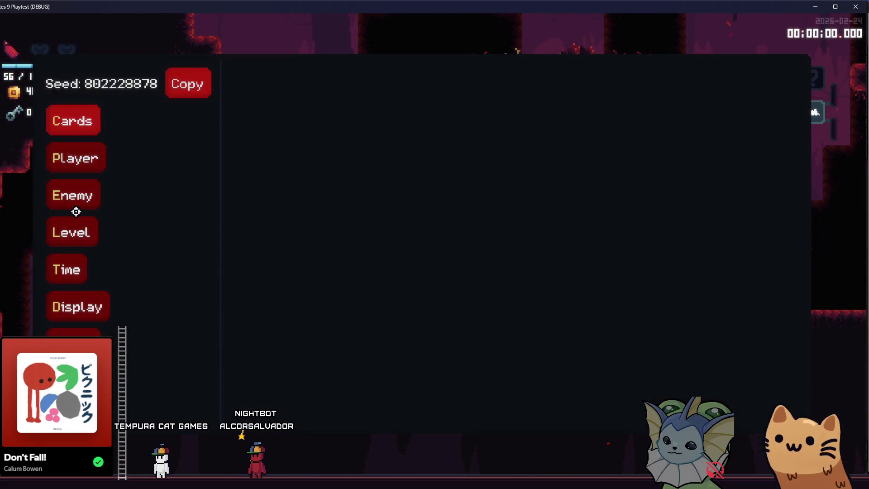
left_click(75, 202)
left_click(278, 83)
left_click(455, 277)
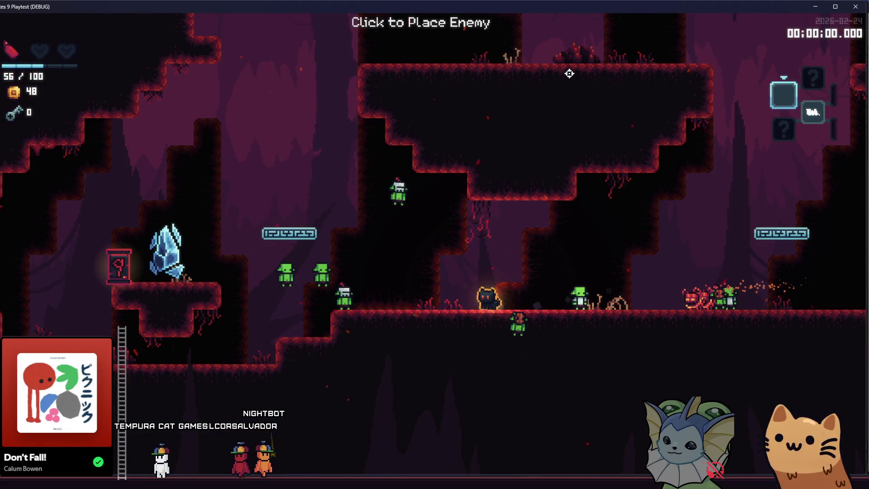
left_click(564, 56)
left_click(81, 200)
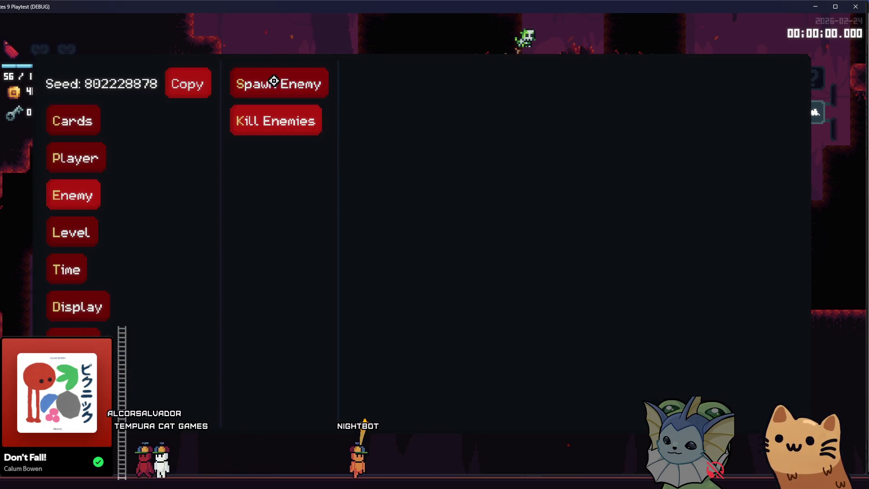
left_click(272, 82)
left_click(424, 264)
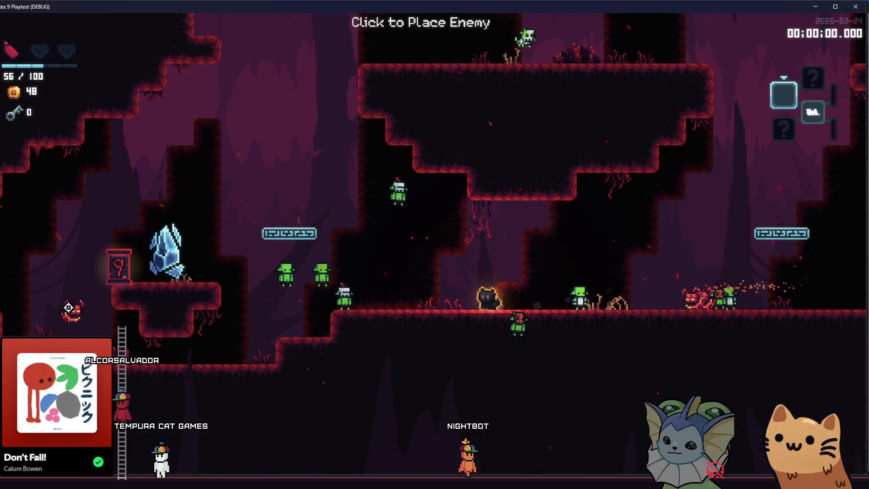
left_click(319, 257)
left_click(89, 199)
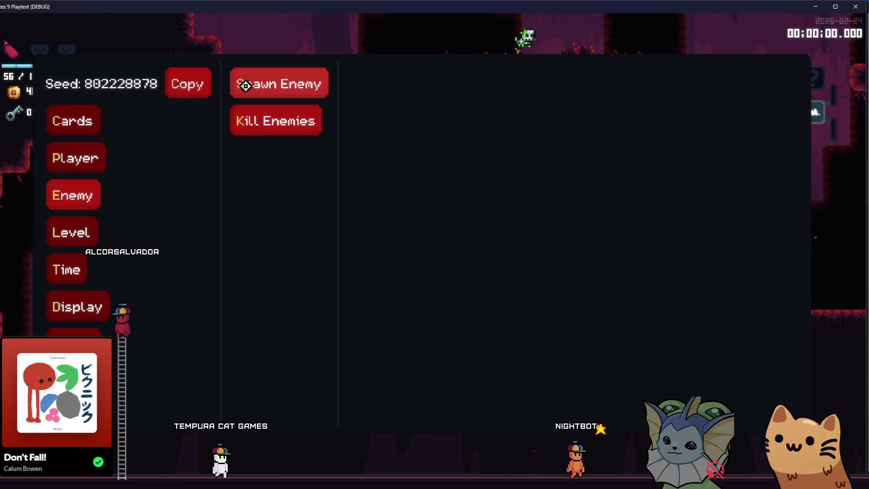
left_click(238, 85)
left_click(430, 172)
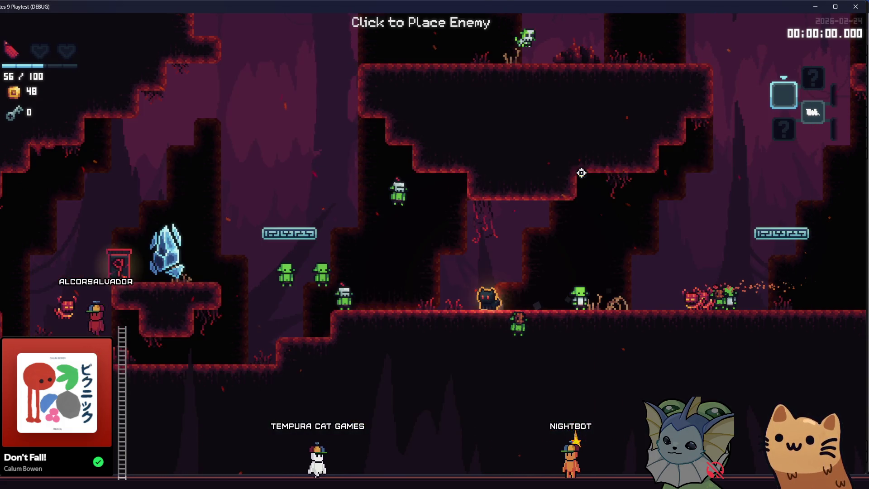
Run the cat back and forth down the cave's ledges, then stop the playtest with F8.
key("Right")
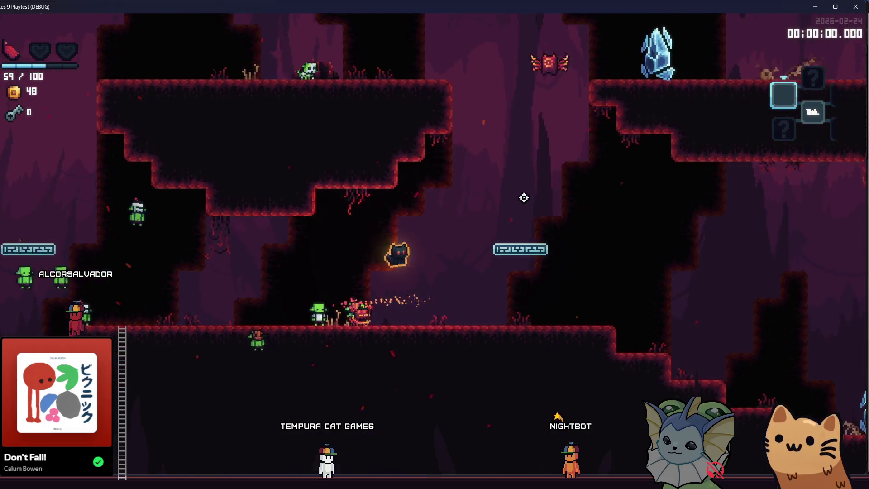
key("Right")
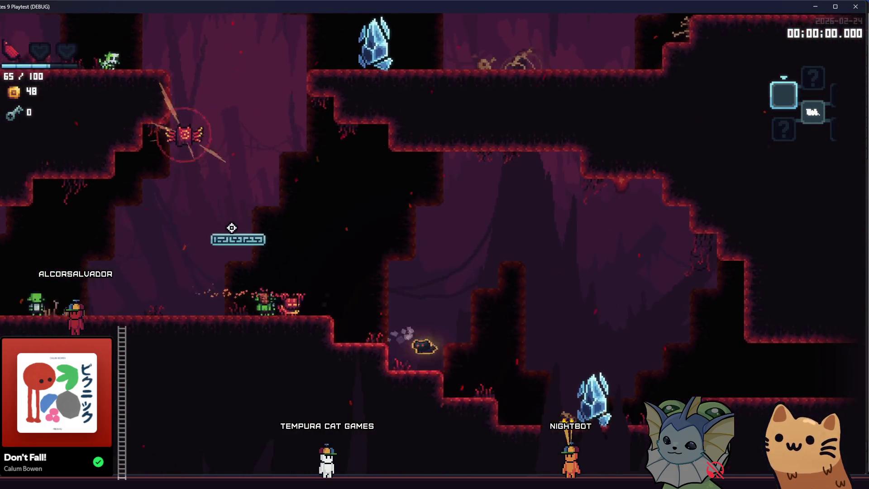
key("Left")
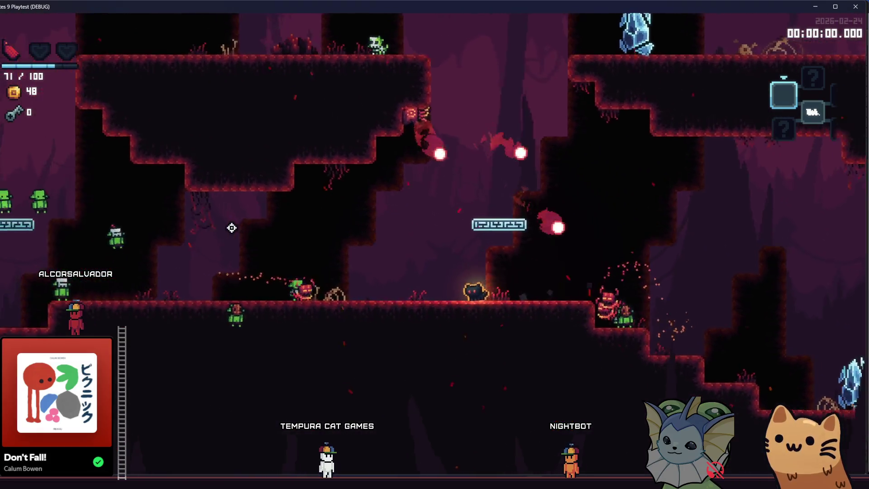
key("Left")
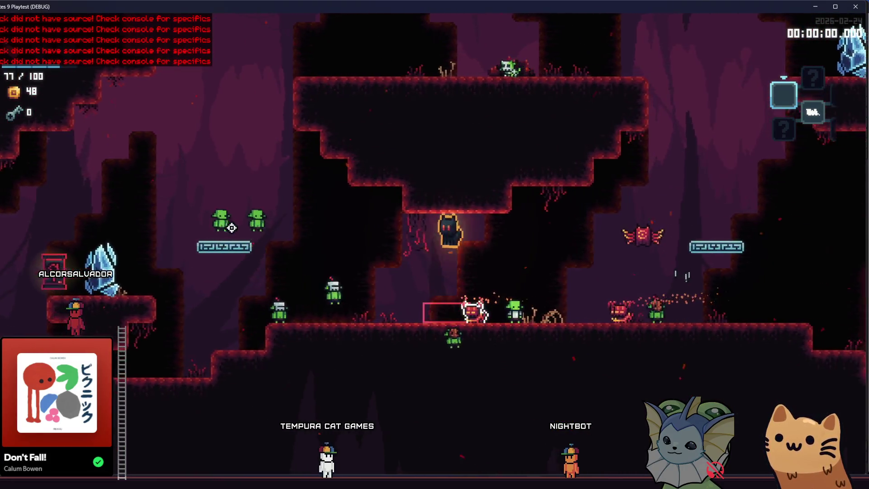
key("Right")
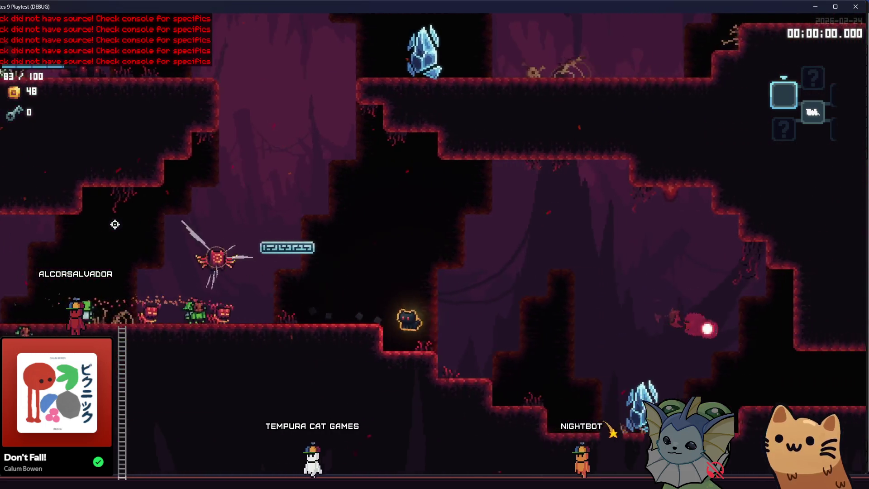
key("Right")
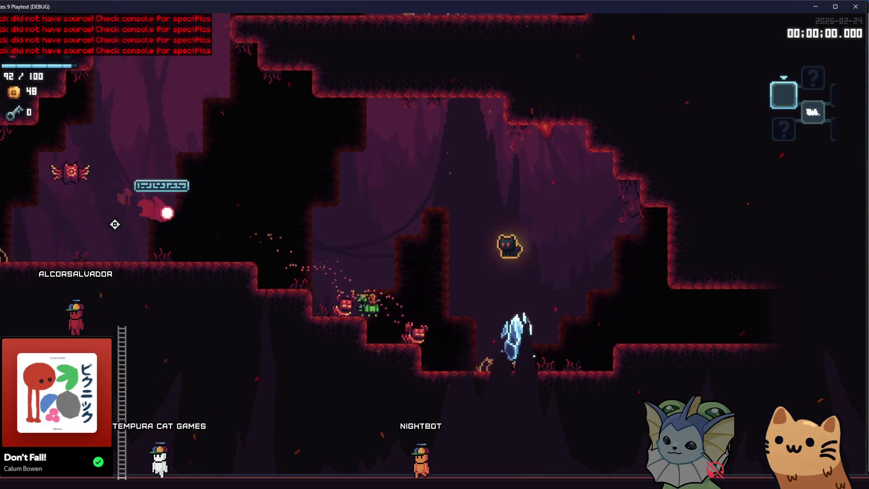
key("Left")
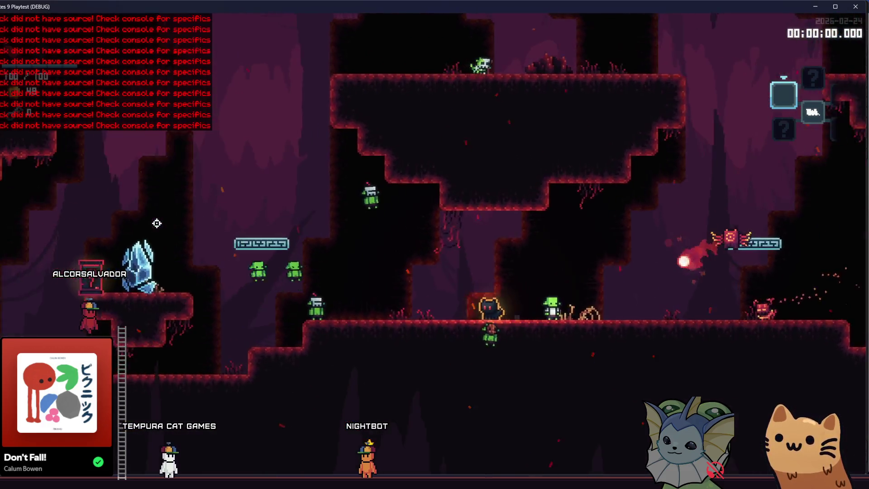
key("Left")
key("Left")
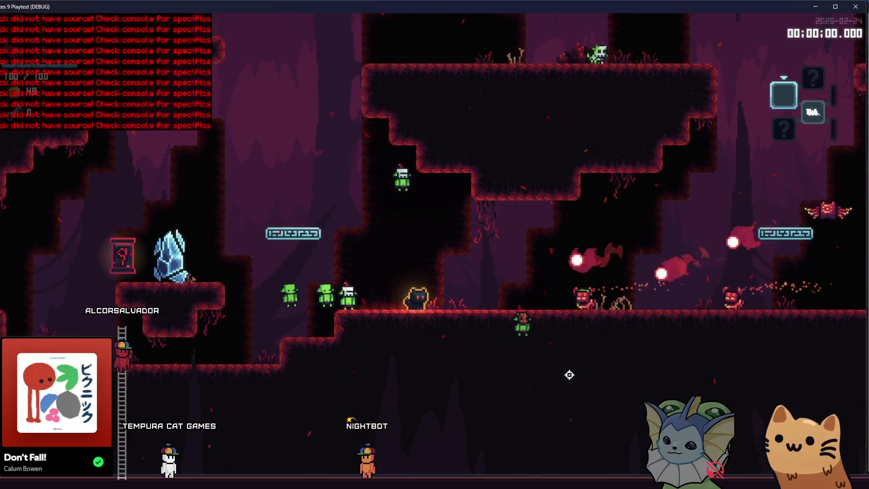
key("Right")
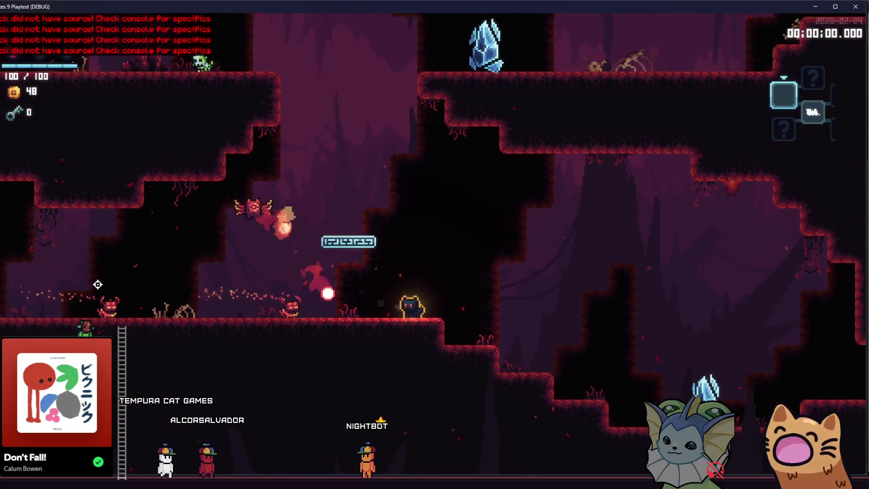
key("space")
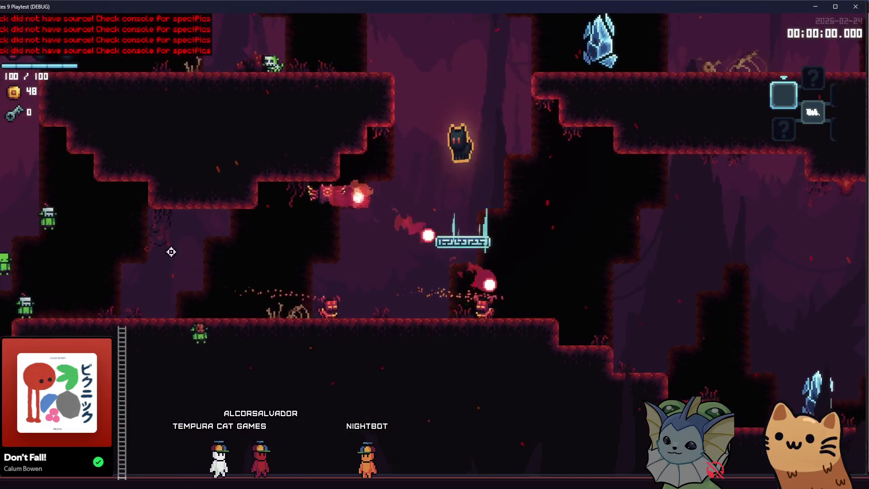
key("Right")
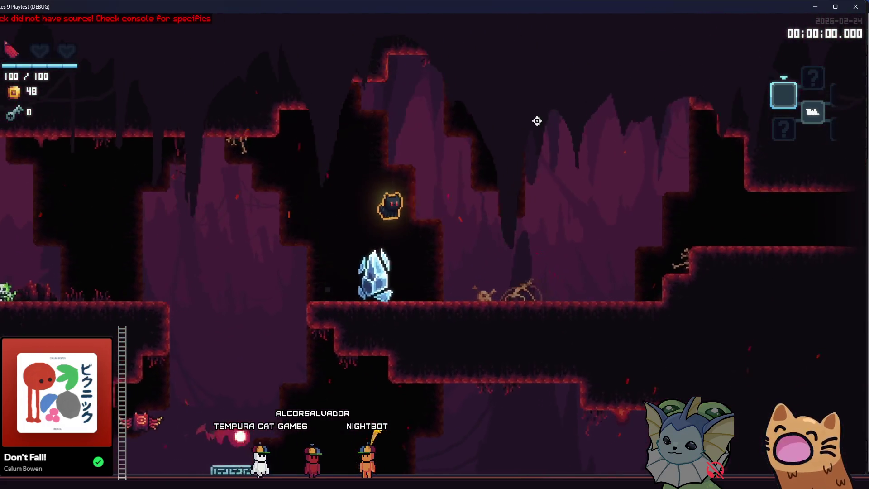
key("Left")
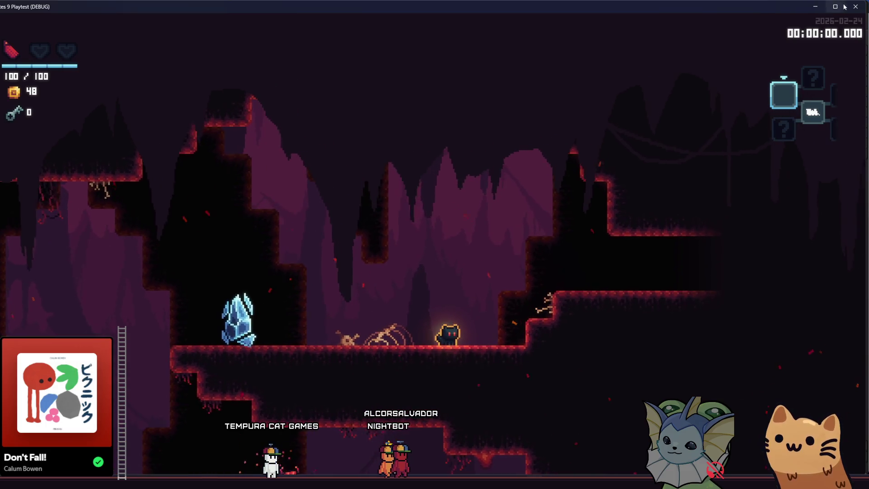
key("F8")
Switch the bottom panel to FileSystem and select the nav_disabled = true statement on line 28.
left_click(389, 219)
scroll(384, 219, "down", 2)
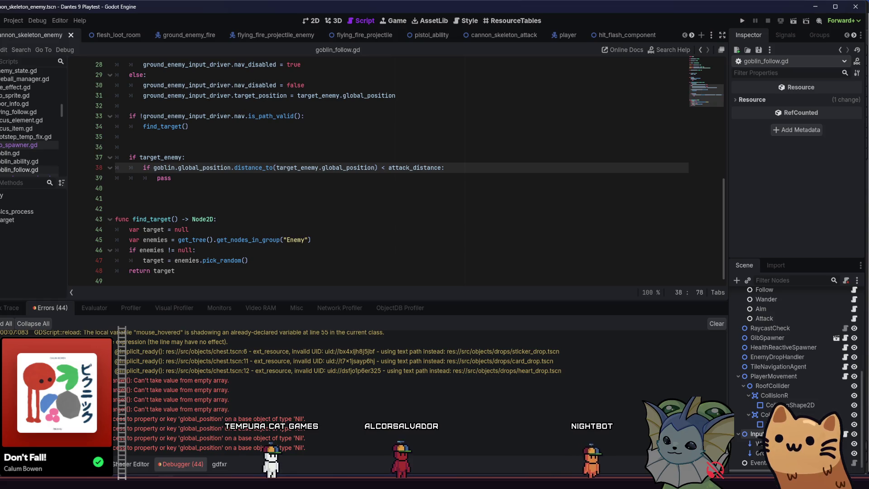
key("alt+f")
left_click(234, 271)
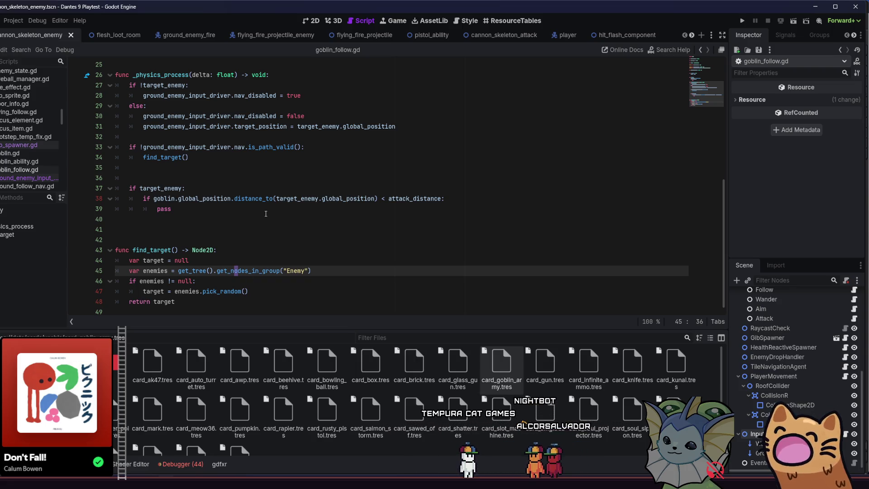
left_click(263, 210)
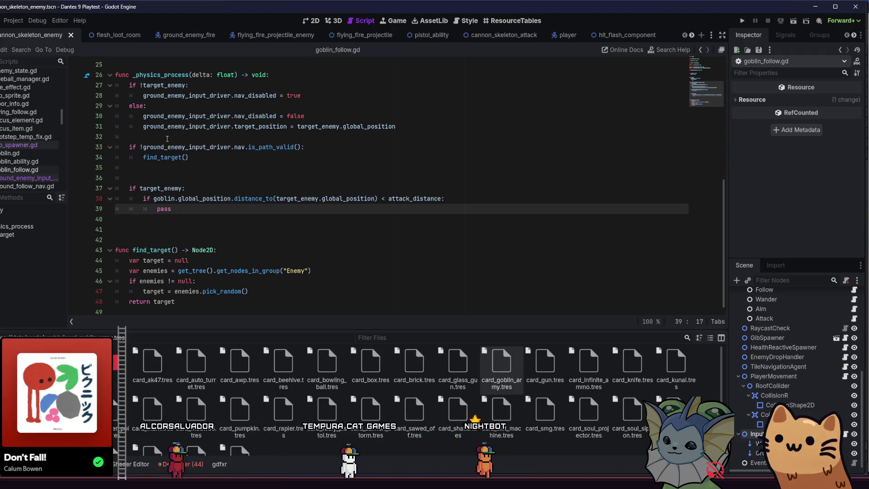
left_click_drag(301, 95, 133, 95)
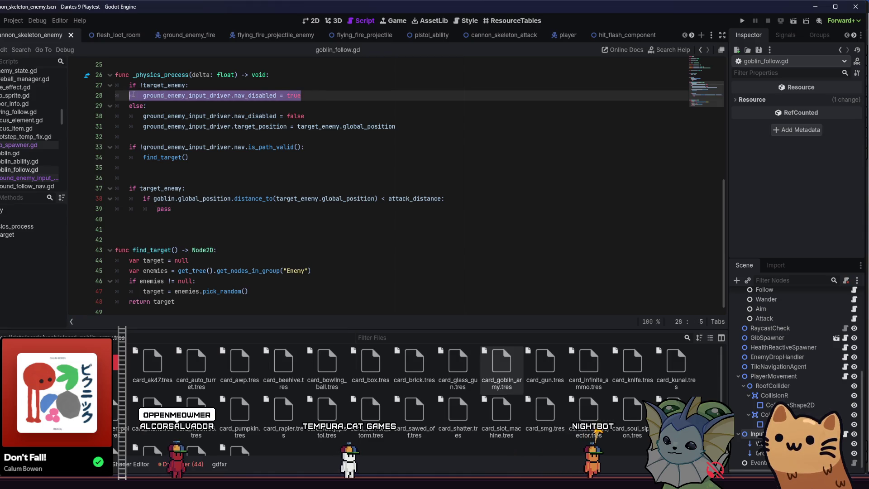
Change line 28 to ground_enemy_input_driver.target_position = goblin.global_position.
type("target_position ")
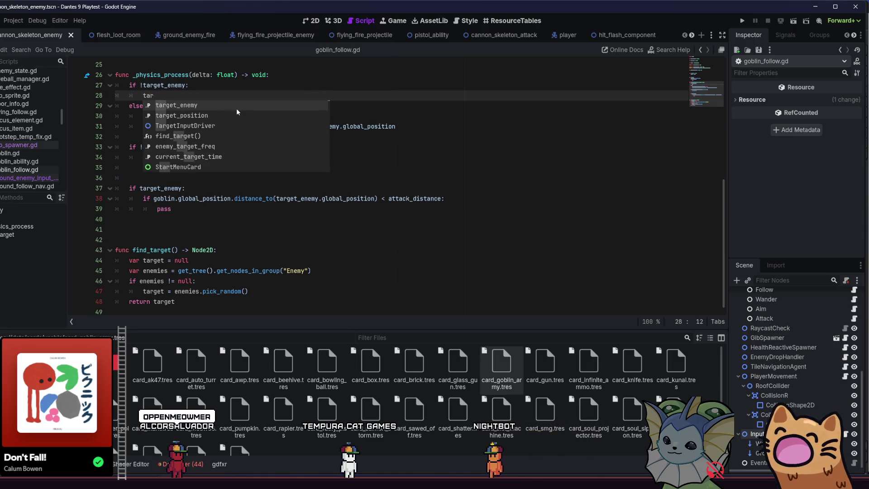
type("= l")
key("BackSpace")
type("goblin.glo")
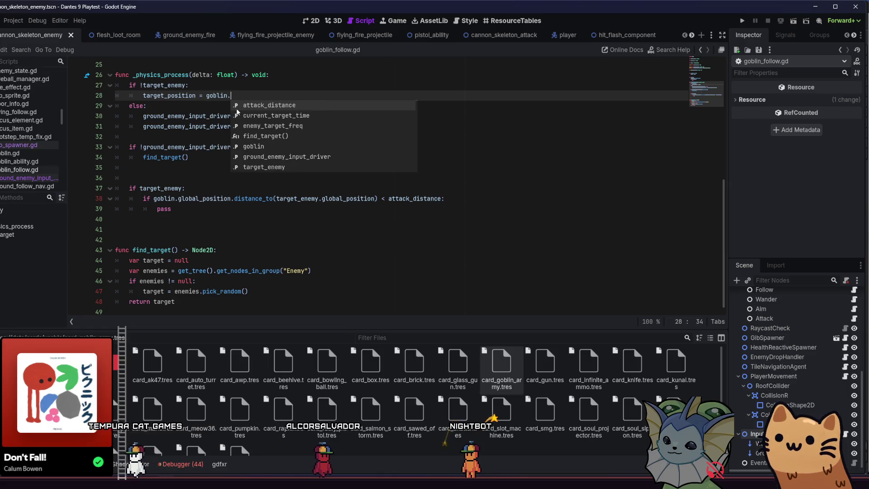
key("Return")
double_click(168, 95)
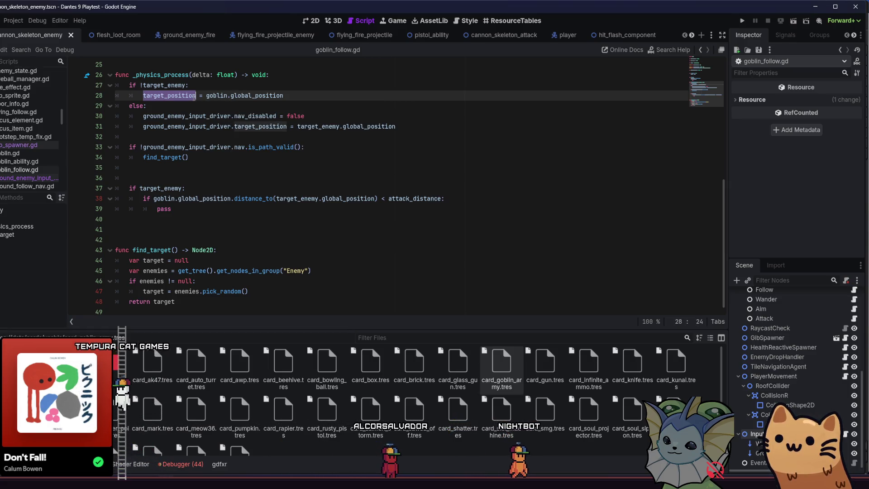
scroll(181, 158, "up", 3)
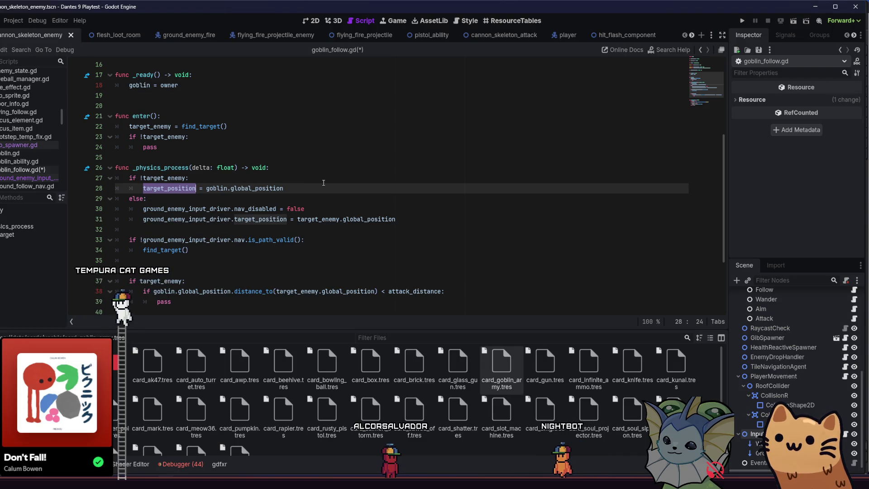
left_click_drag(288, 219, 150, 222)
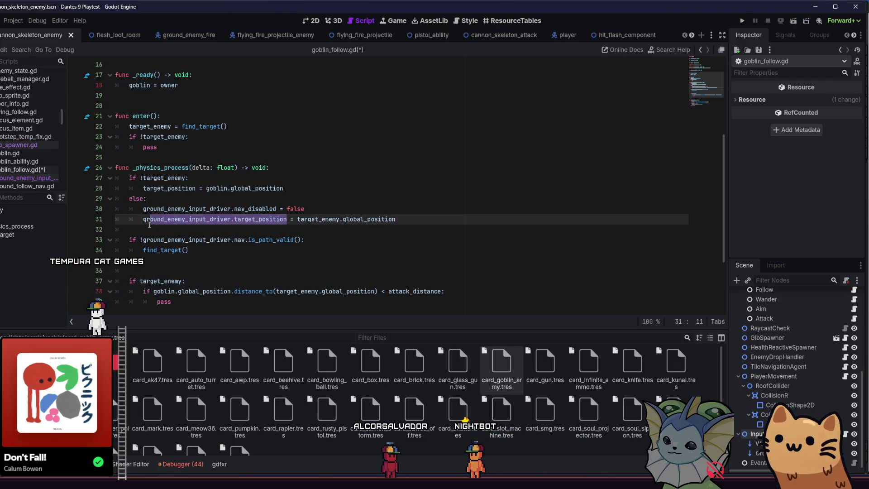
left_click(144, 188)
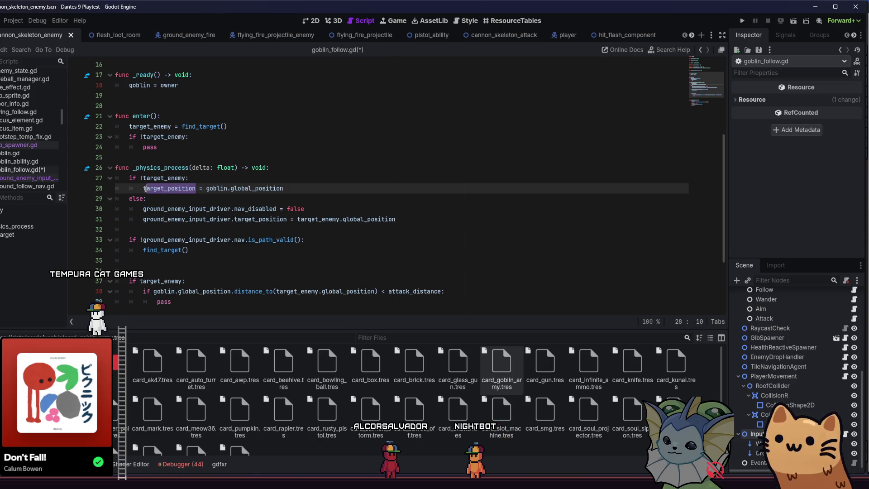
type("ground_enemy_input_driver.target_position")
Delete the nav_disabled = false line, save the script, and run the project with F5.
left_click_drag(305, 209, 113, 212)
key("BackSpace")
key("BackSpace")
left_click(232, 188)
key("ctrl+s")
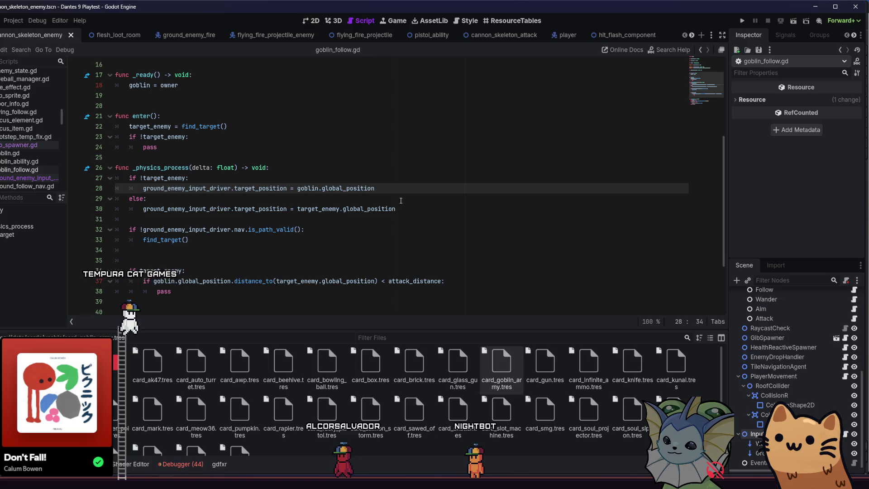
key("F5")
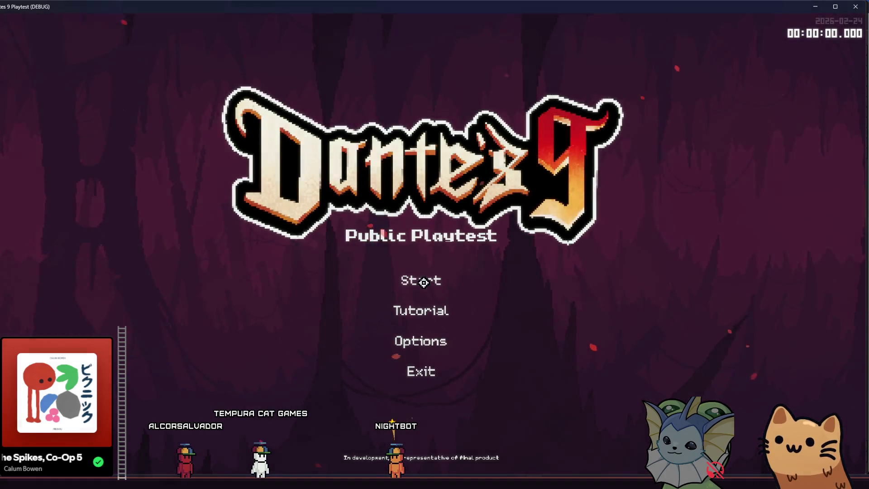
Start a new run from the main menu and show the debug list of spawnable enemies.
left_click(423, 283)
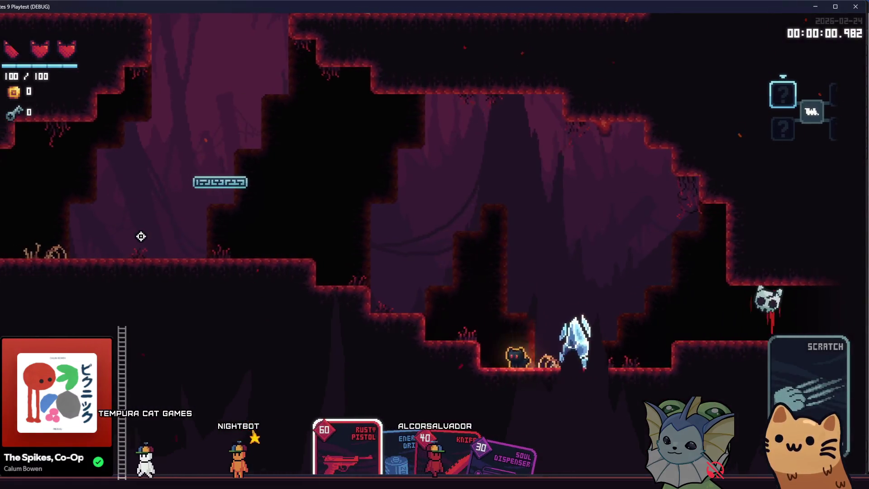
key("F1")
left_click(73, 195)
left_click(279, 84)
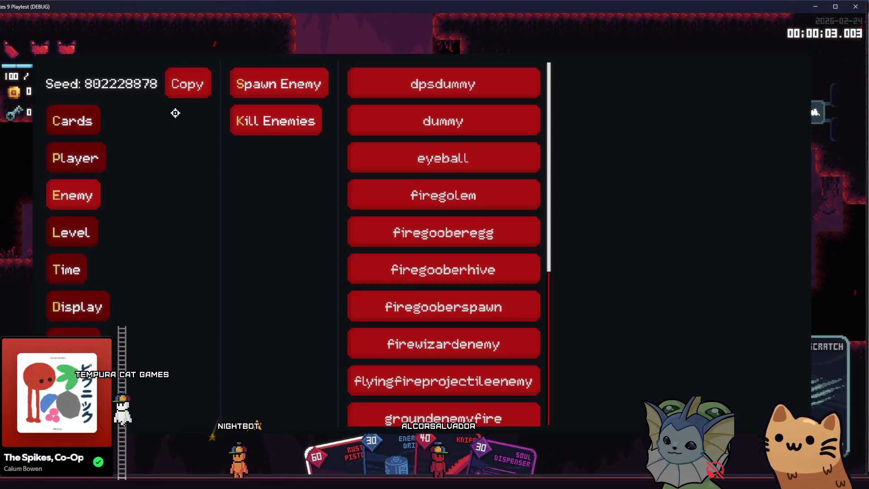
Add a Goblin Army card, enable Infinite Mana and Infinite Charges, and play the card.
left_click(72, 120)
left_click(270, 84)
scroll(429, 290, "down", 3)
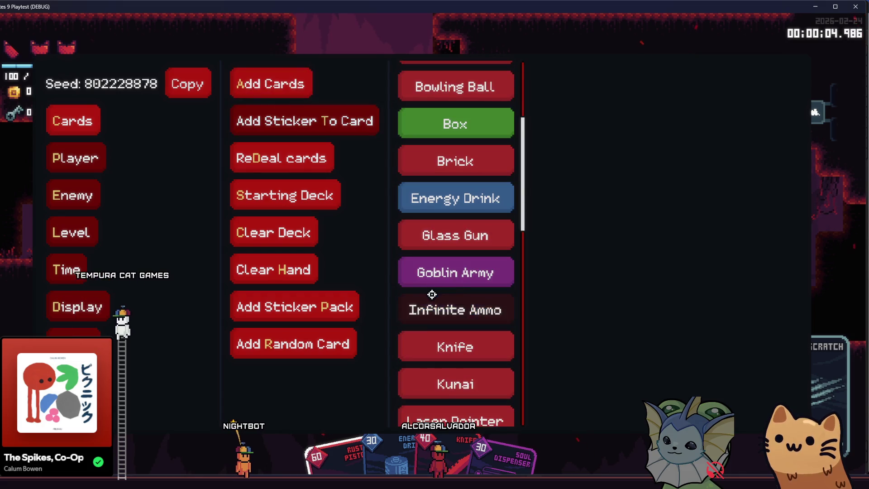
left_click(455, 272)
left_click(75, 158)
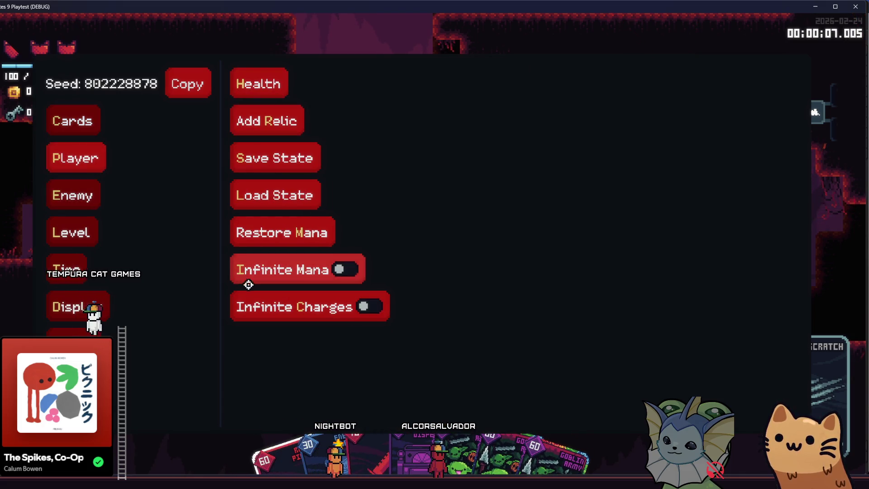
left_click(283, 268)
left_click(294, 306)
key("F1")
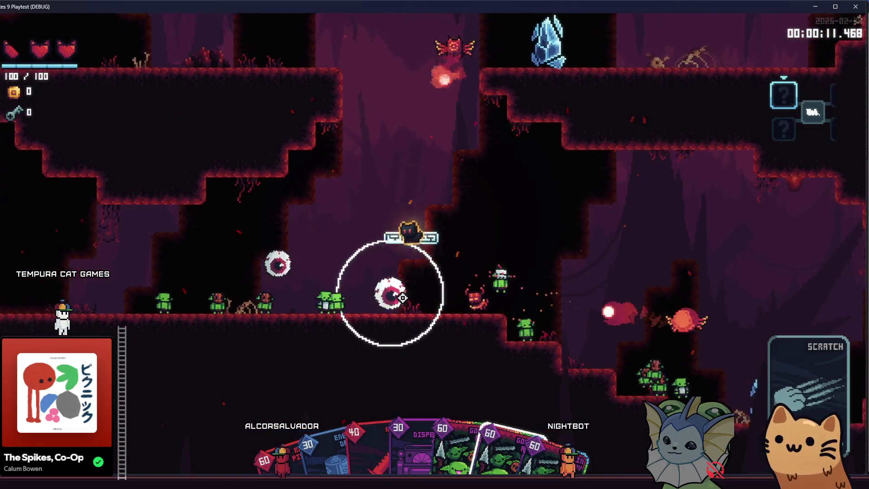
left_click(402, 297)
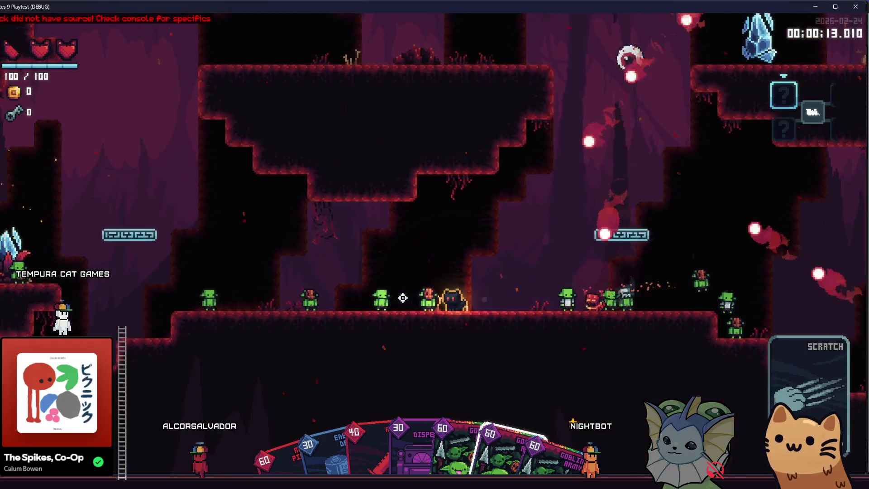
Take the cat left along the upper ledge, then drop to the goblin floor heading right.
key("a")
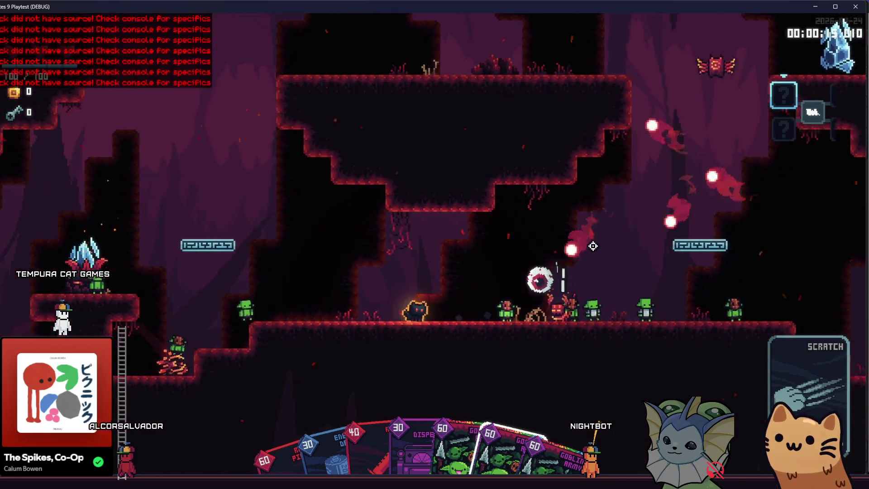
key("space")
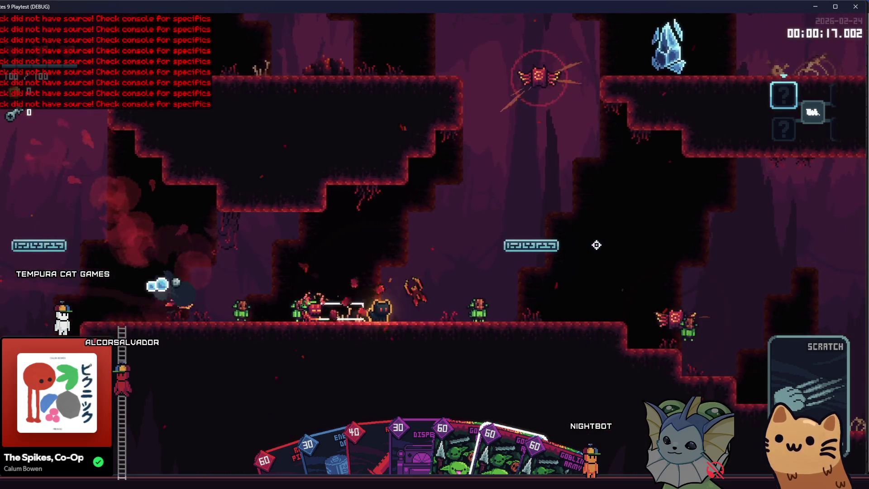
key("a")
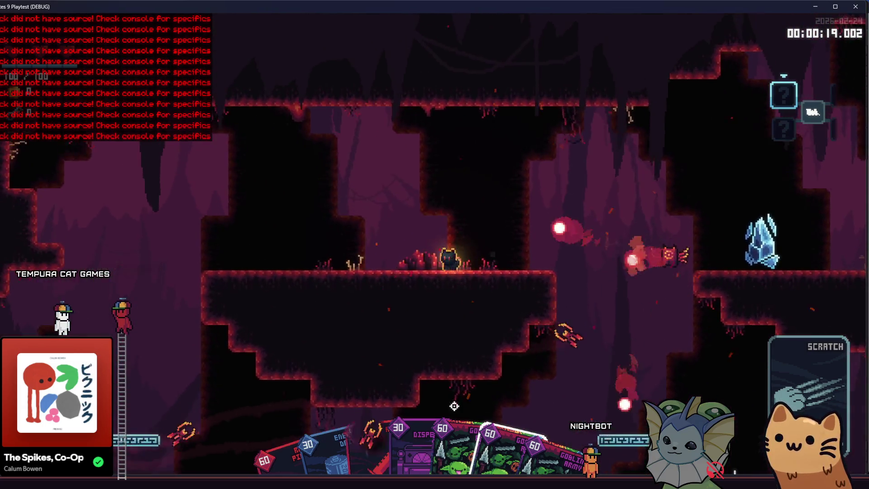
key("s")
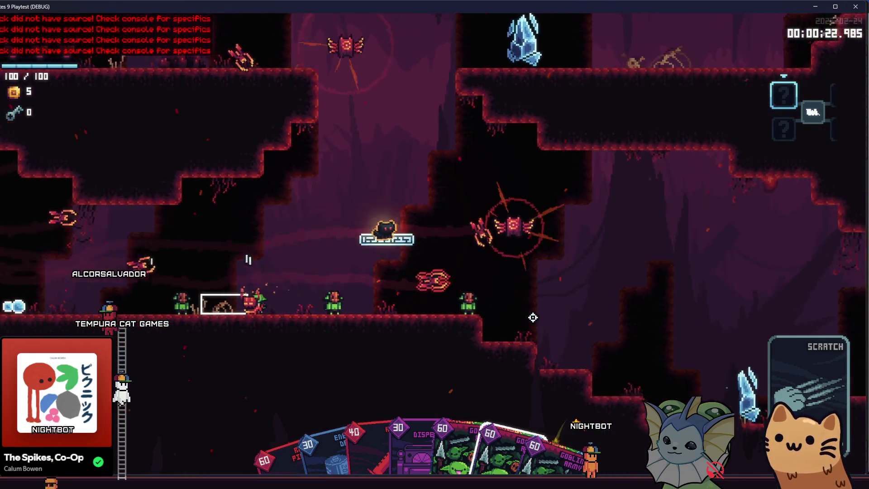
key("d")
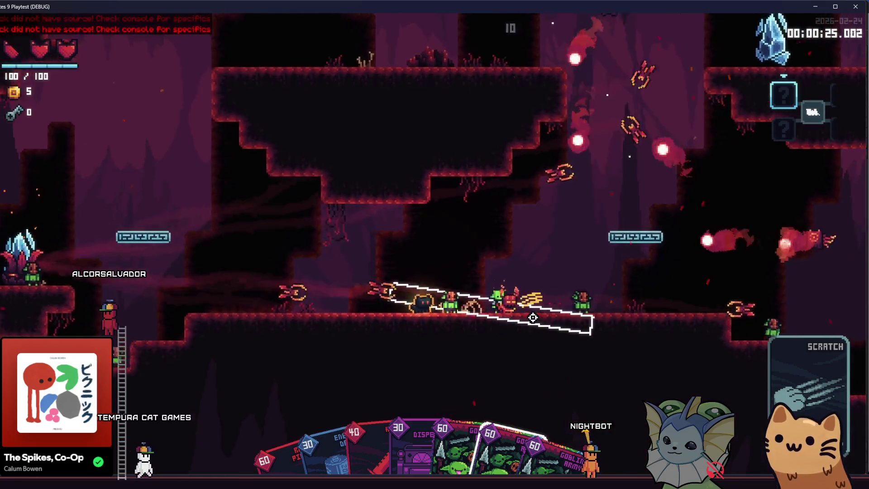
key("space")
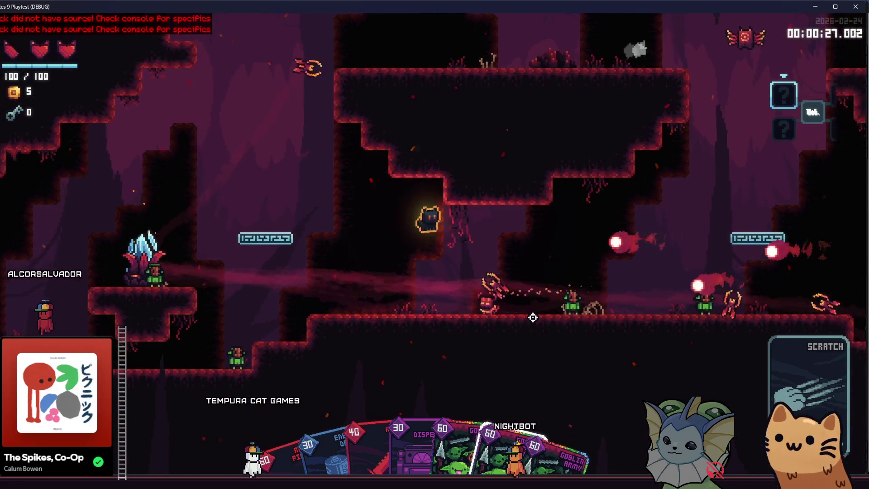
key("d")
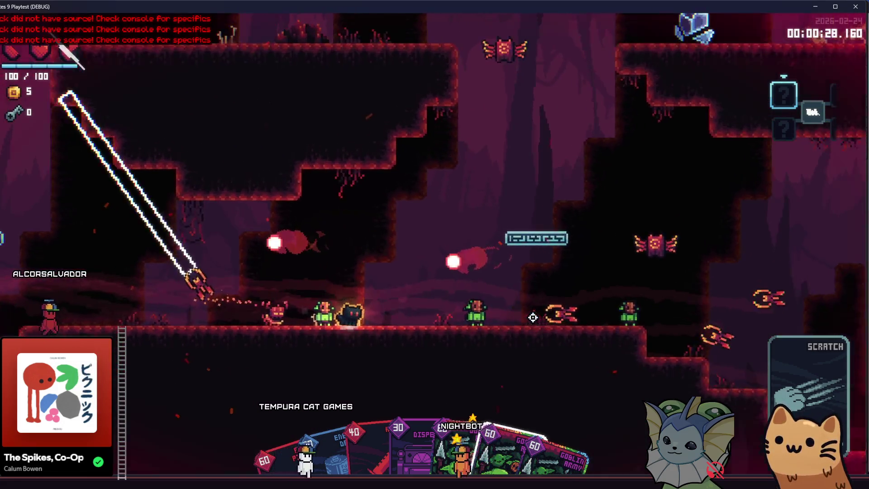
key("d")
key("space")
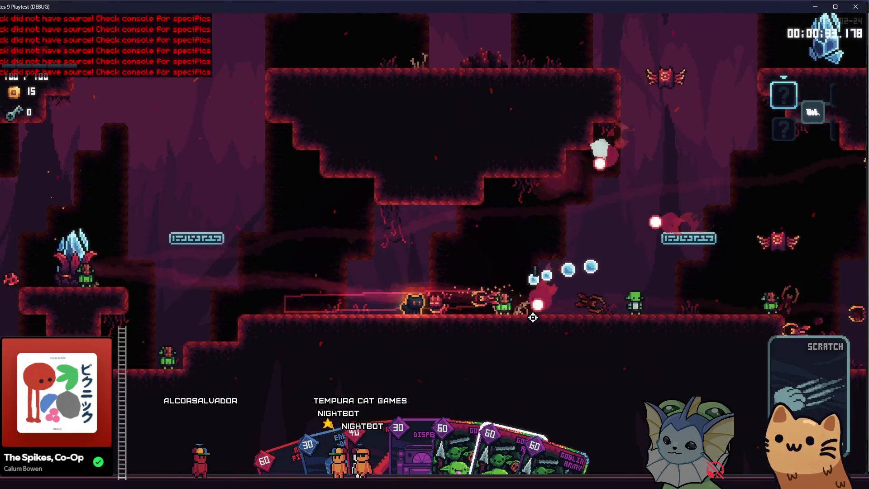
Keep running the cat right to lower ground, then reopen the debug menu.
key("d")
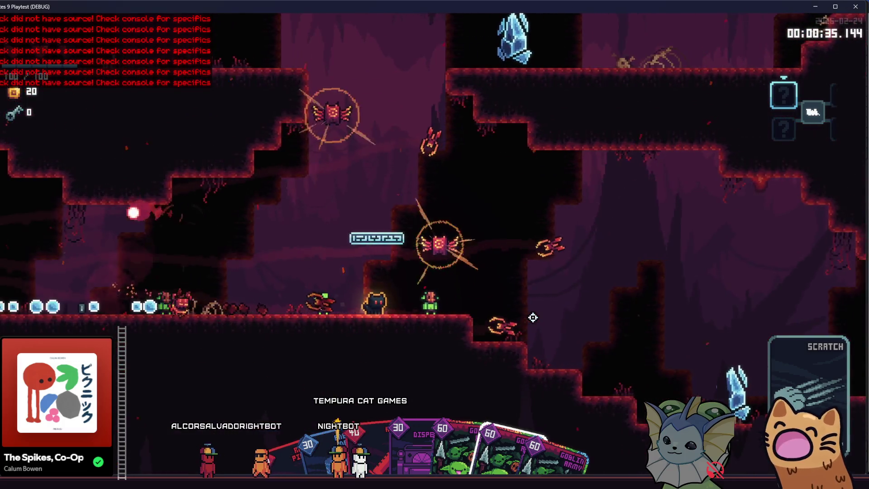
key("d")
key("space")
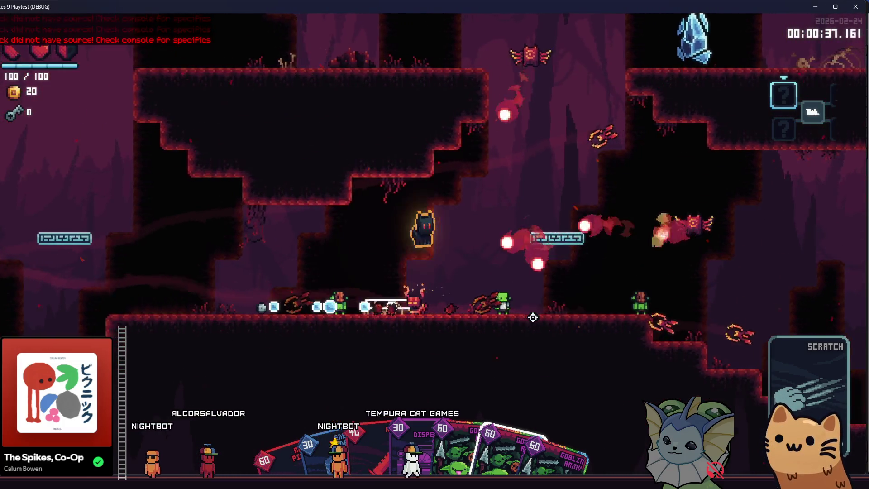
key("a")
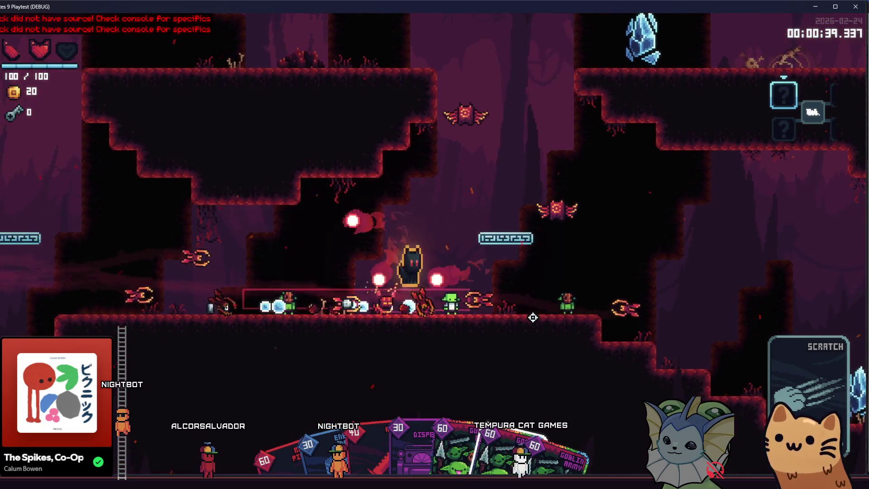
key("d")
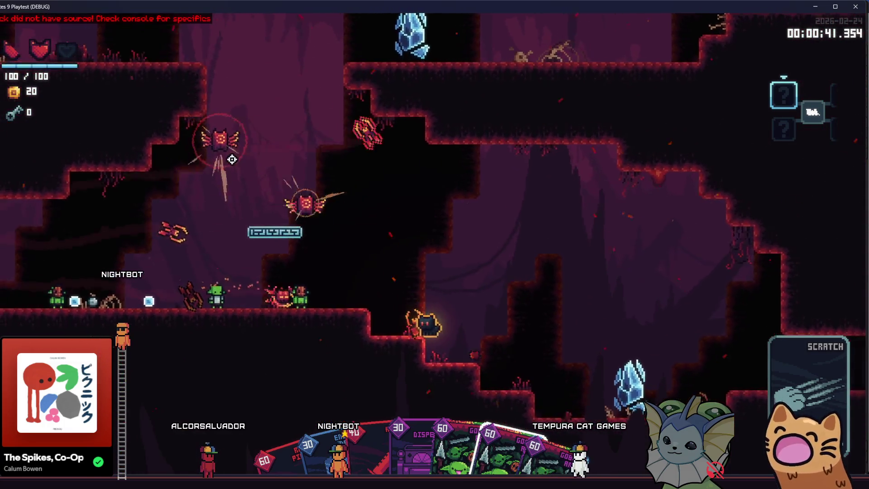
key("grave")
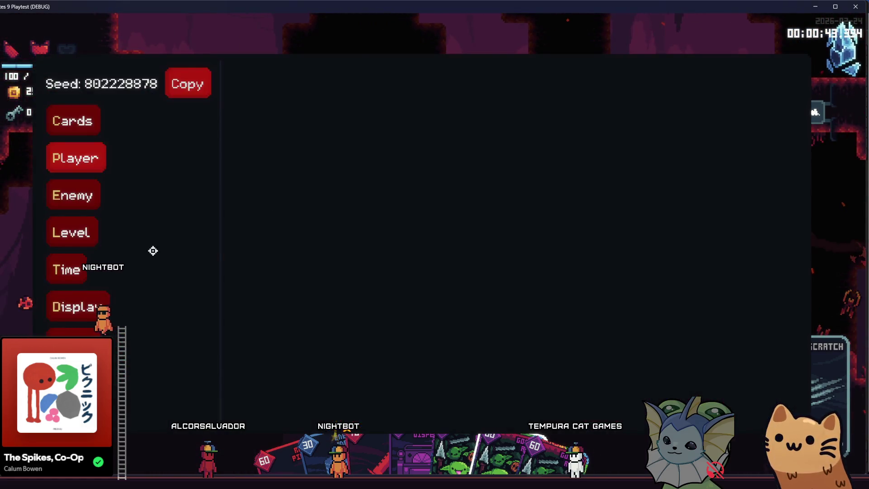
Enable the Tile Navigation and Enemy Navigation debug-draw overlays, then resume and attack a nearby enemy.
left_click(72, 317)
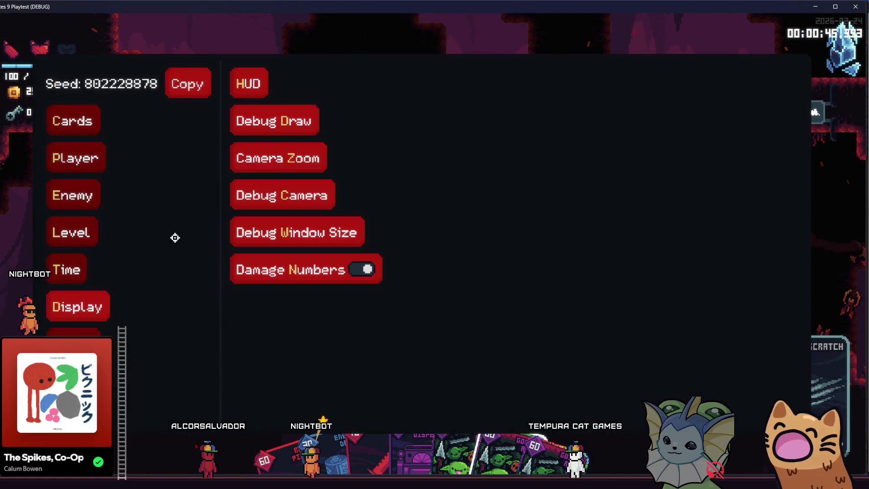
left_click(278, 129)
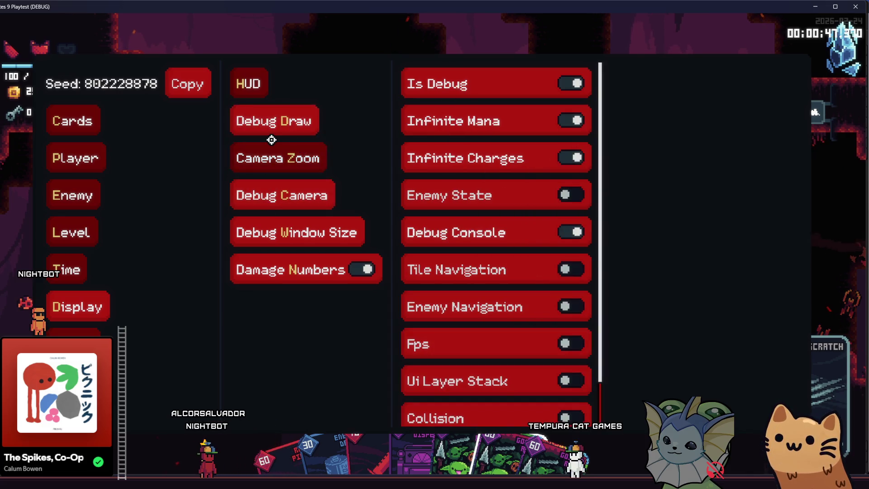
left_click(275, 124)
left_click(257, 121)
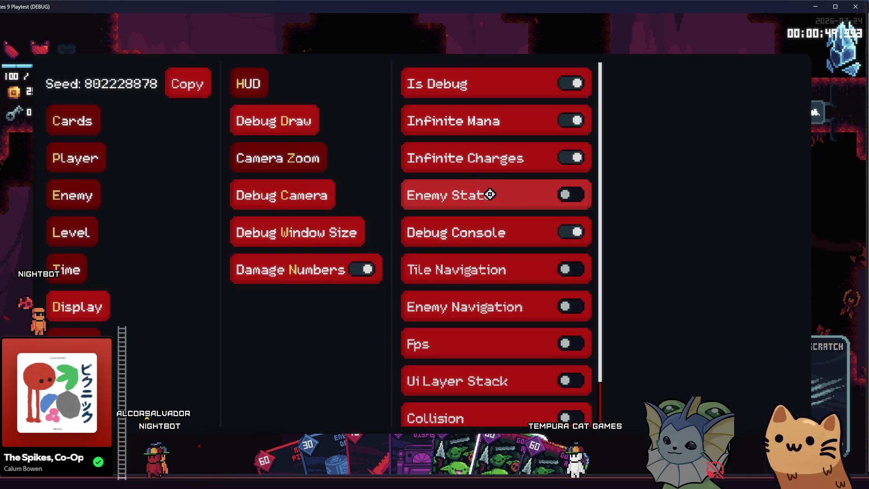
left_click(514, 279)
left_click(509, 306)
key("Escape")
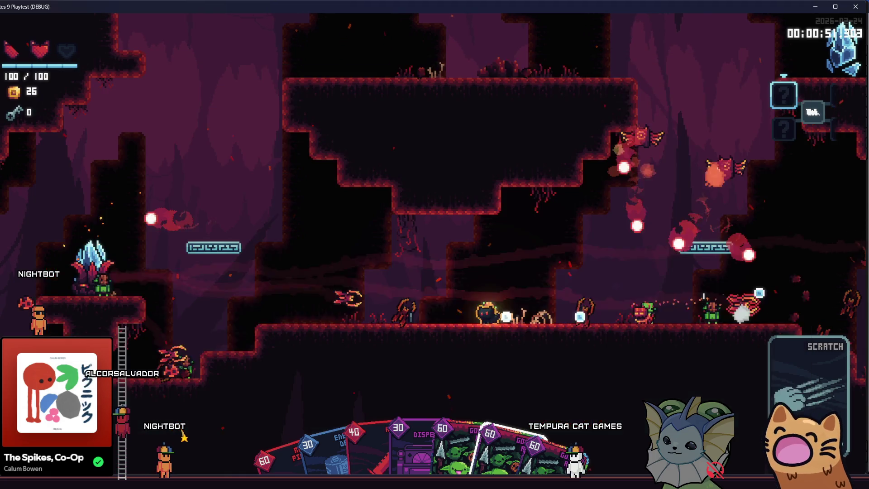
left_click(570, 238)
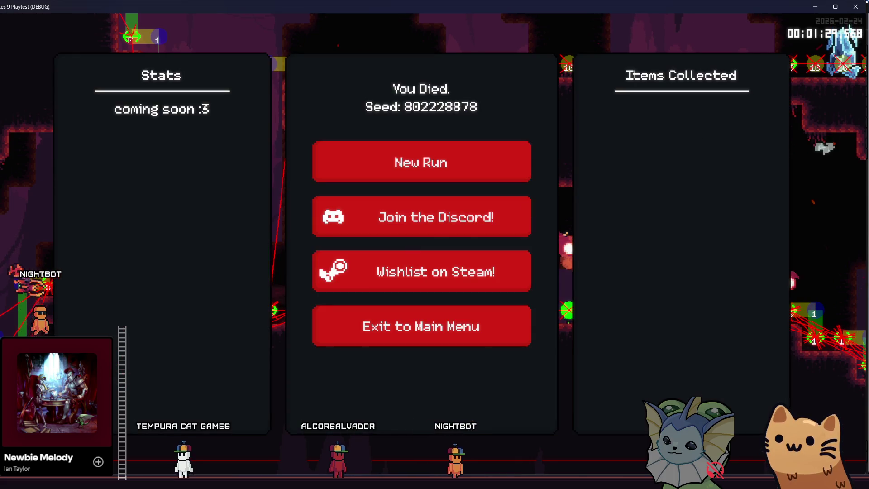
Stop the playtest and bring the caret to the path validity check around line 32 of goblin_follow.gd.
key("F8")
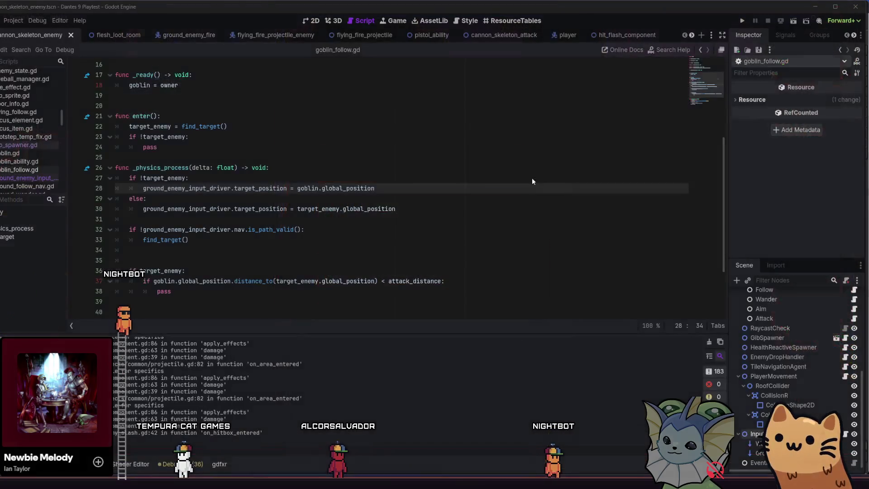
scroll(374, 197, "down", 2)
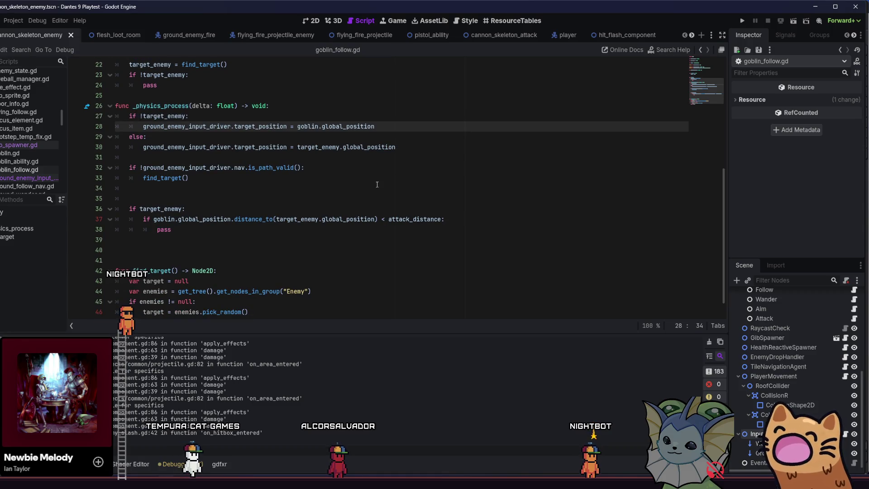
left_click(368, 188)
left_click(279, 167)
scroll(280, 147, "down", 1)
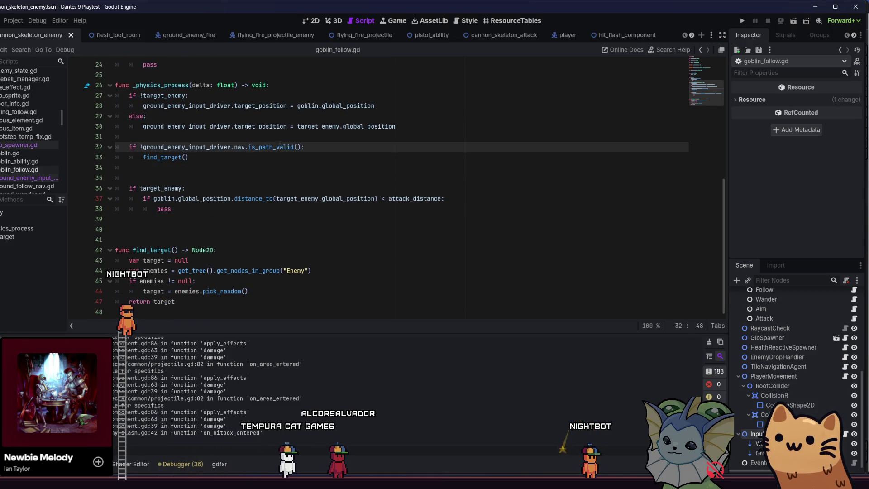
key("Down")
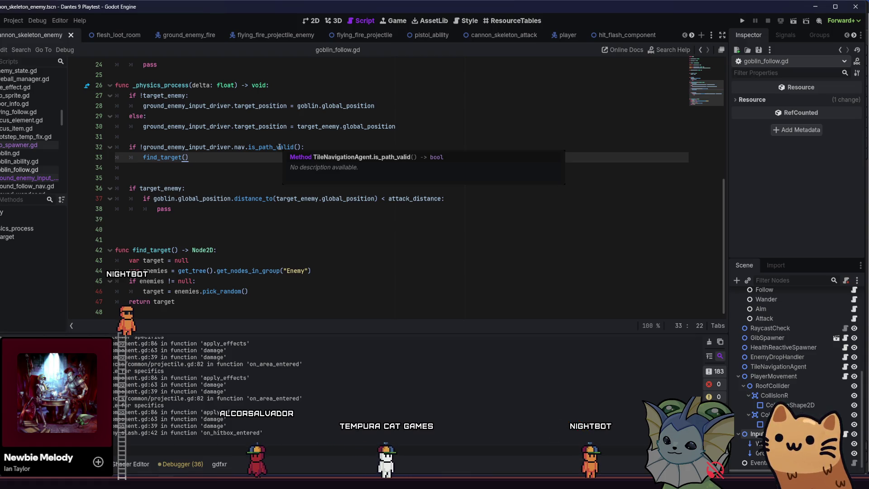
Delete '.nav.is_path_valid()' and its trailing dot from line 32, leaving only the input driver check.
left_click_drag(301, 146, 236, 147)
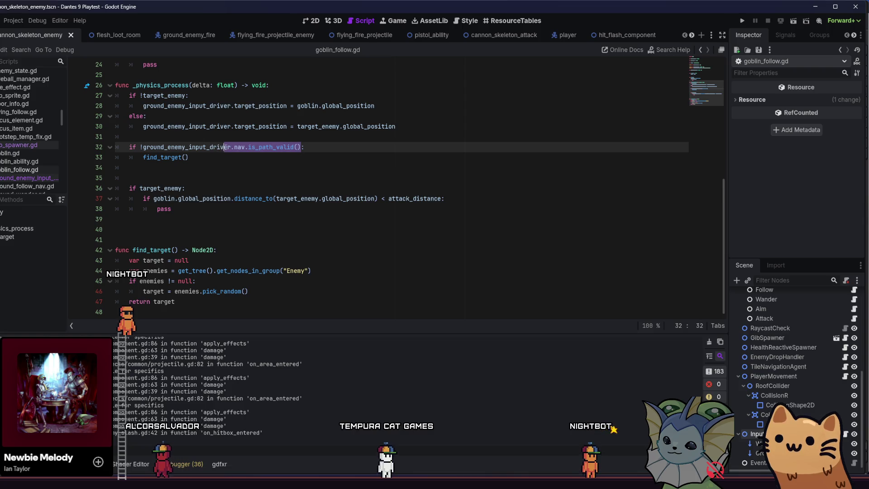
type(".can")
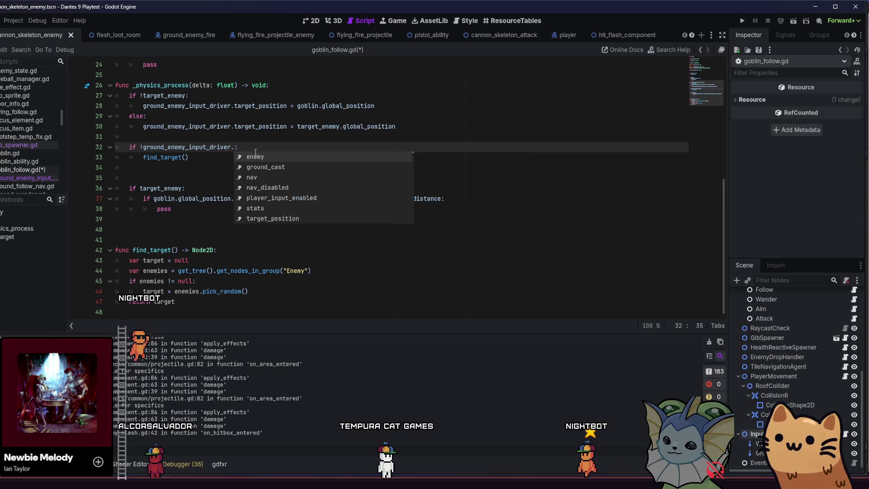
key("BackSpace")
key("BackSpace")
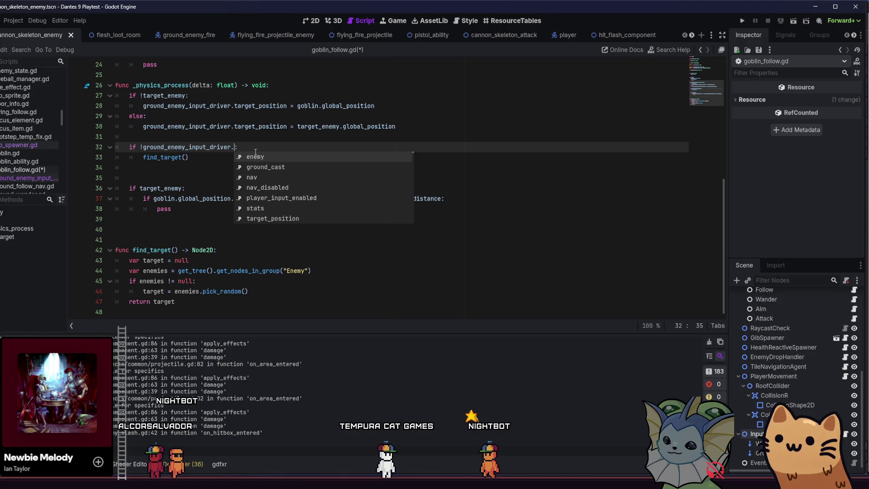
key("BackSpace")
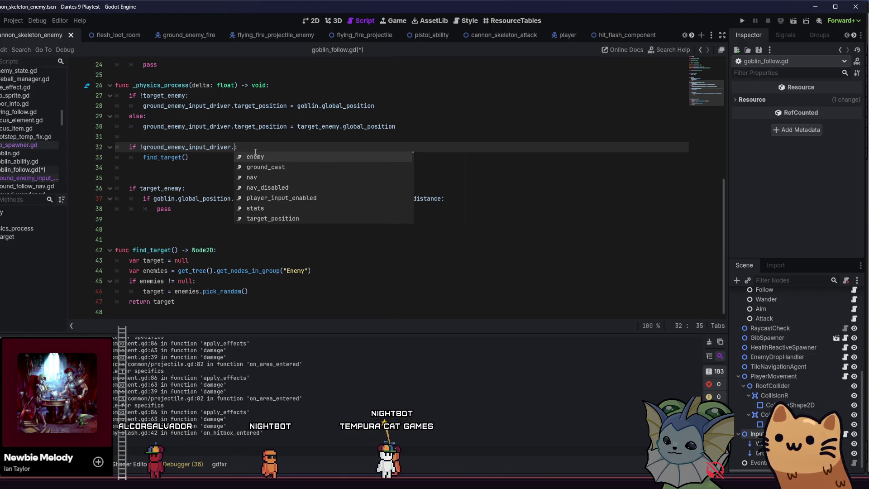
scroll(307, 179, "down", 4)
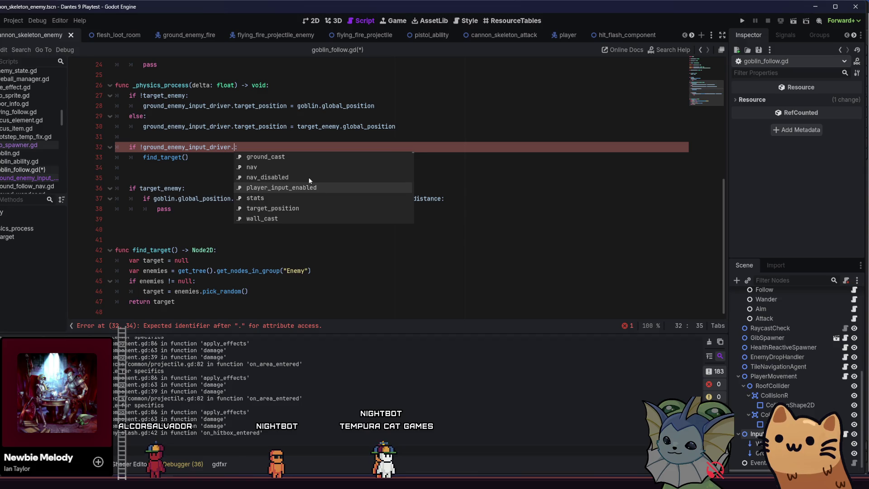
scroll(309, 180, "down", 6)
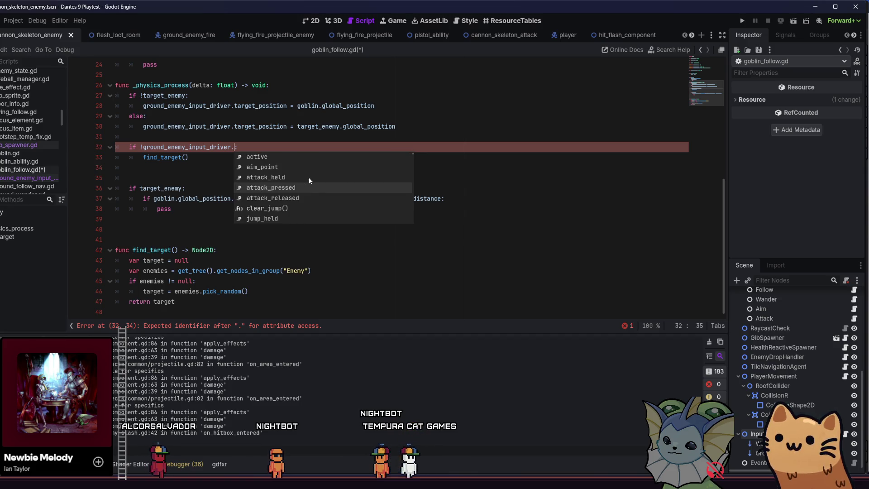
key("BackSpace")
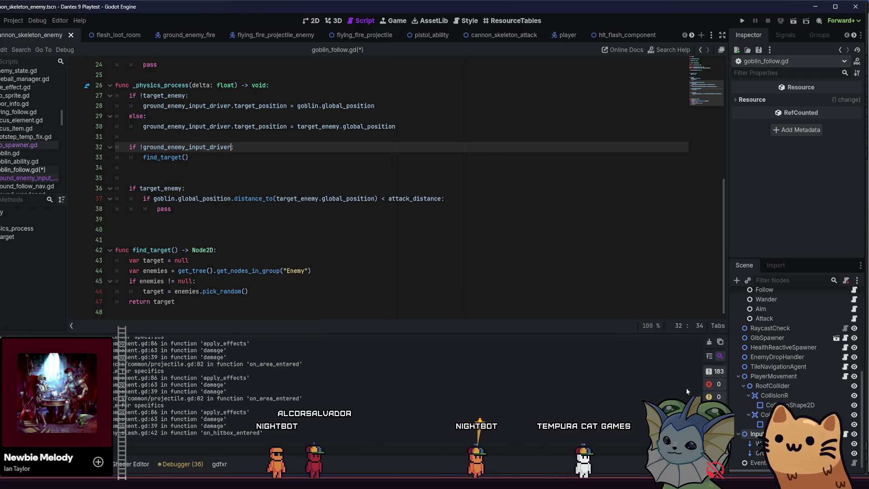
left_click(756, 434)
Review the InputDriver node's script, then open cannon_skeleton_follow.gd.
left_click(845, 434)
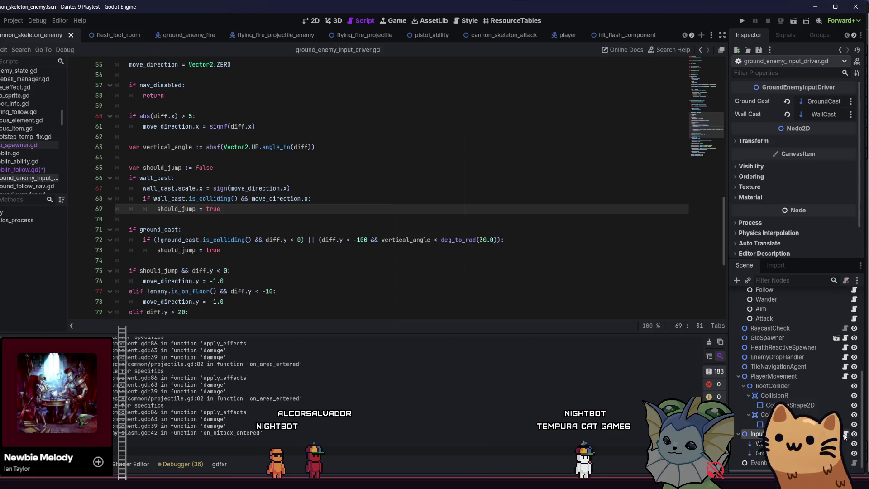
scroll(478, 210, "down", 6)
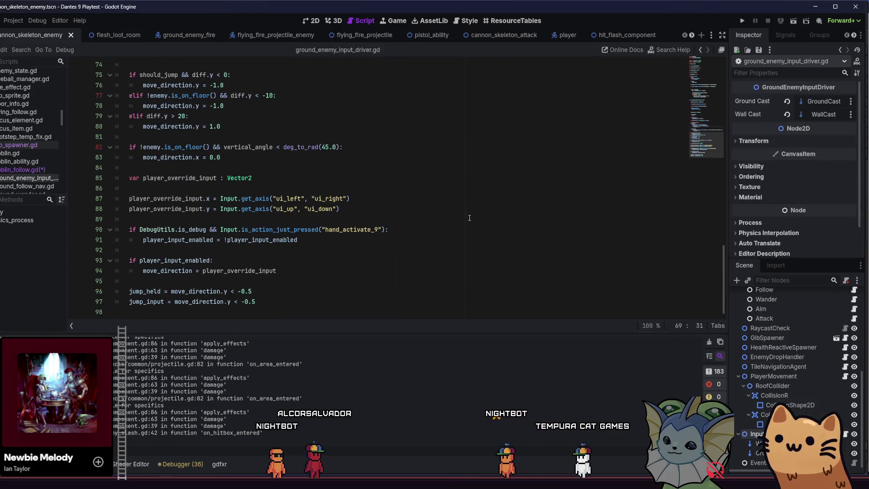
scroll(469, 218, "up", 18)
scroll(753, 370, "up", 2)
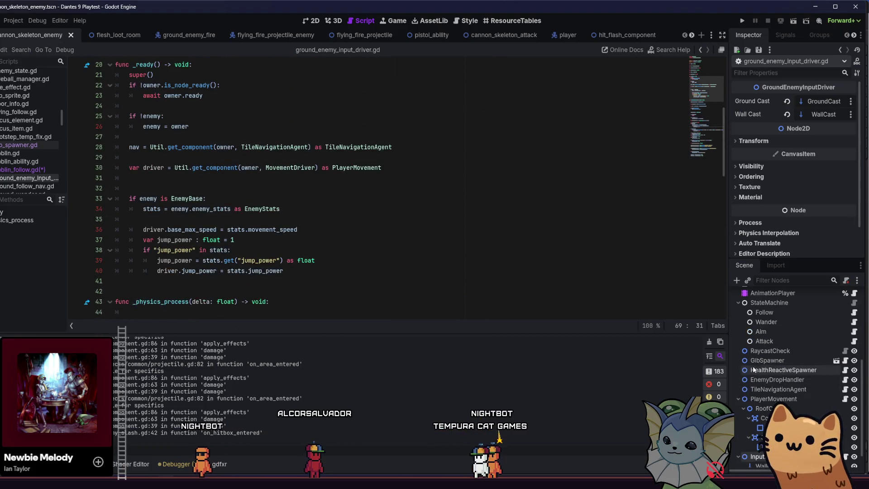
left_click(853, 312)
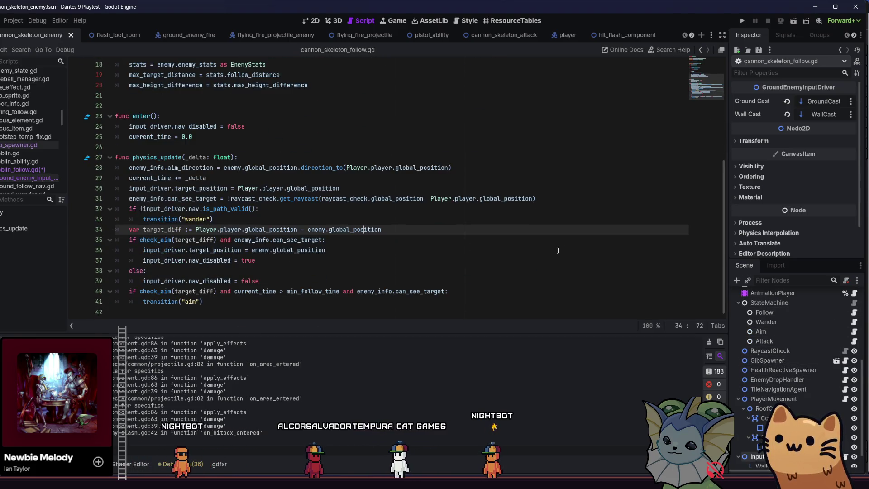
Jump from line 32's nav.is_path_valid call to its definition in tile_navigation_agent.gd.
left_click(392, 291)
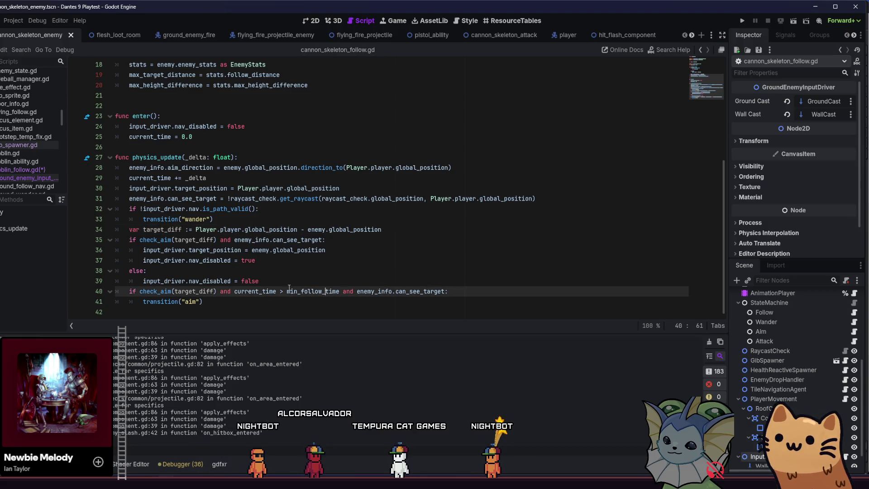
key("Up")
key("Up")
key("Up")
left_click(238, 209)
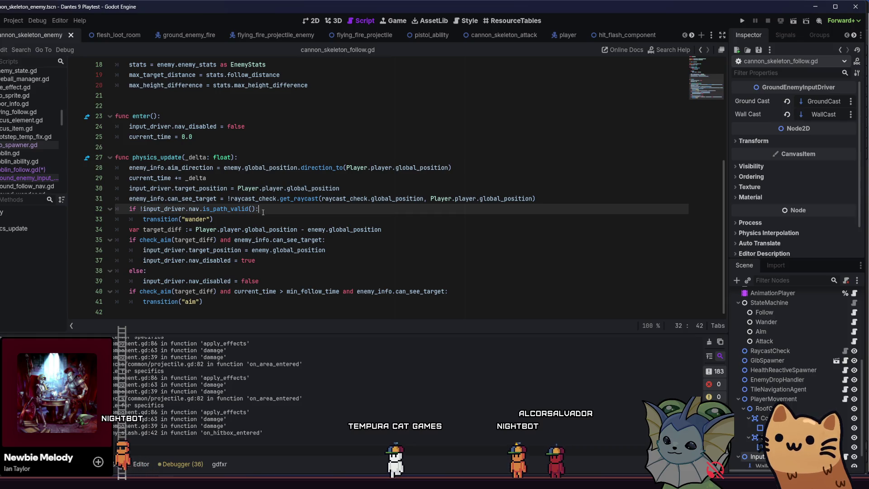
left_click_drag(250, 211, 188, 209)
left_click(189, 208)
left_click(223, 209, "ctrl")
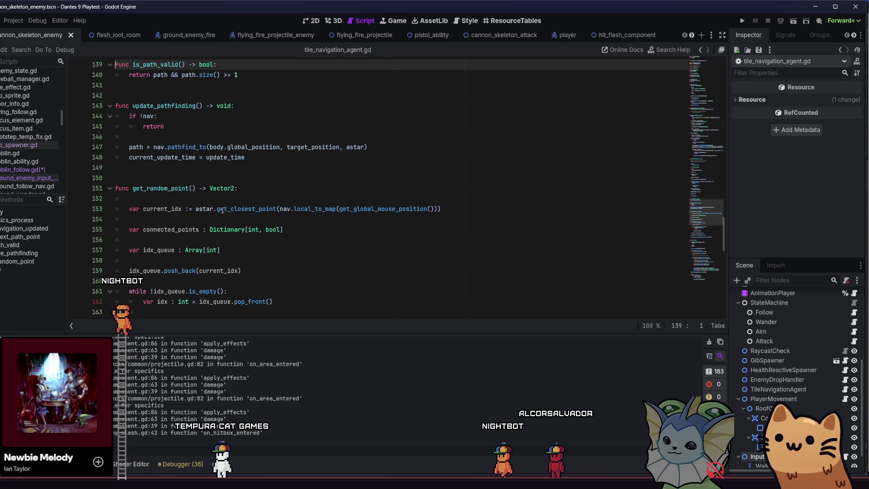
scroll(222, 210, "up", 2)
scroll(223, 210, "up", 1)
mouse_move(207, 168)
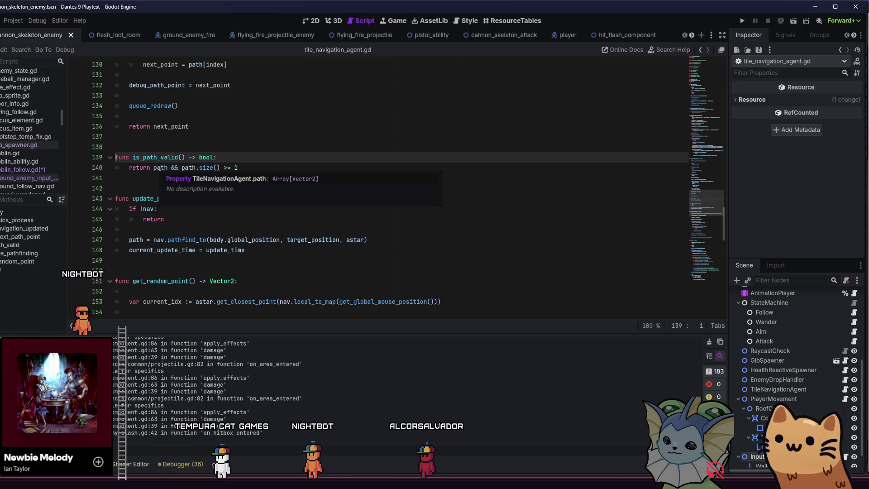
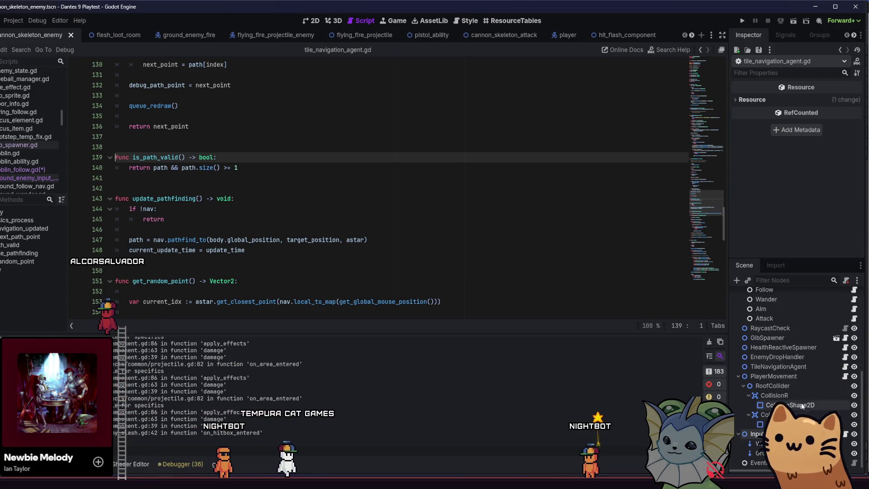
Review the can_see_target and is_path_valid lines in cannon_skeleton_follow.gd for reference.
left_click(854, 312)
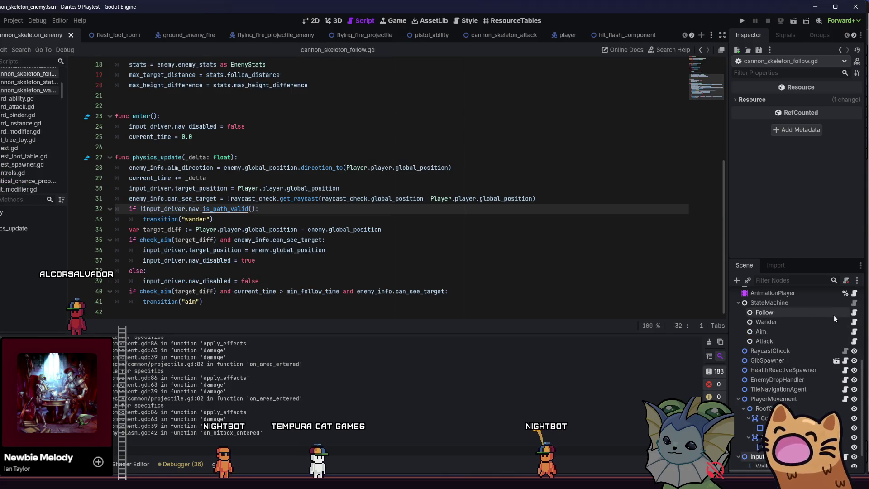
left_click(233, 199)
double_click(229, 209)
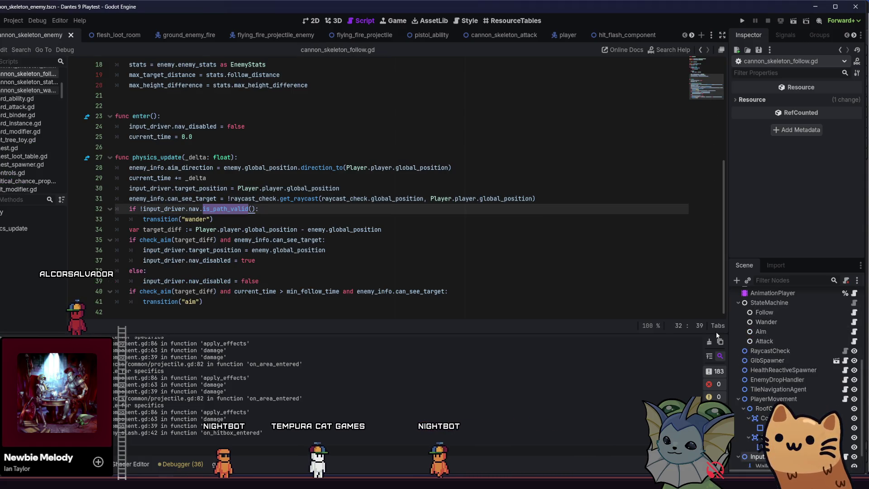
scroll(473, 37, "down", 3)
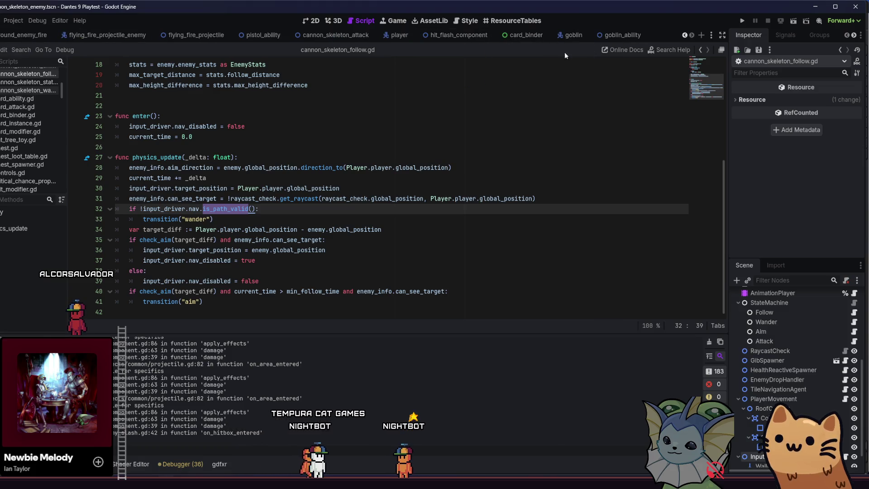
In goblin_follow.gd, change line 32 to 'if !ground_enemy_input_driver.nav.is_path_valid():'.
left_click(571, 35)
left_click(854, 439)
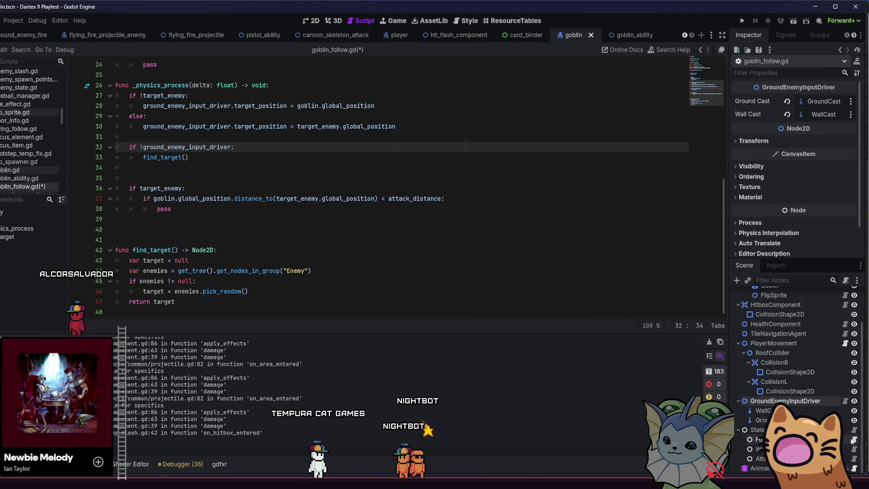
left_click(261, 158)
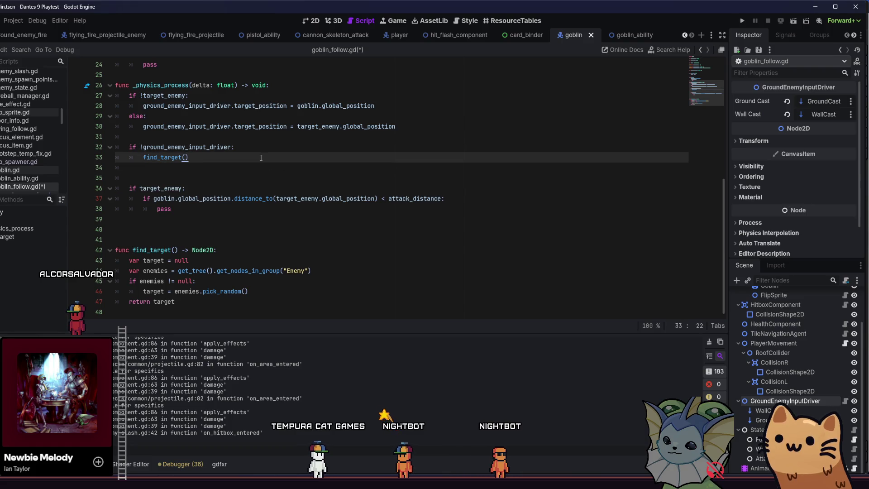
left_click(230, 148)
type(".")
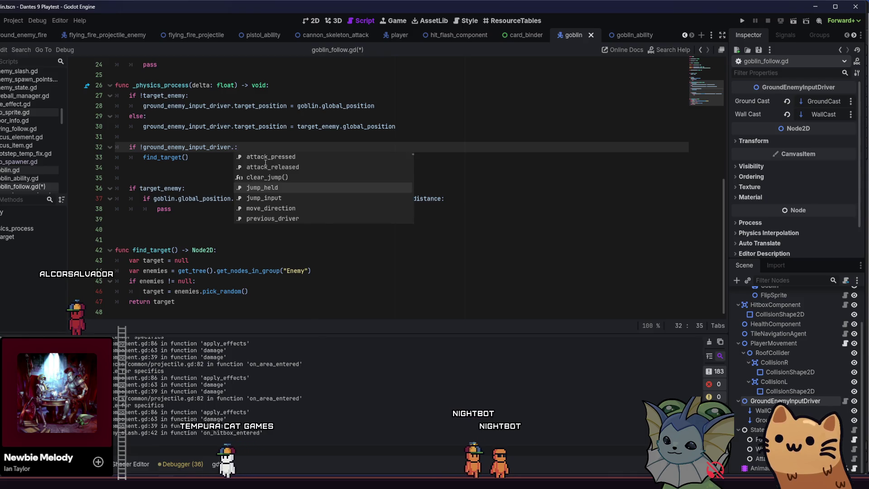
scroll(265, 163, "down", 5)
type("nav.is")
key("Return")
type(":")
left_click(264, 147)
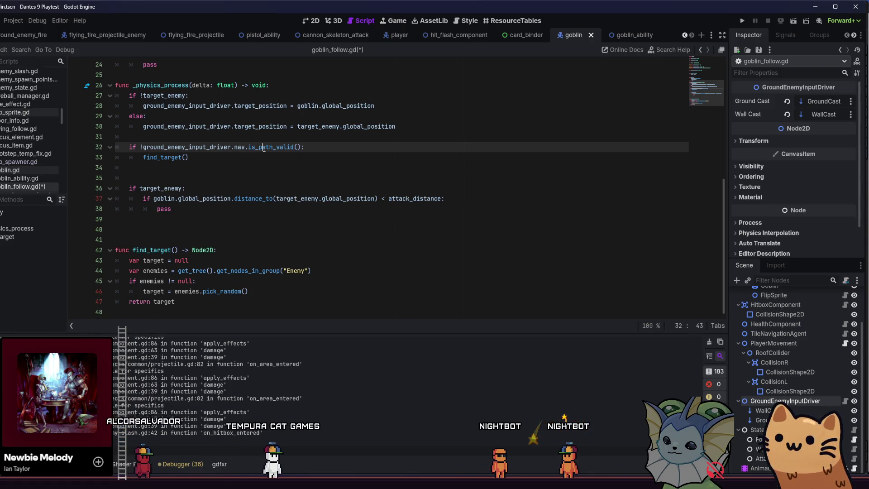
Save goblin_follow.gd and go back to cannon_skeleton_follow.gd.
mouse_move(264, 148)
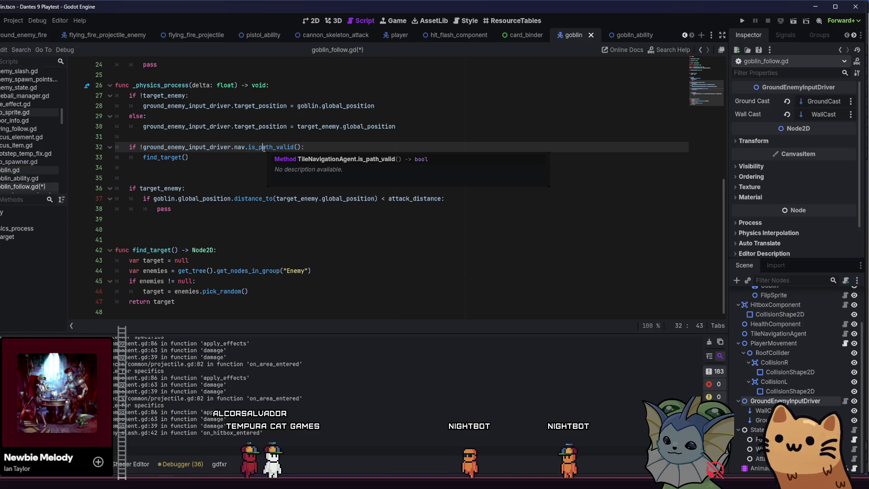
key("ctrl+s")
scroll(31, 36, "up", 2)
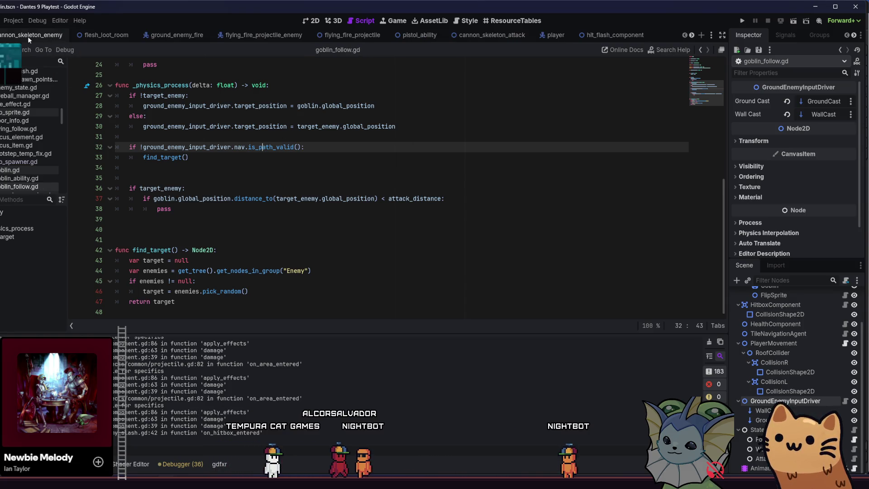
left_click(701, 49)
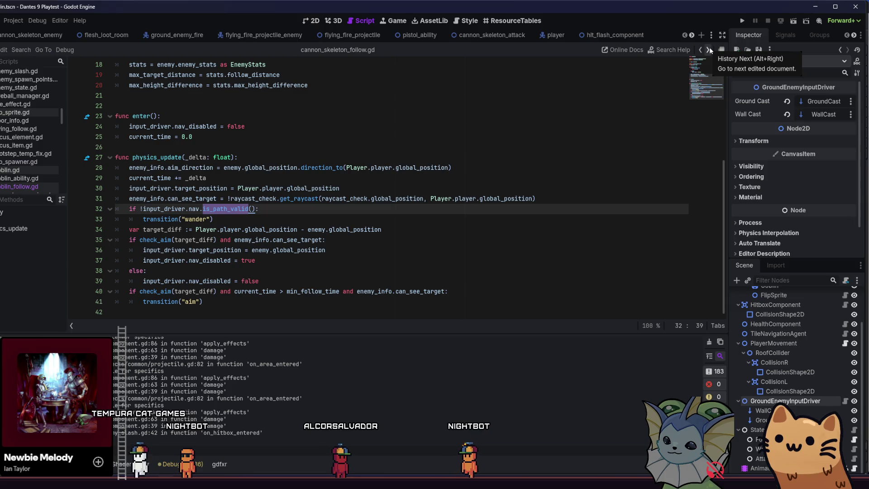
Delete the goblin-position fallback line from goblin_follow.gd's _physics_process.
left_click(708, 49)
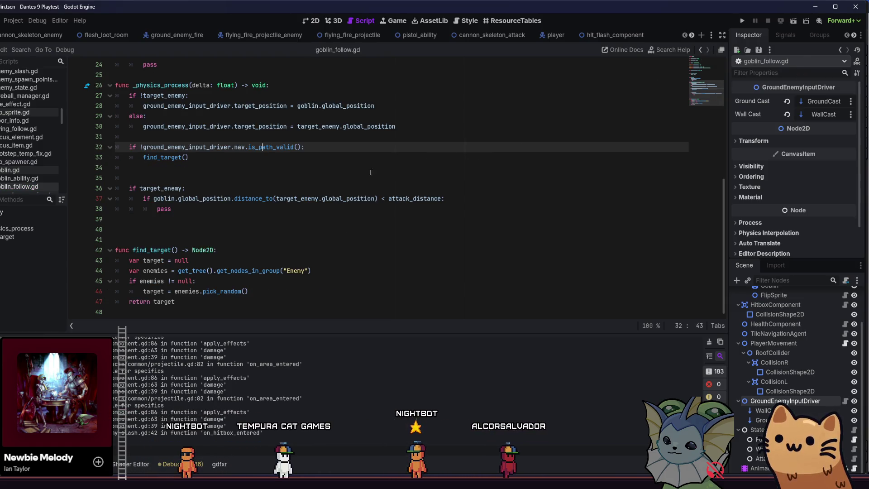
scroll(252, 206, "up", 1)
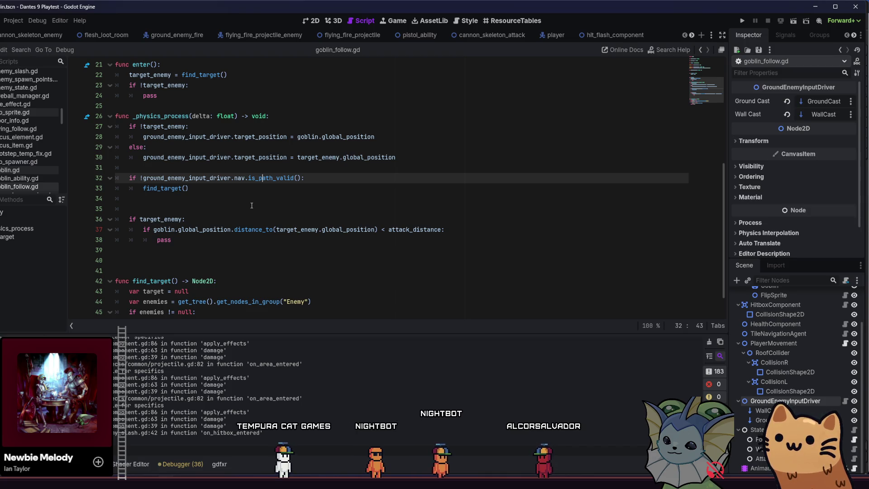
mouse_move(354, 155)
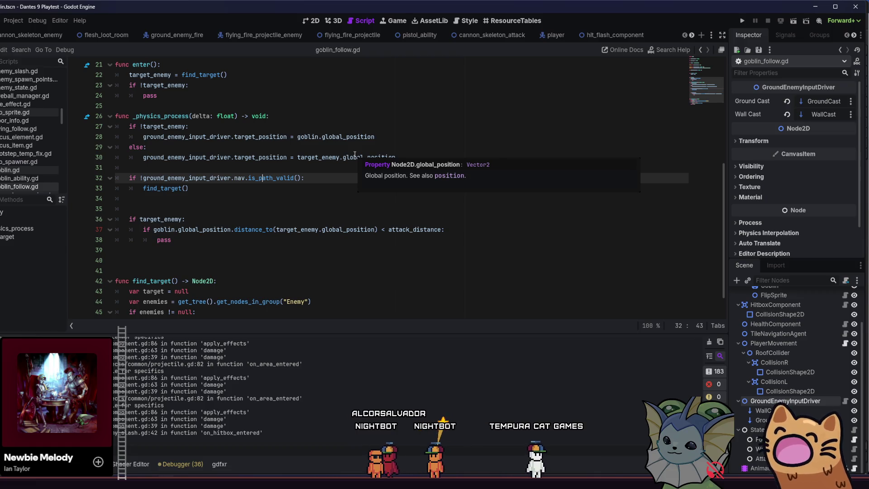
left_click(209, 147)
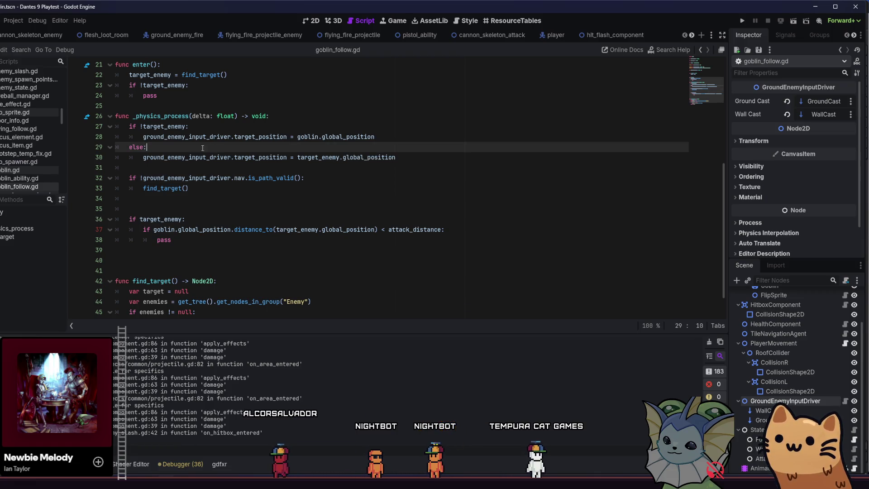
left_click_drag(377, 134, 112, 136)
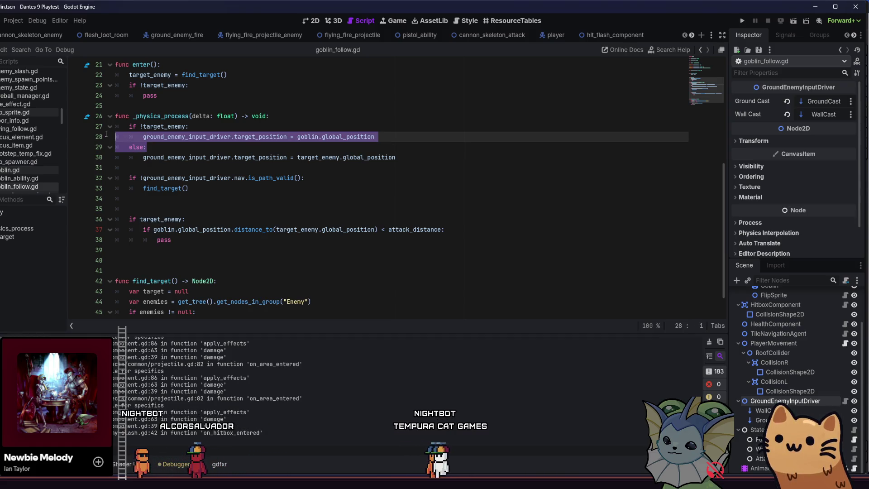
key("Delete")
Drop the '!' from the target_enemy check and remove the else line, then run the project.
key("ctrl+shift+k")
key("ctrl+shift+k")
left_click(142, 126)
key("BackSpace")
left_click(248, 136)
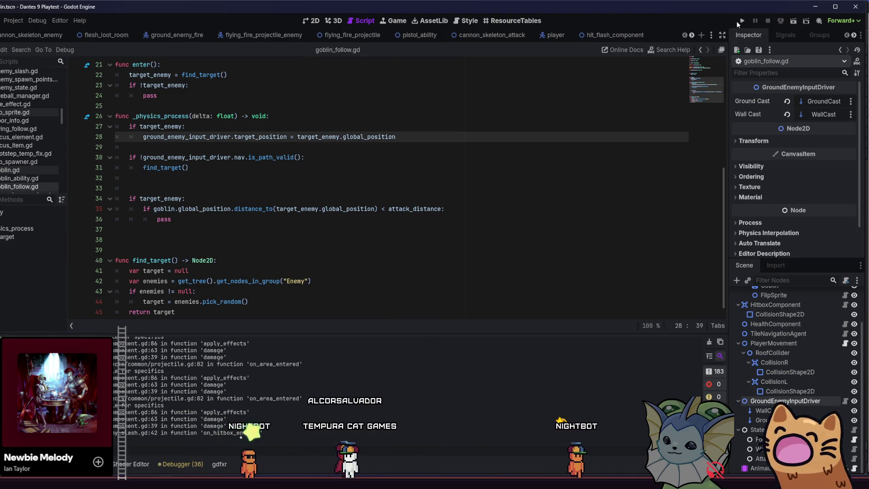
left_click(741, 21)
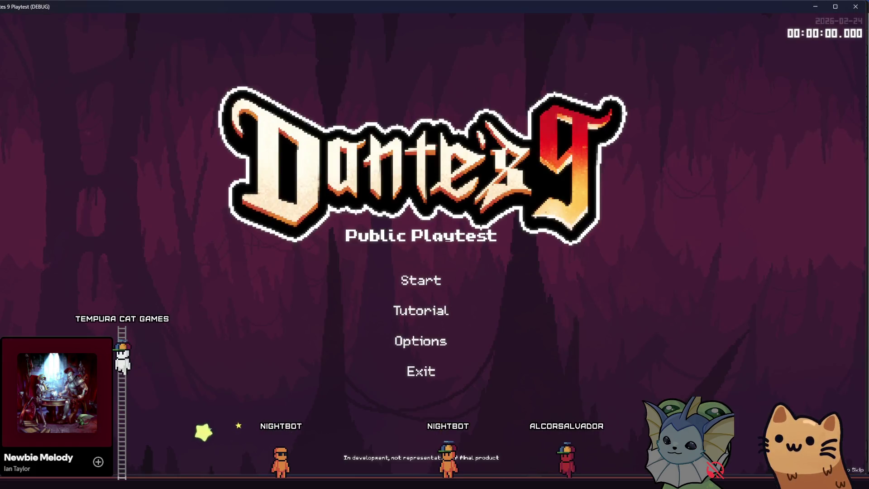
Start a new run and open the debug panel, browsing the player and enemy options.
left_click(391, 273)
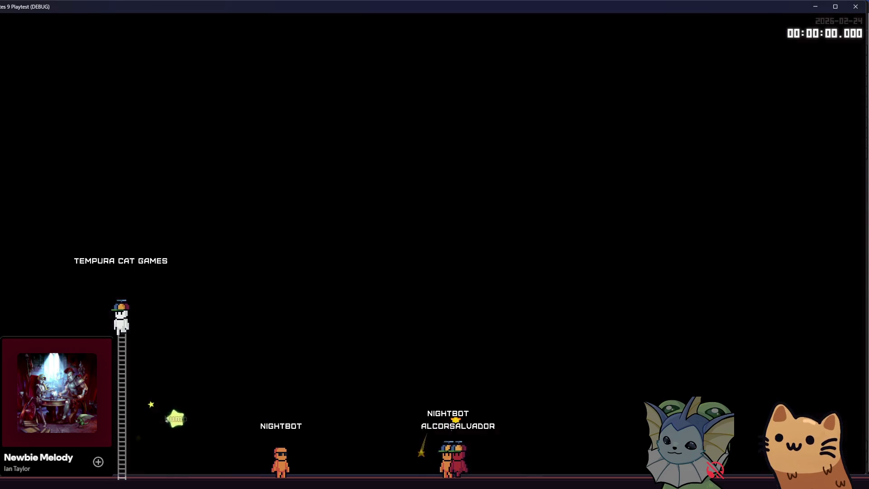
key("F1")
key("F1")
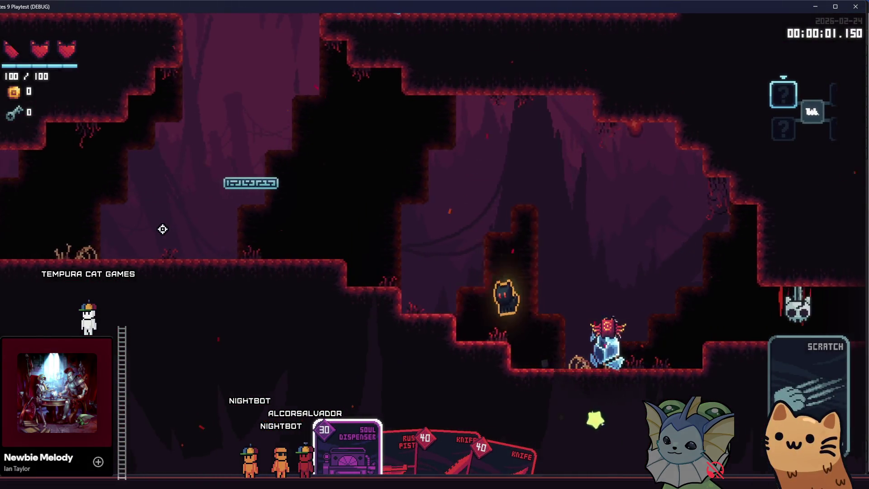
key("F1")
left_click(77, 159)
left_click(73, 195)
left_click(262, 83)
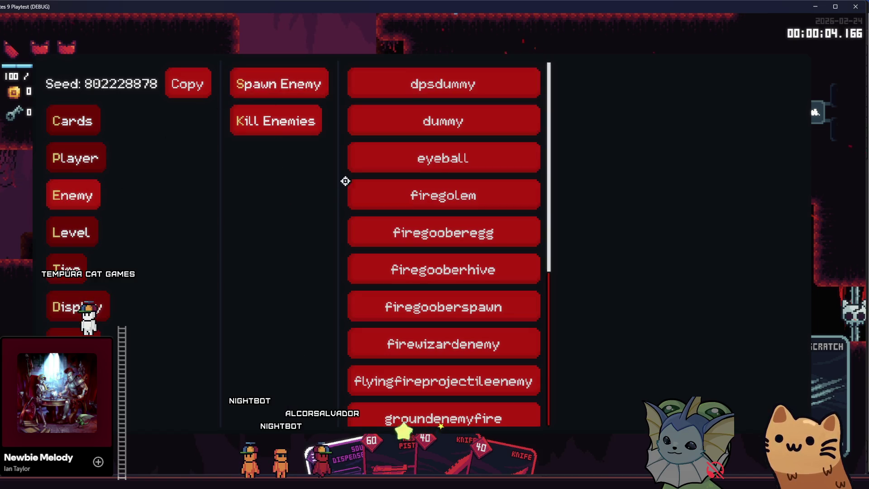
scroll(388, 194, "down", 5)
scroll(386, 219, "up", 5)
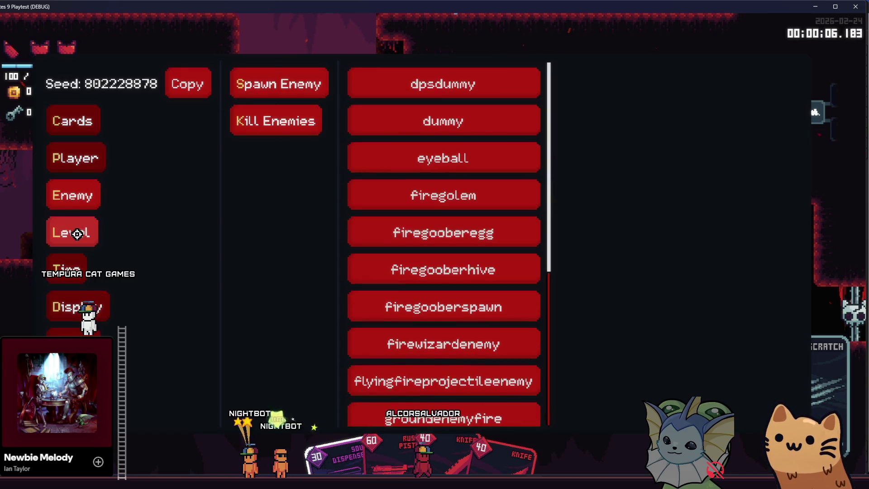
Add the Goblin Army card to the hand from the Cards debug options and resume play.
left_click(68, 120)
left_click(265, 92)
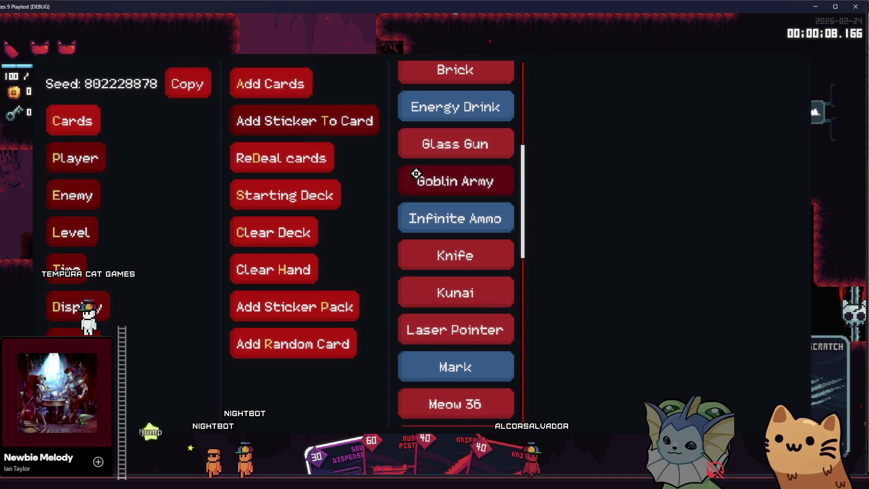
left_click(422, 171)
left_click(100, 157)
key("Escape")
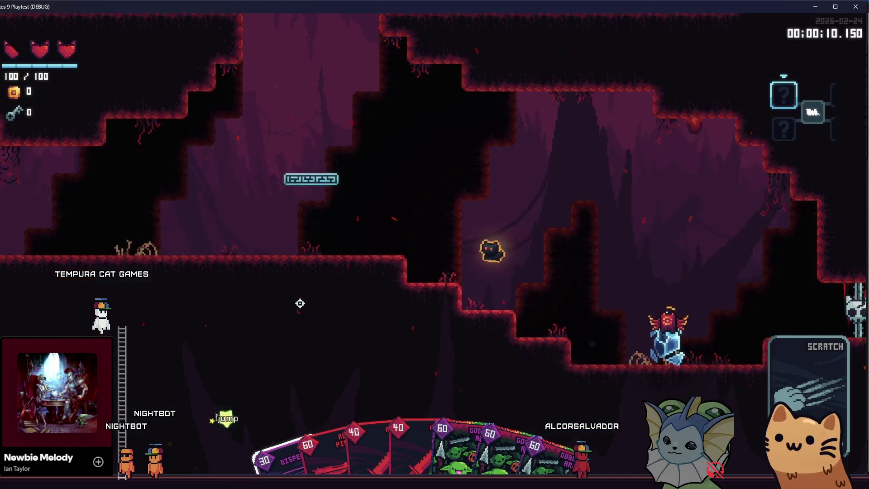
Run and jump the cat down through the cave toward the enemies.
key("a")
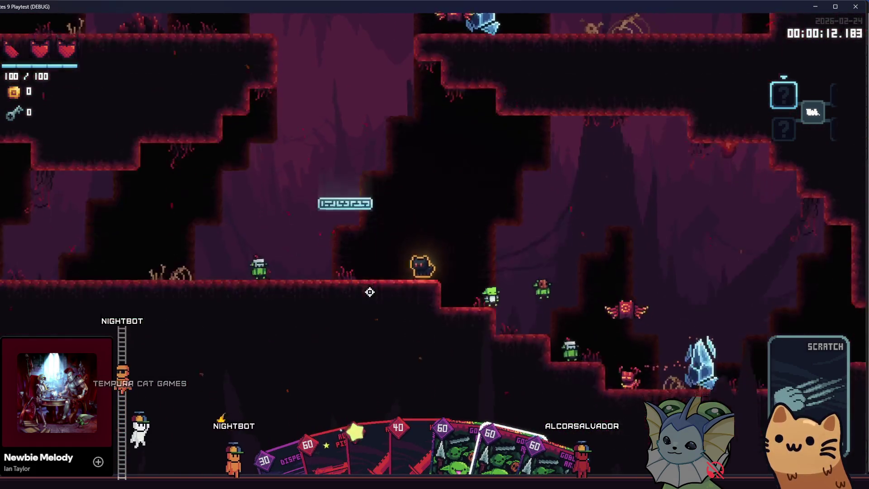
key("d")
key("space")
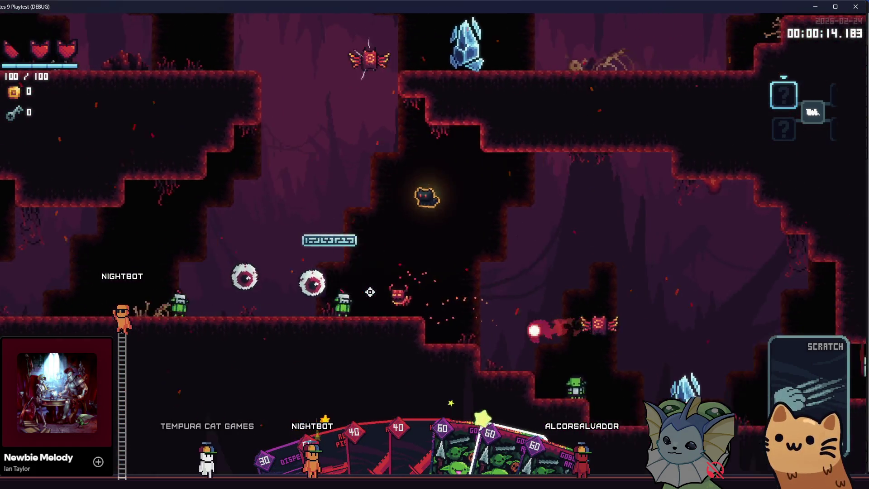
key("d")
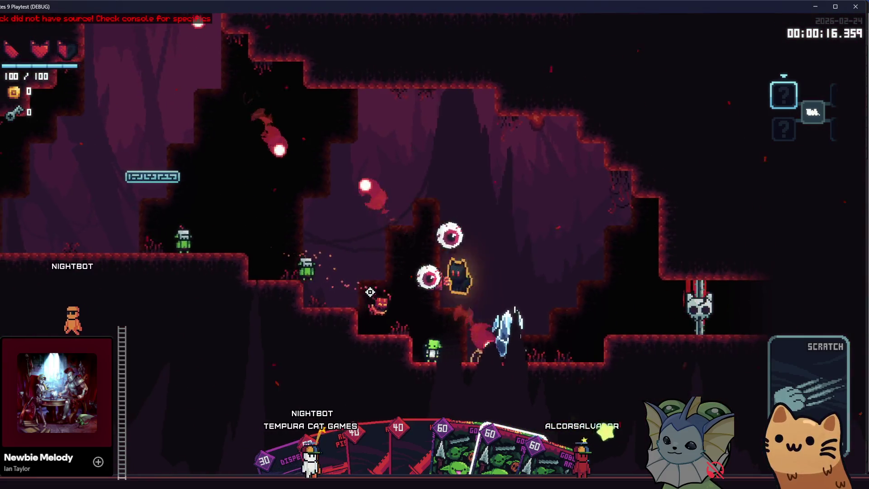
key("a")
key("space")
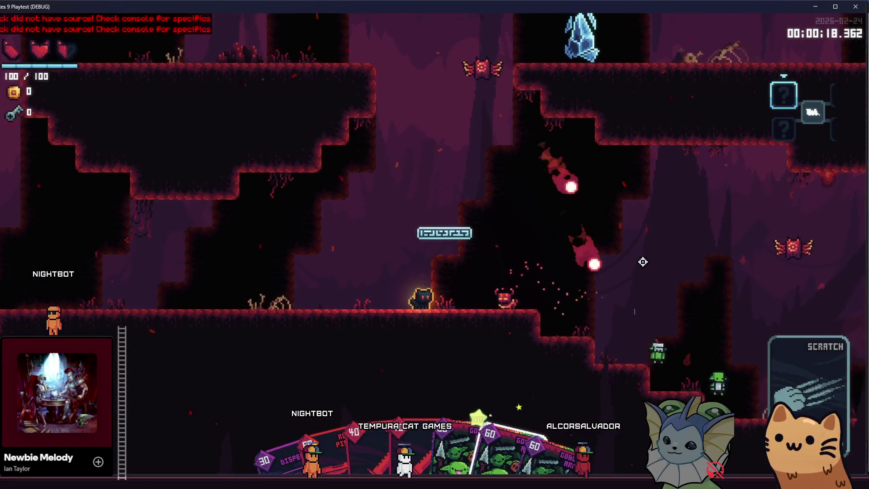
key("d")
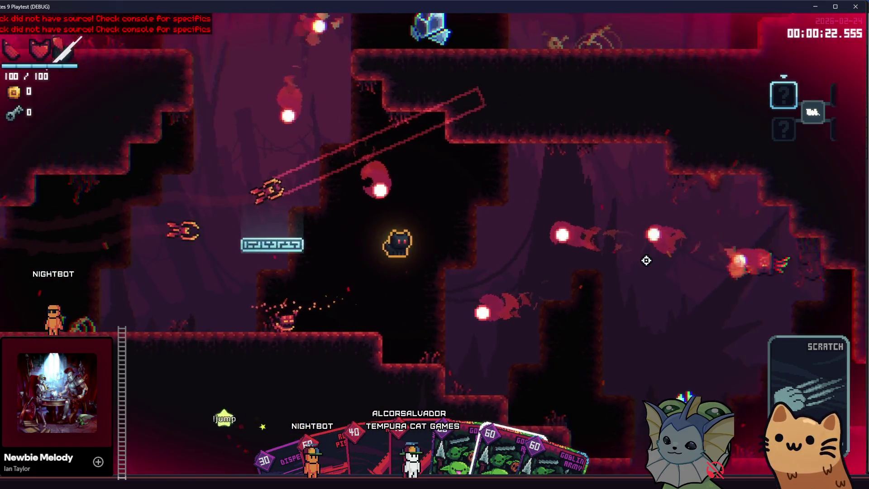
key("d")
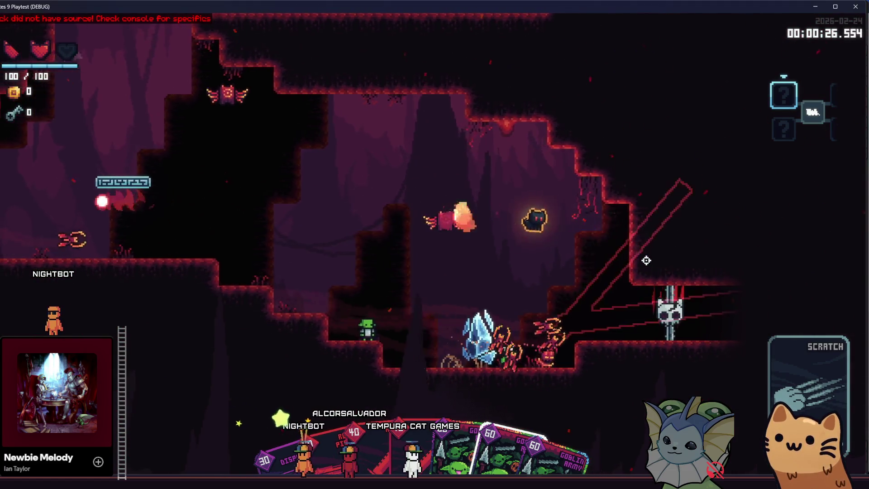
key("space")
key("a")
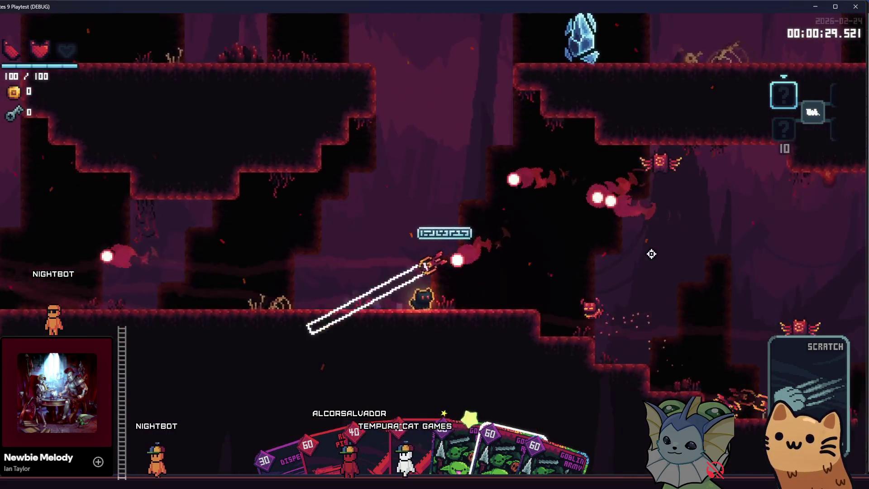
key("d")
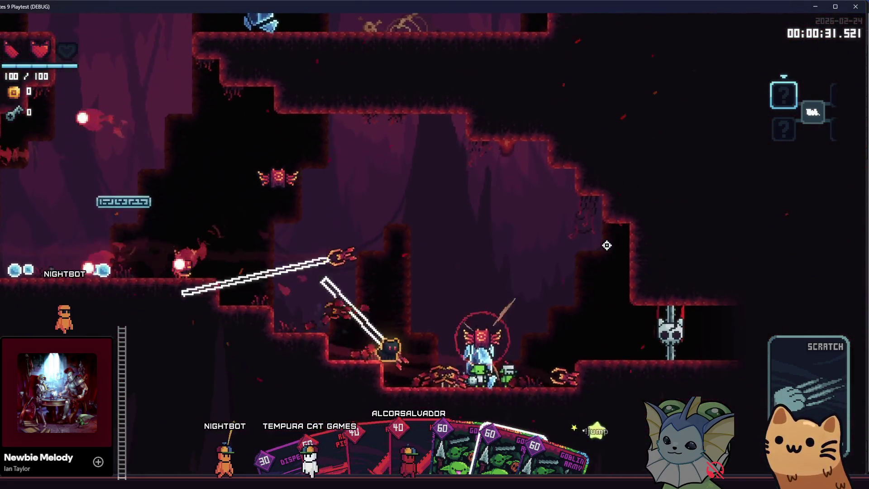
Fight past the enemies until the cat dies, then exit to the main menu and close the game.
key("space")
key("d")
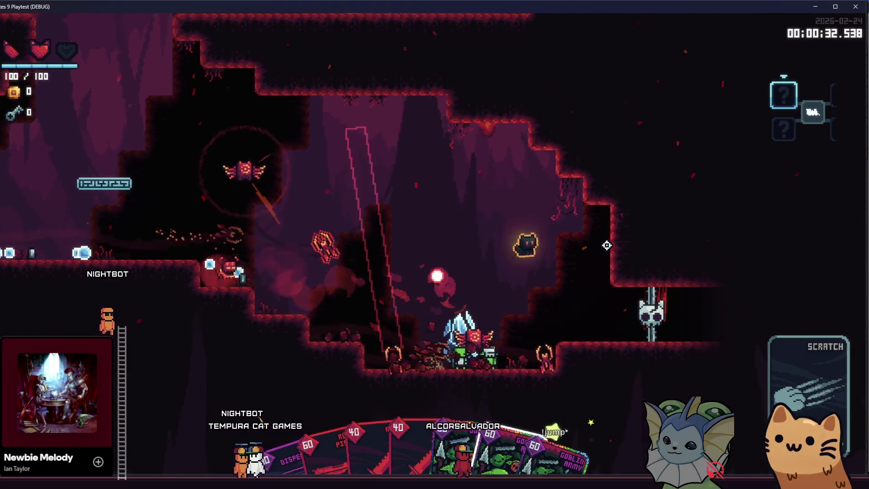
key("a")
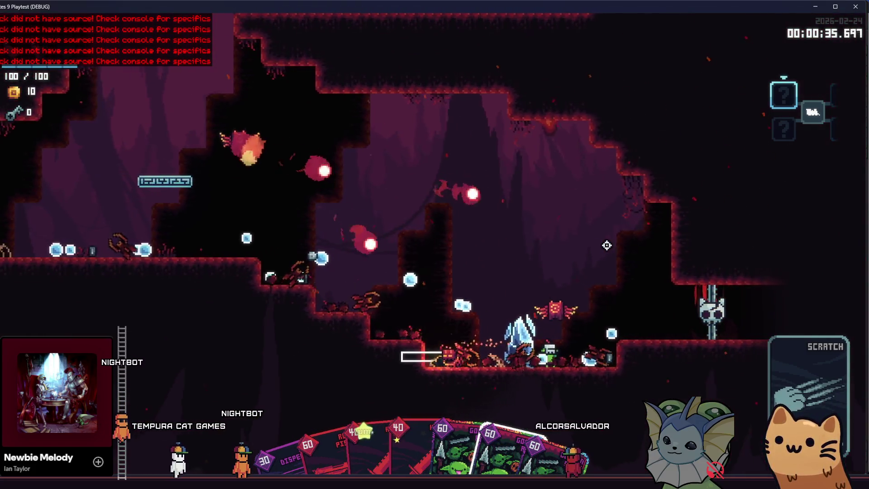
key("d")
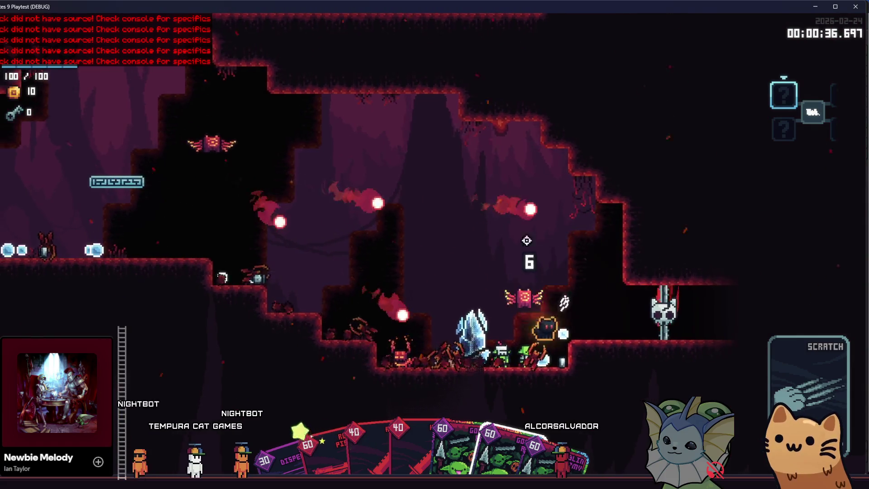
key("d")
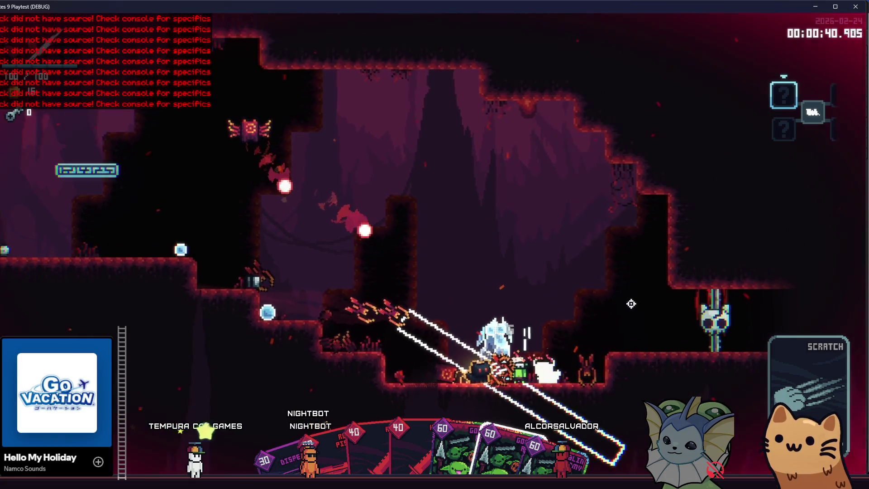
key("d")
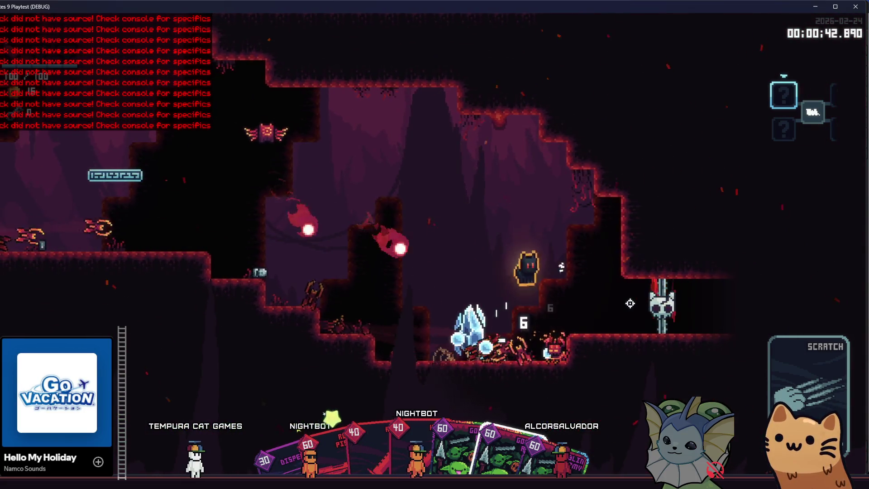
key("a")
key("space")
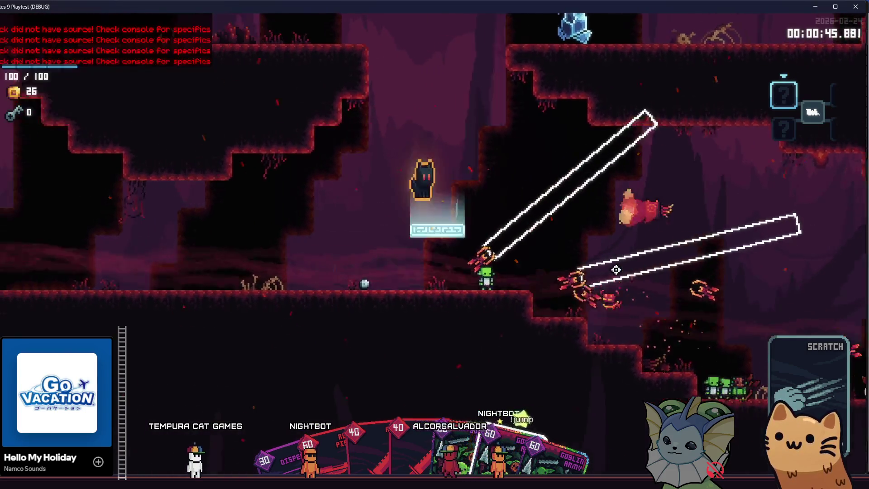
key("d")
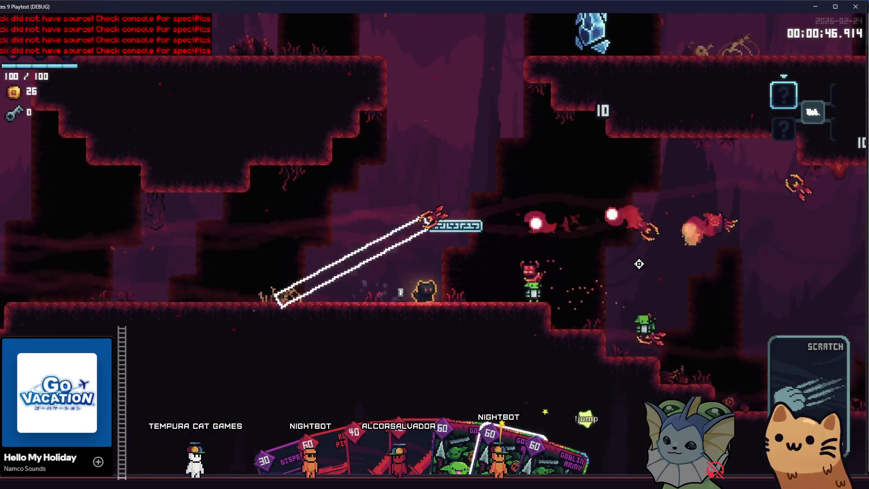
key("d")
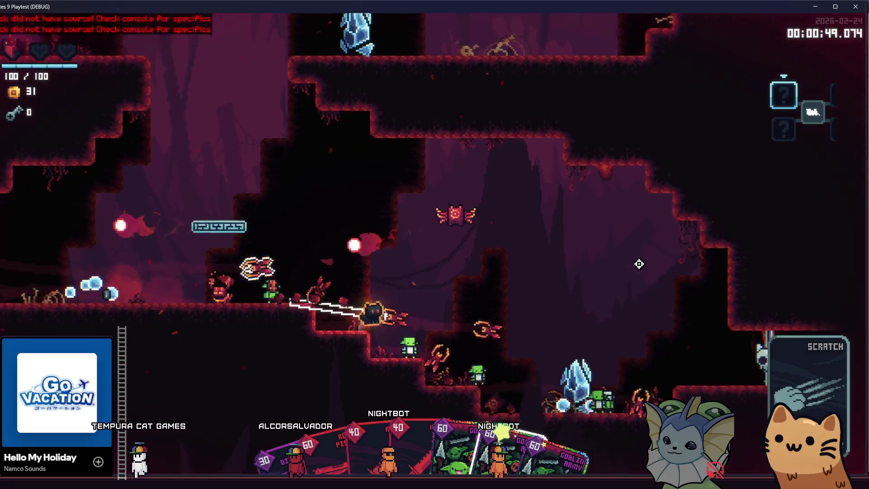
key("space")
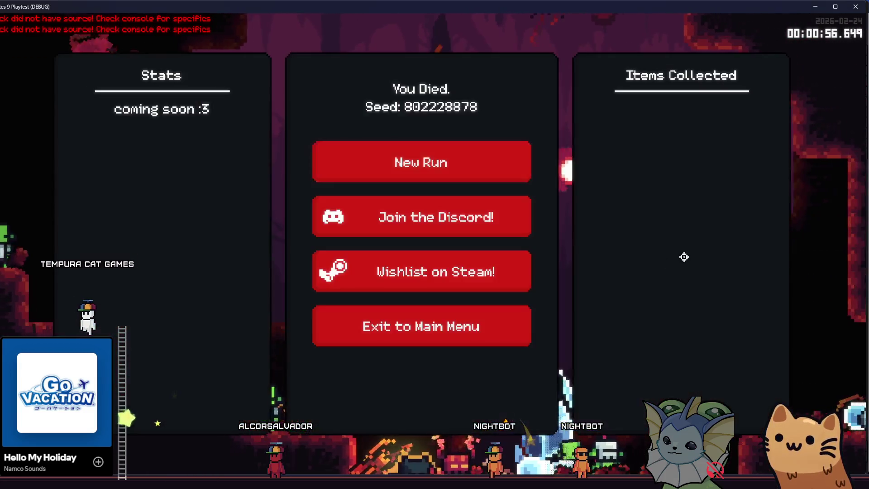
left_click(345, 325)
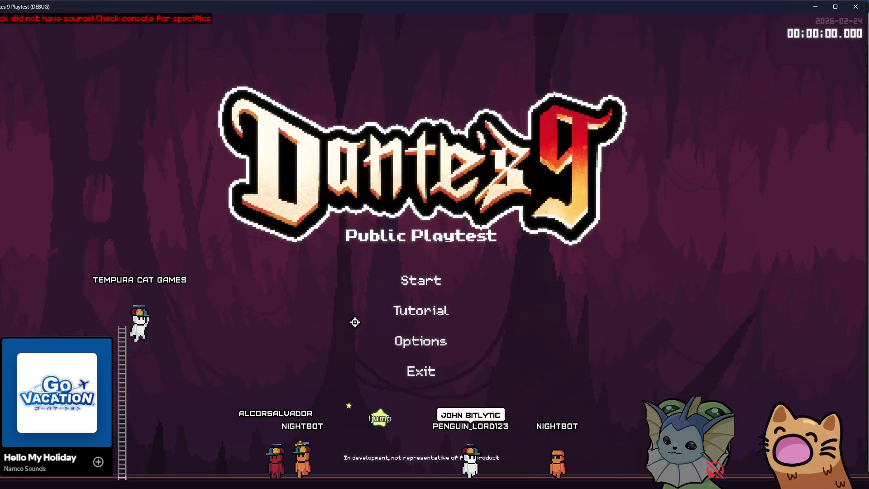
left_click(856, 6)
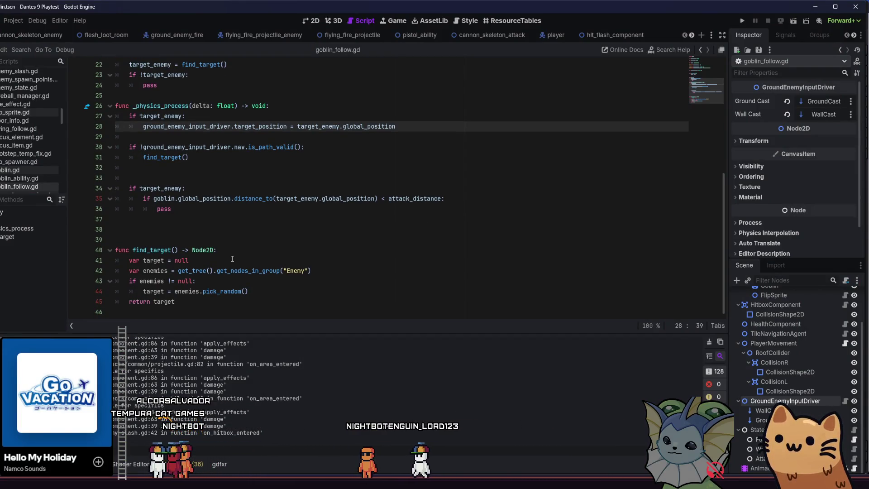
Add an else: branch after the target assignment on line 28.
left_click(284, 237)
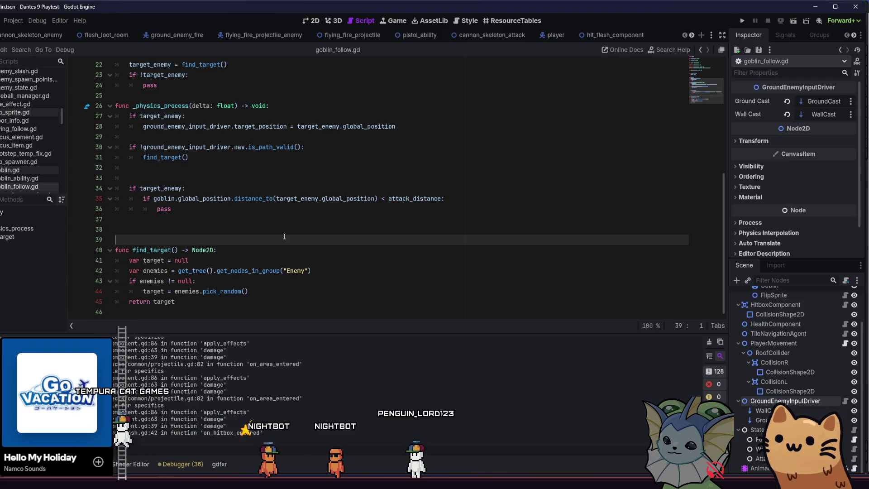
left_click(415, 126)
key("Return")
type("else:")
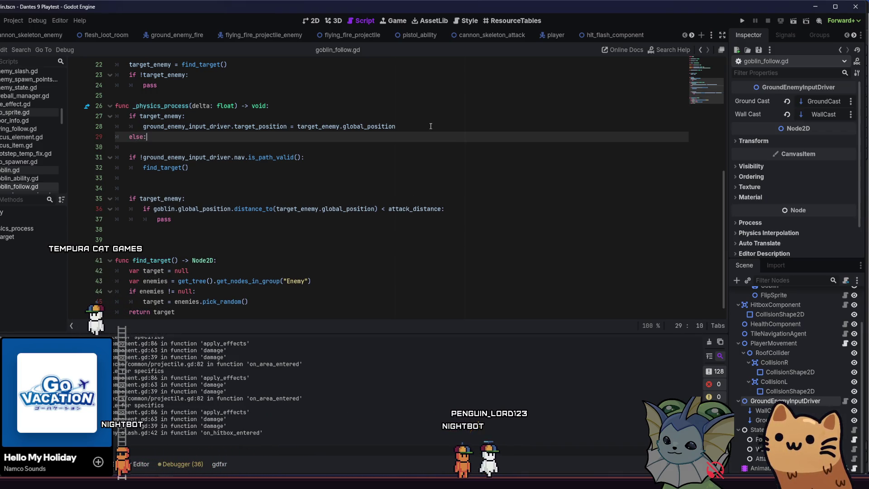
key("Return")
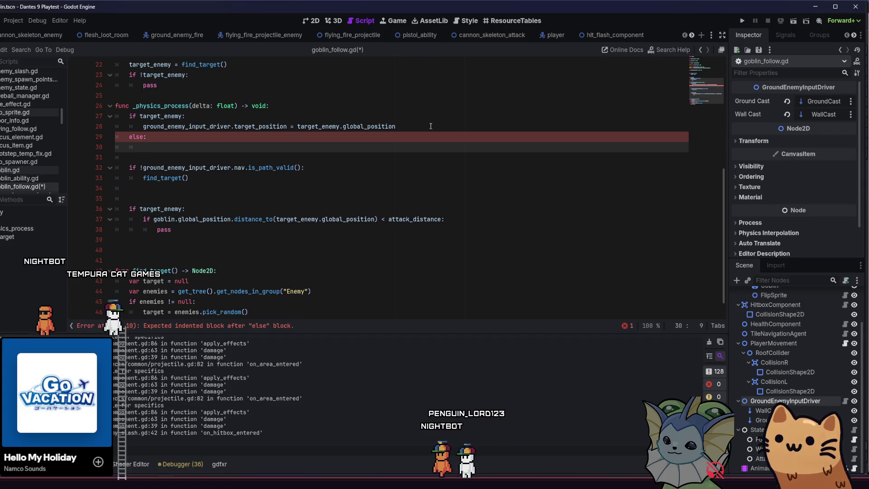
Copy find_target() from line 33 into the else branch, save goblin_follow.gd, and run the game.
right_click(431, 126)
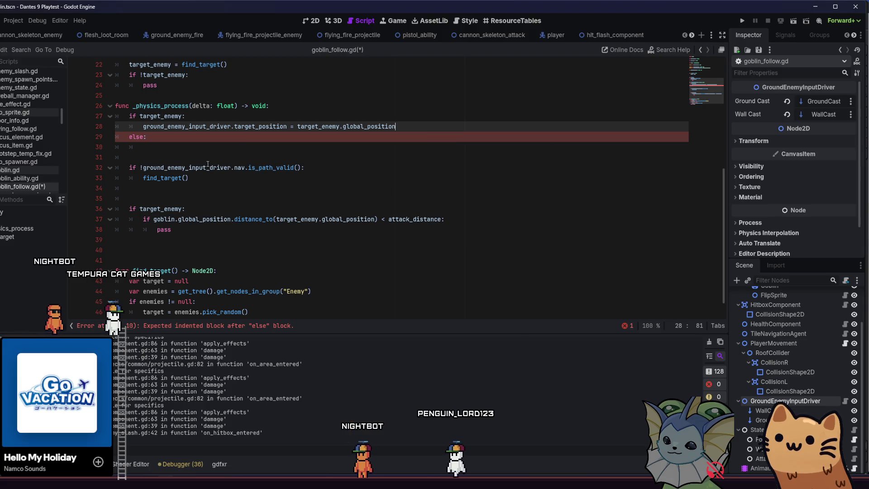
left_click(196, 181)
key("ctrl+c")
key("Up")
key("Up")
key("Up")
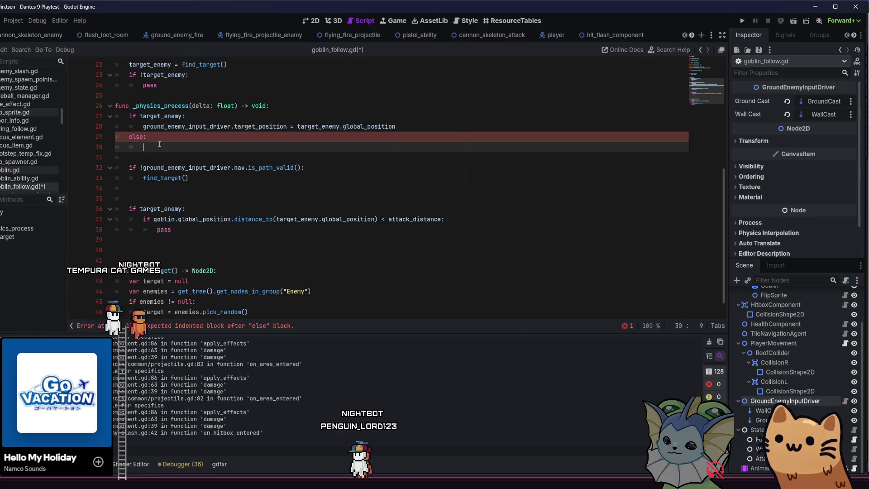
key("ctrl+v")
key("Down")
key("Down")
key("Down")
key("ctrl+s")
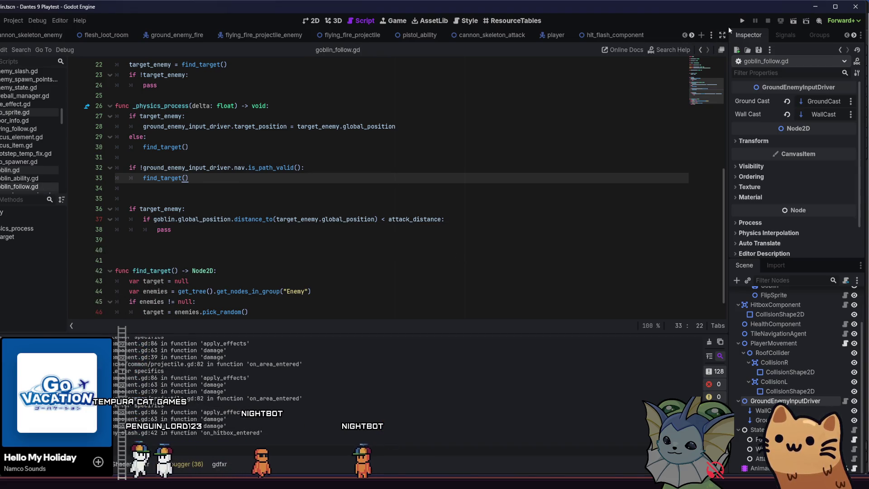
scroll(510, 231, "down", 1)
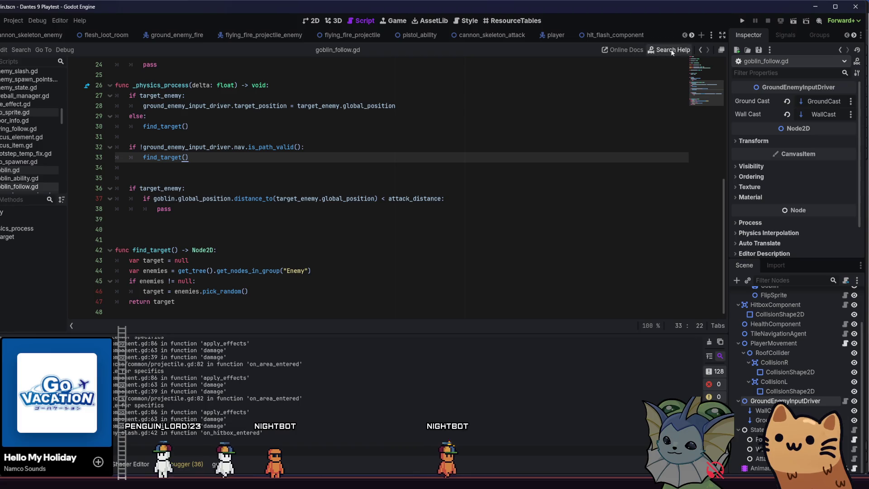
left_click(741, 20)
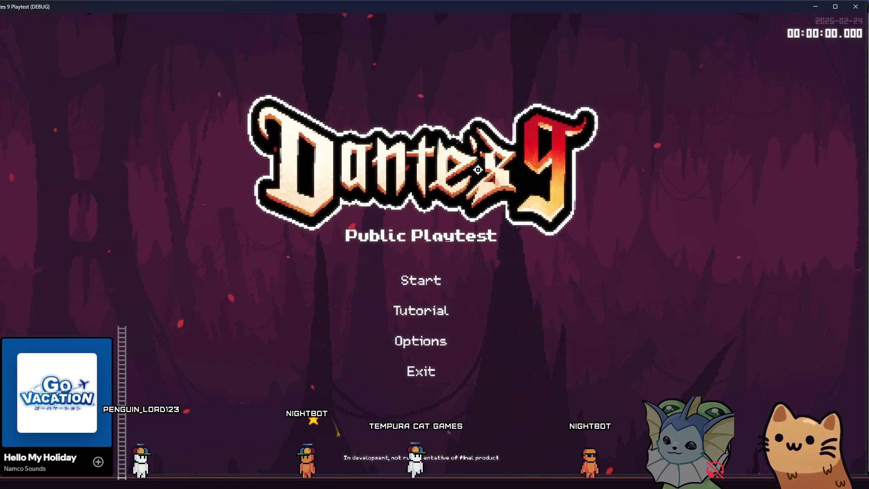
Start a new run, leave the tutorial, and add Goblin Army from the debug overlay's Cards options.
left_click(403, 280)
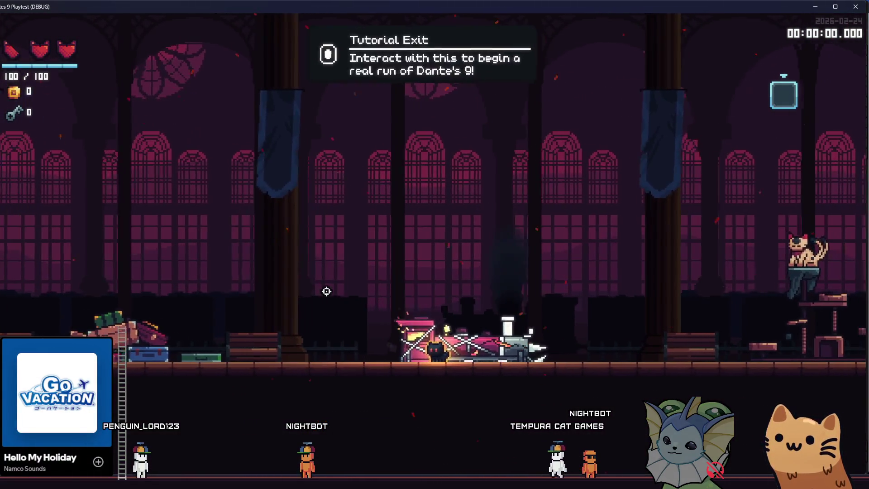
key("e")
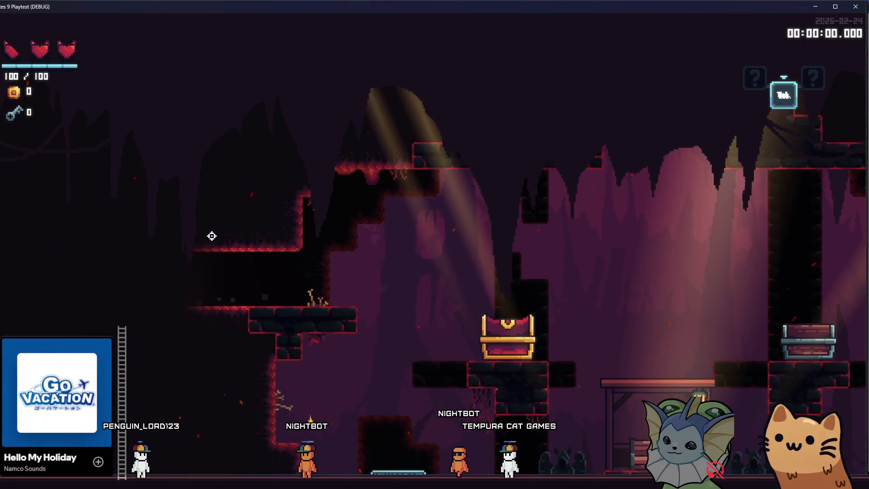
key("grave")
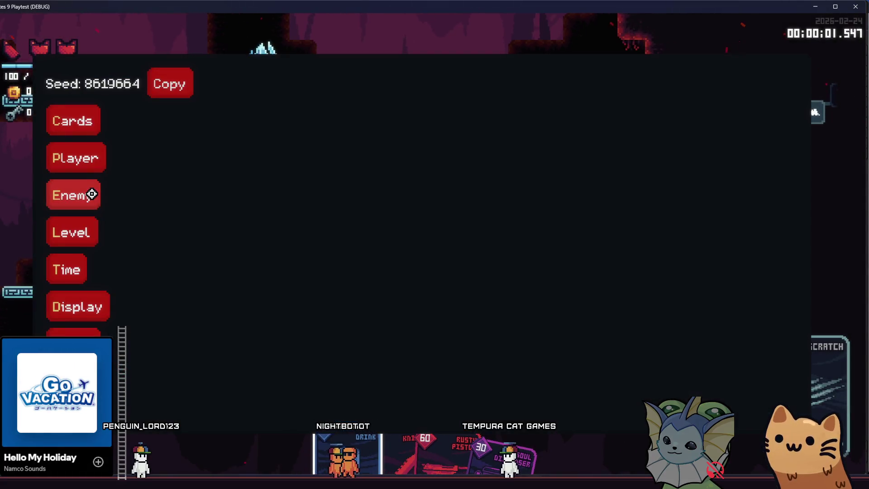
left_click(77, 190)
left_click(61, 221)
left_click(75, 121)
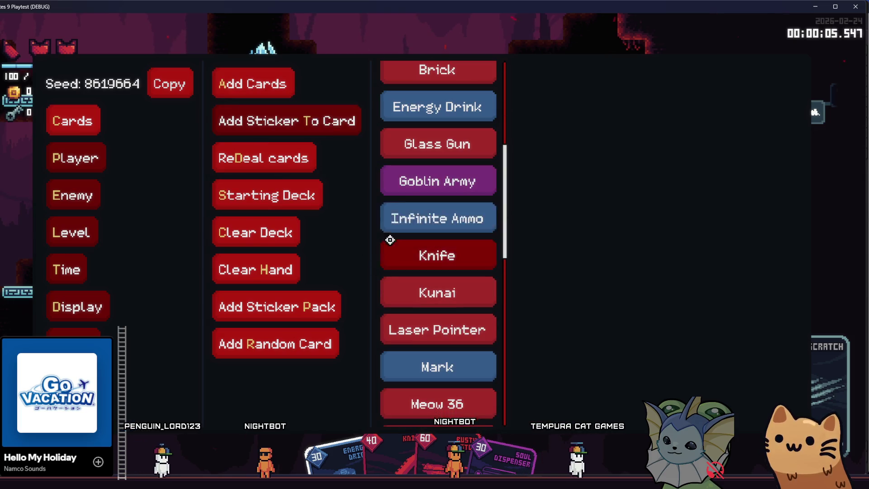
left_click(401, 189)
left_click(76, 157)
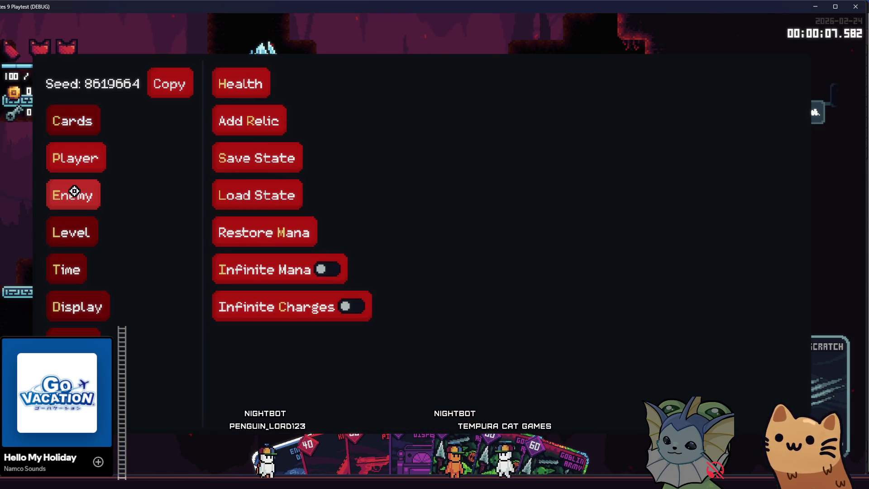
key("Escape")
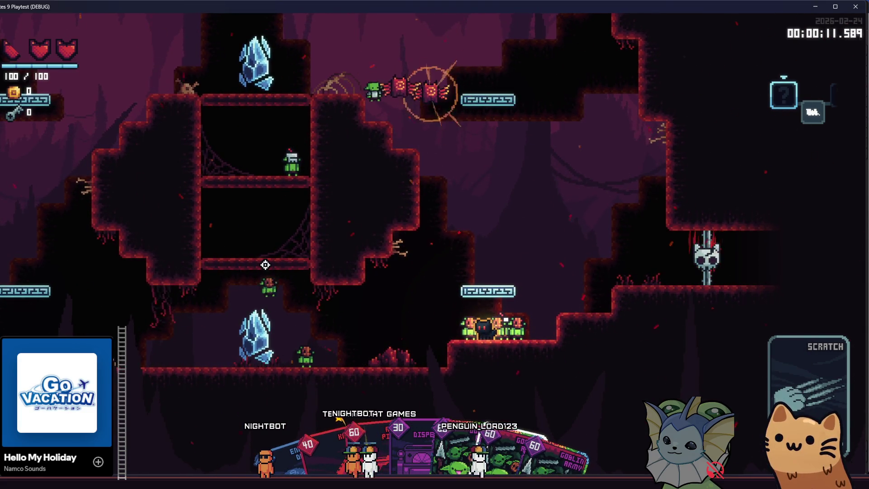
Teleport to the lower bridge, fight through the cave with the goblins, then open the deck and return to Godot.
left_click(265, 264)
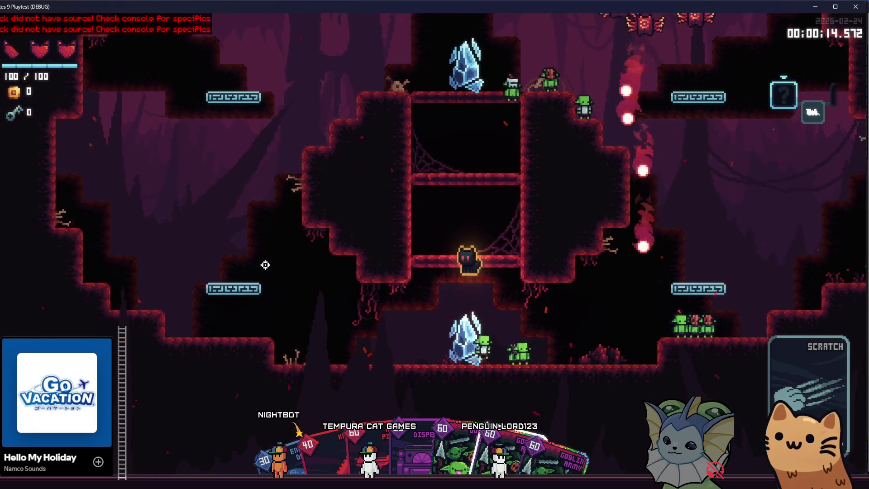
key("Down")
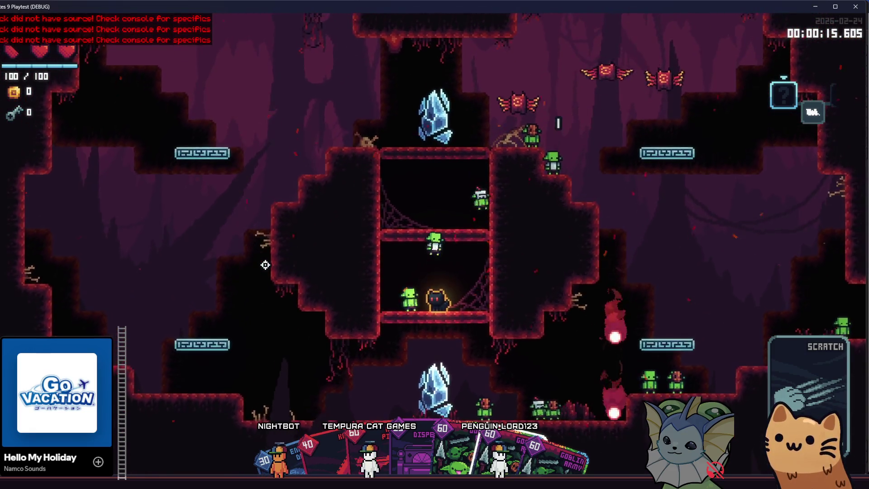
key("Right")
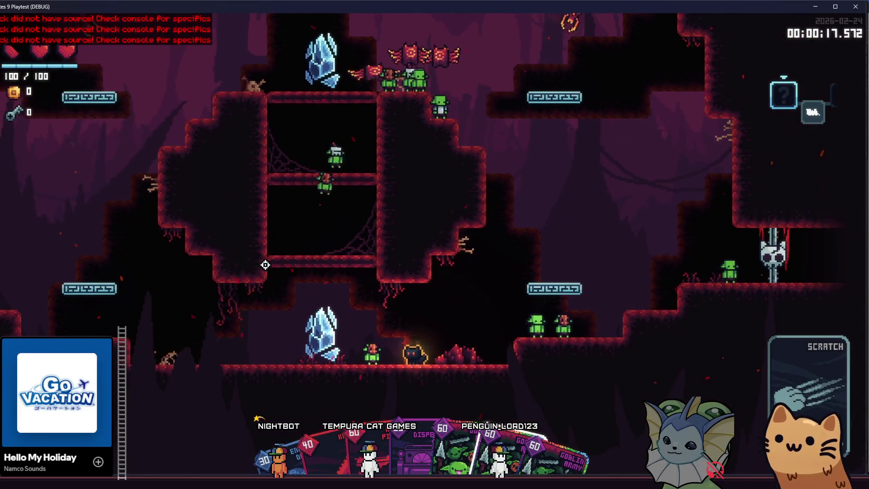
key("Left")
key("space")
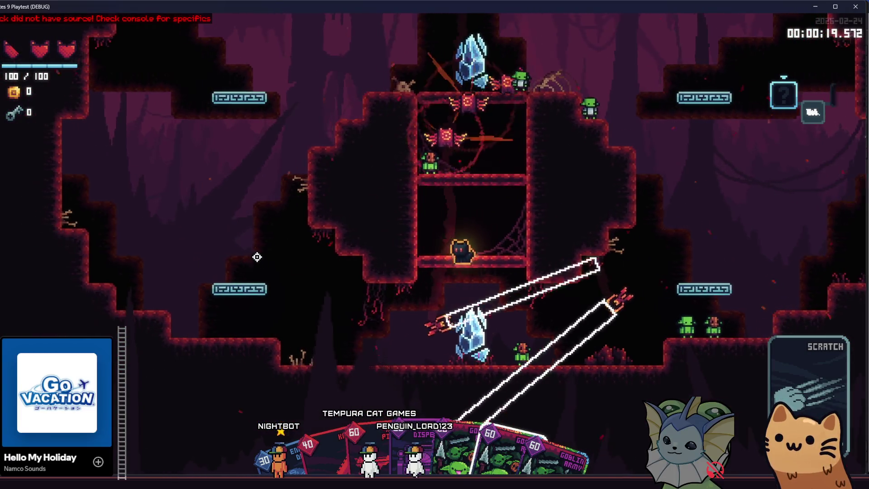
key("Right")
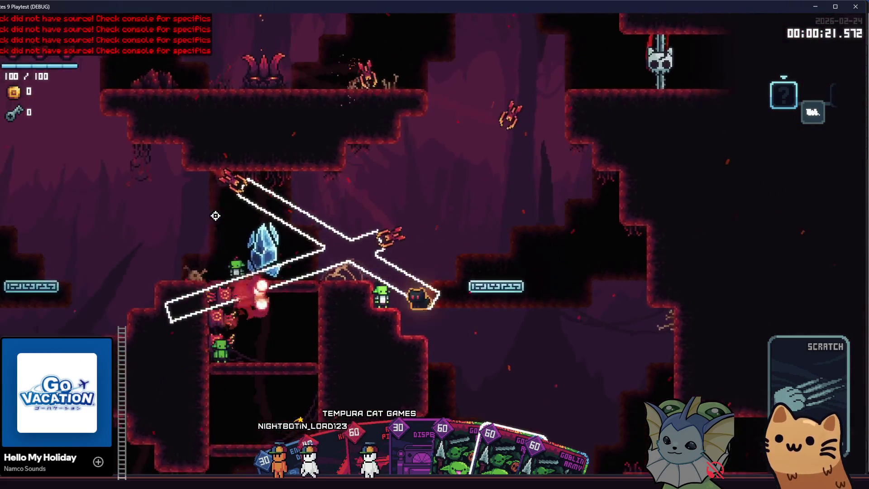
key("space")
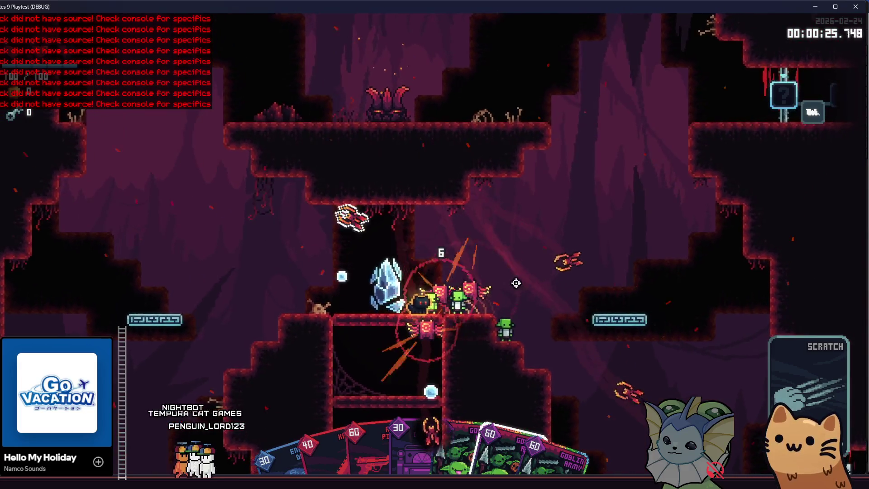
key("Right")
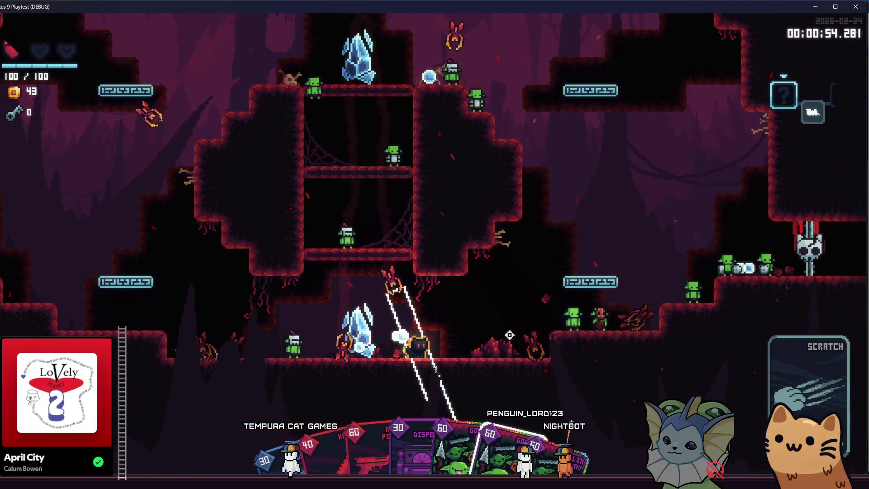
key("Tab")
key("alt+Tab")
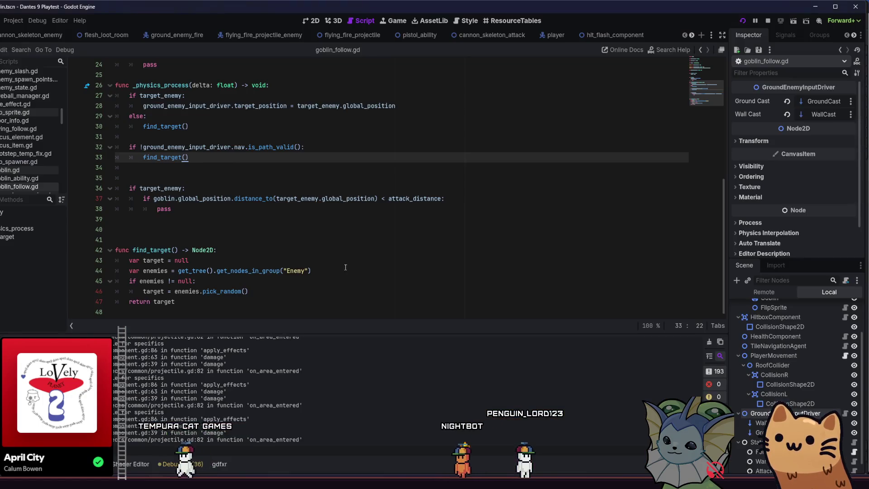
Try member completions after target_enemy on line 27, then strip them and the dot back out.
left_click(168, 95)
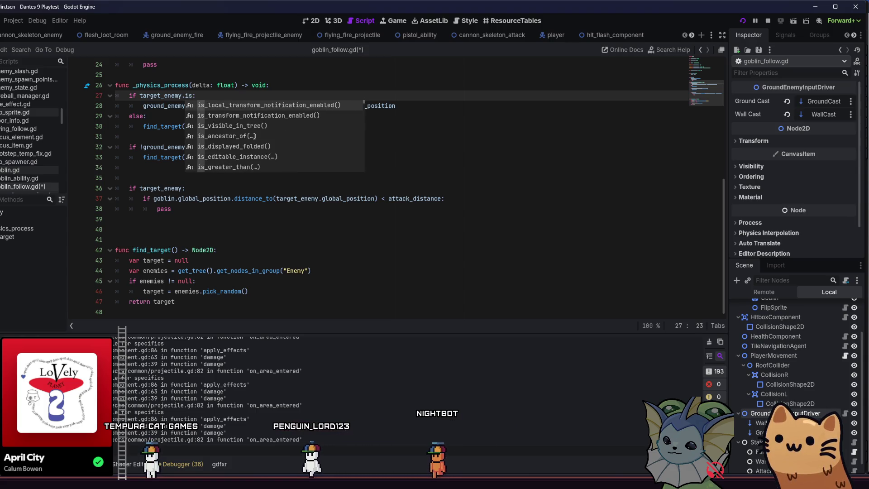
key("BackSpace")
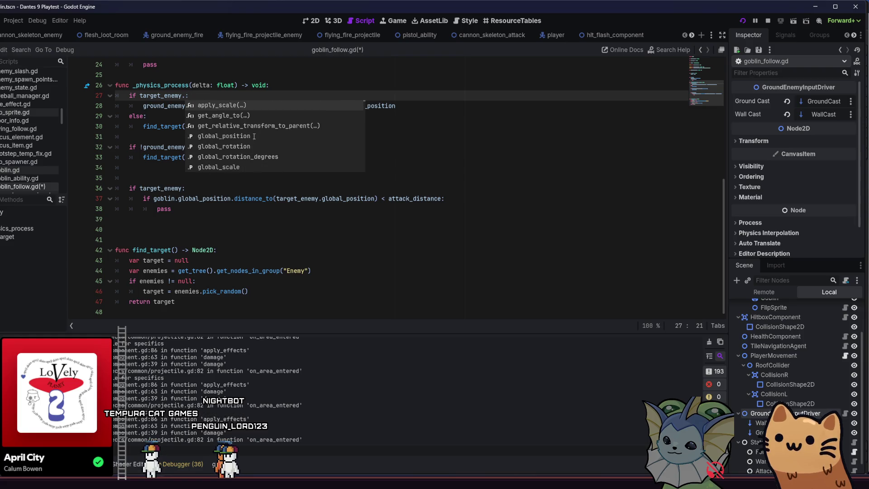
type("va")
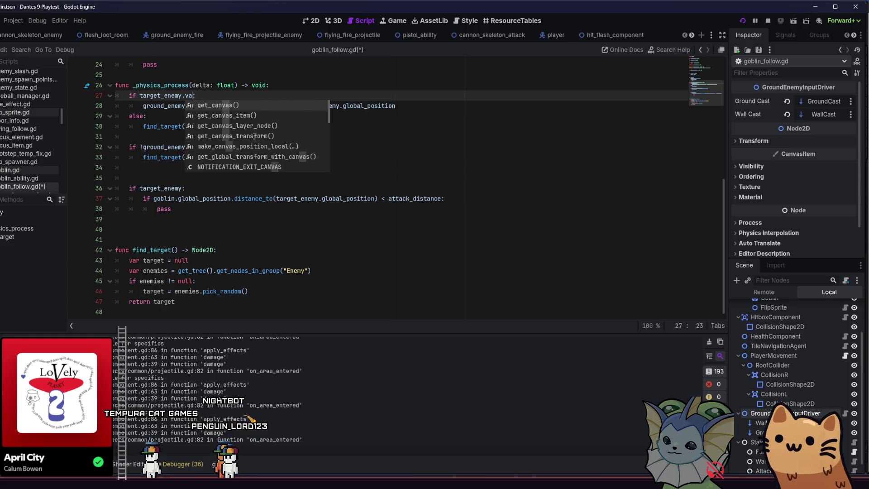
key("BackSpace")
key("BackSpace")
type("ex")
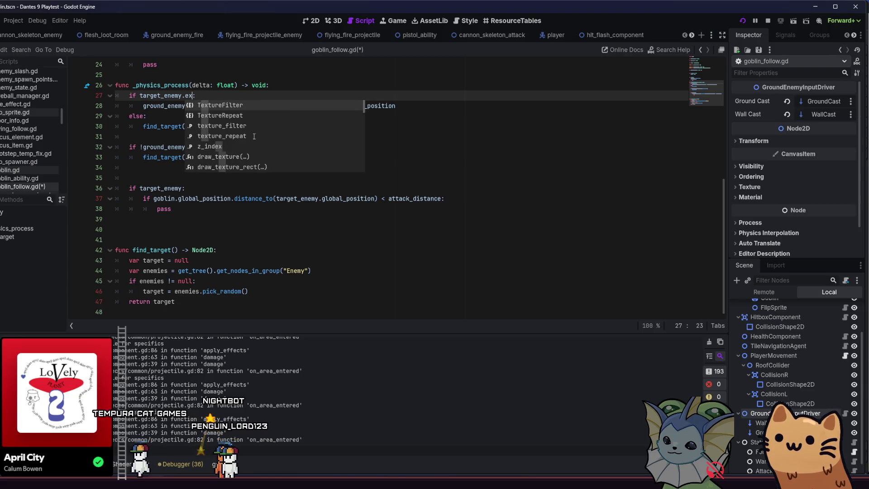
key("BackSpace")
key("BackSpace")
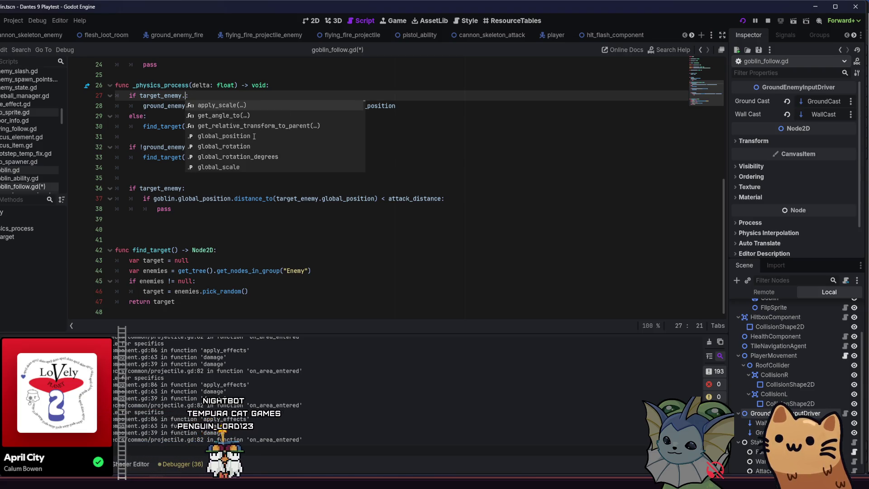
type("is_ins")
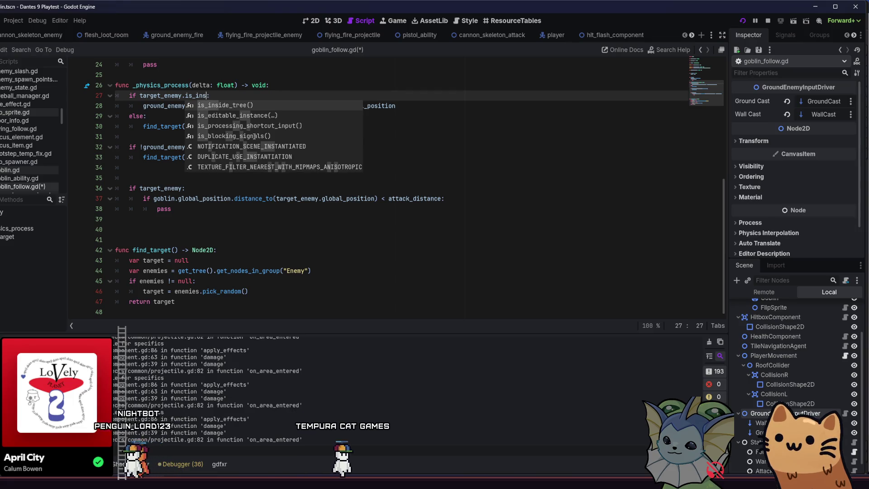
key("BackSpace")
key("BackSpace")
key("BackSpace")
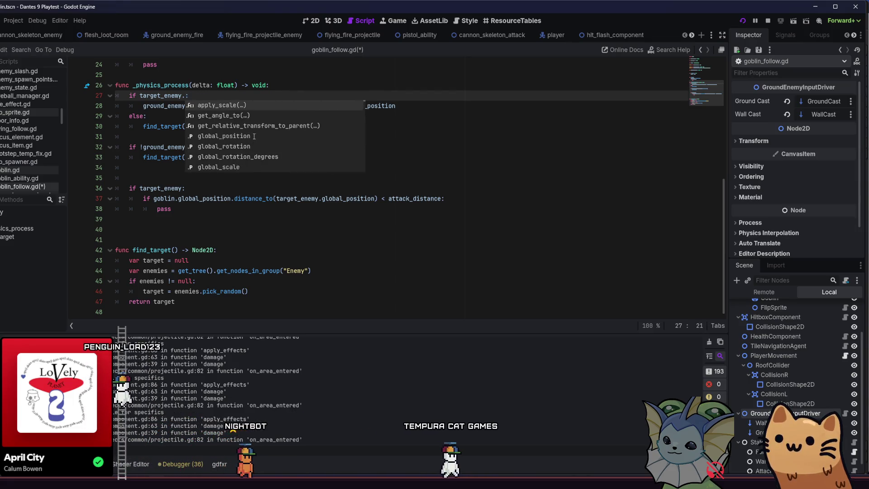
key("BackSpace")
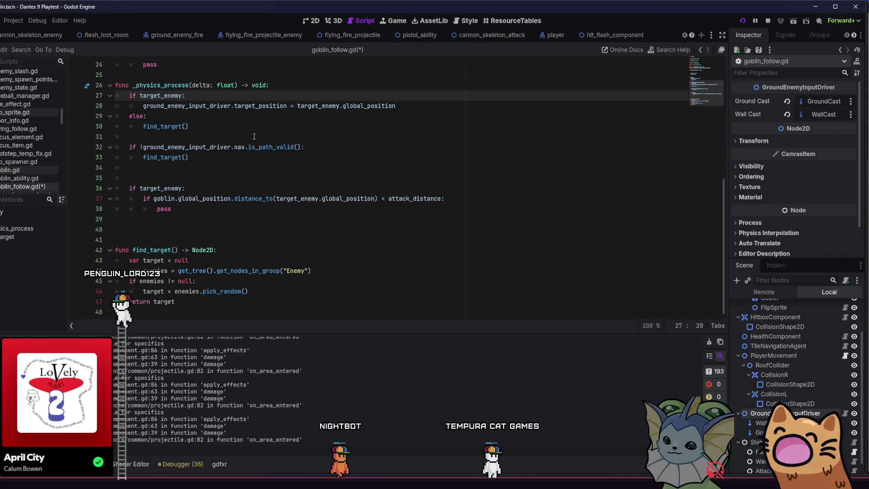
Finish line 27 as 'if !target_enemy == null:', save, and switch to the game.
left_click(182, 95)
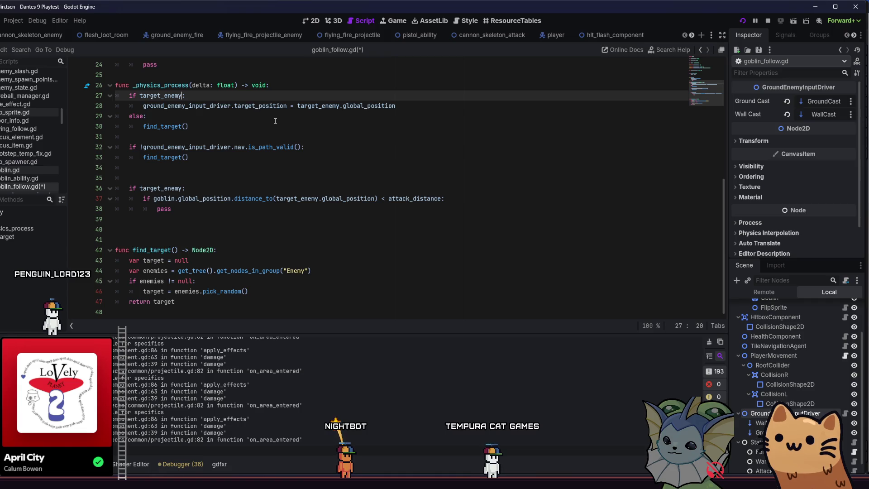
type("null")
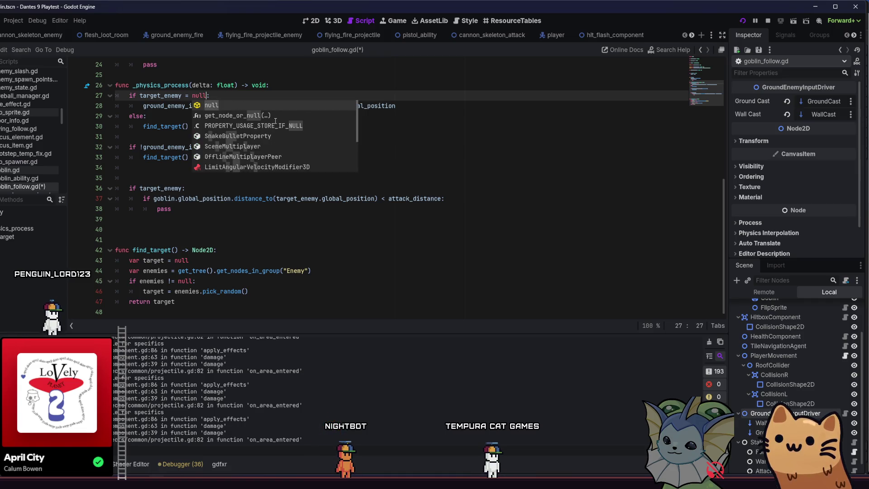
left_click(140, 95)
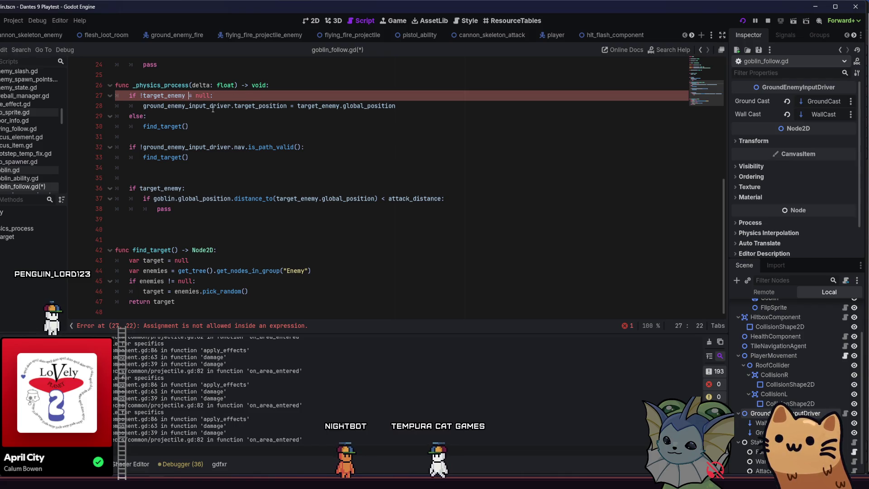
type("=")
left_click(157, 105)
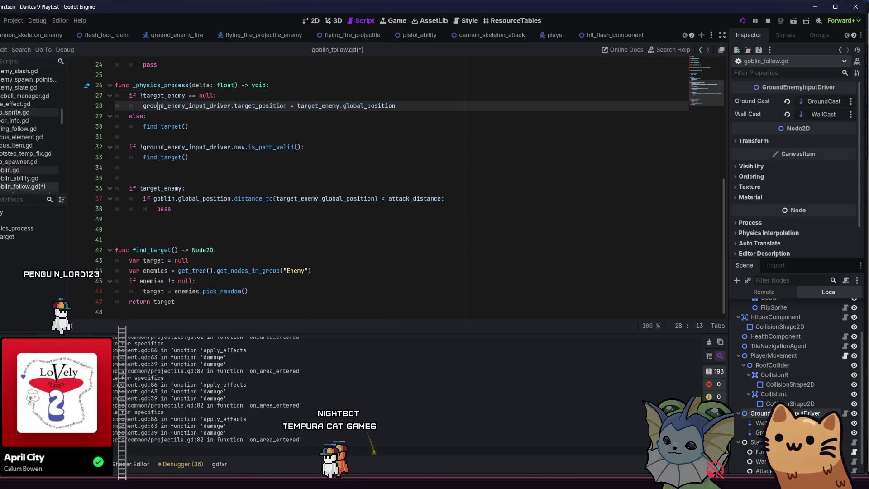
key("ctrl+s")
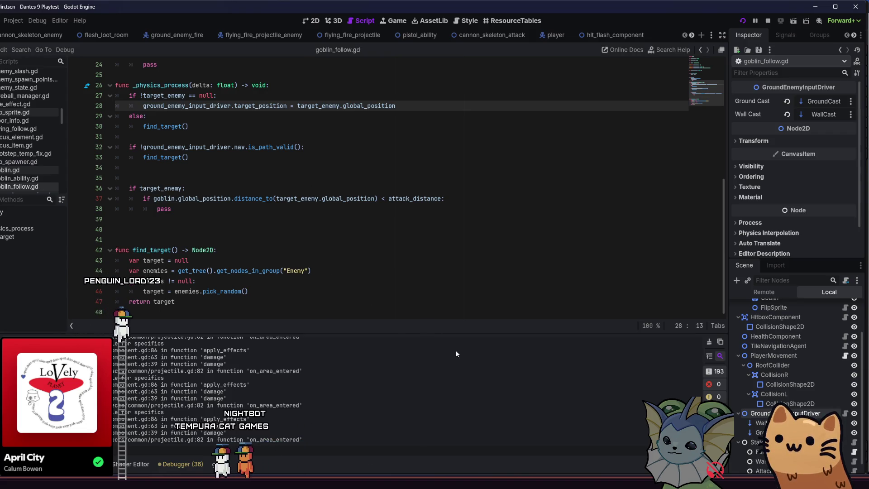
key("alt+Tab")
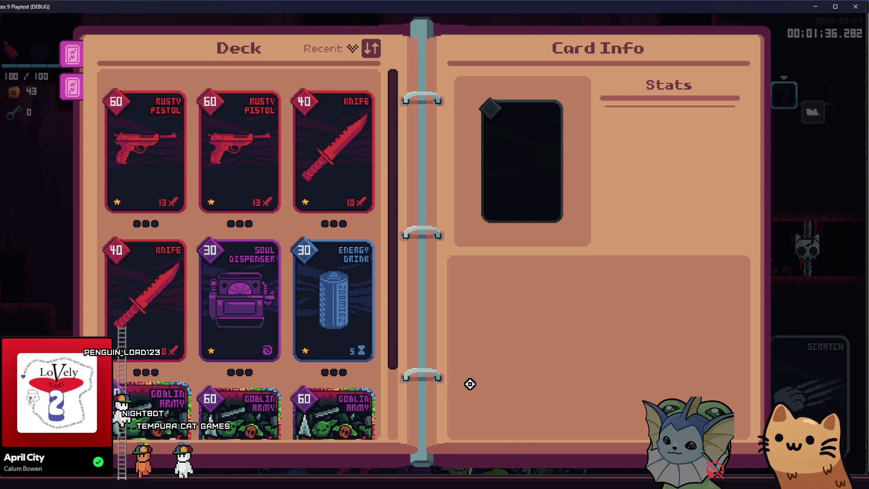
Resume play briefly and attack nearby enemies, then return to goblin_follow.gd at line 28.
key("Tab")
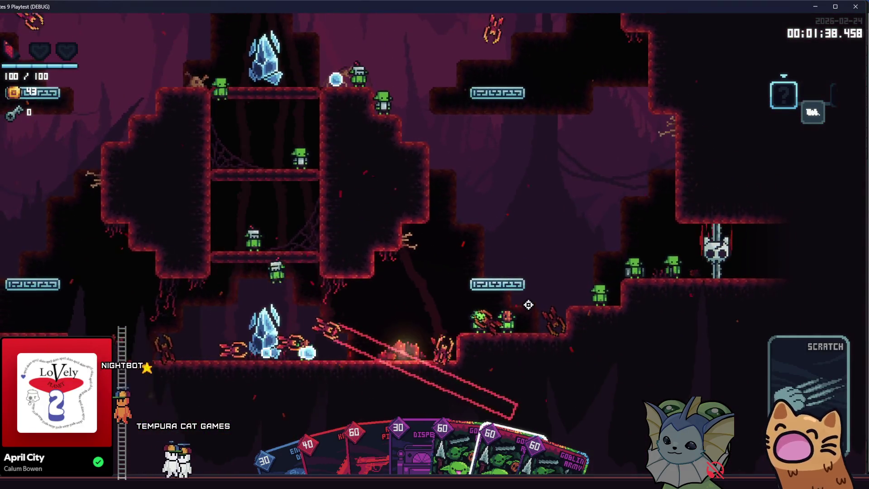
left_click(528, 304)
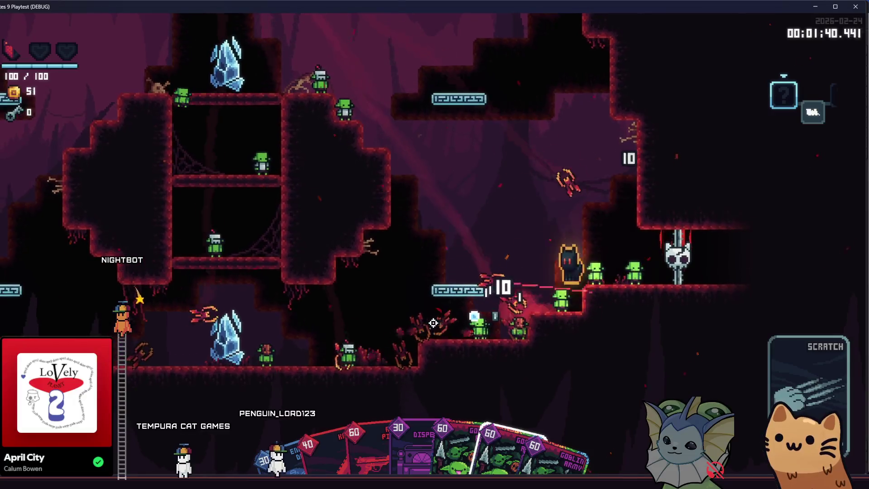
key("a")
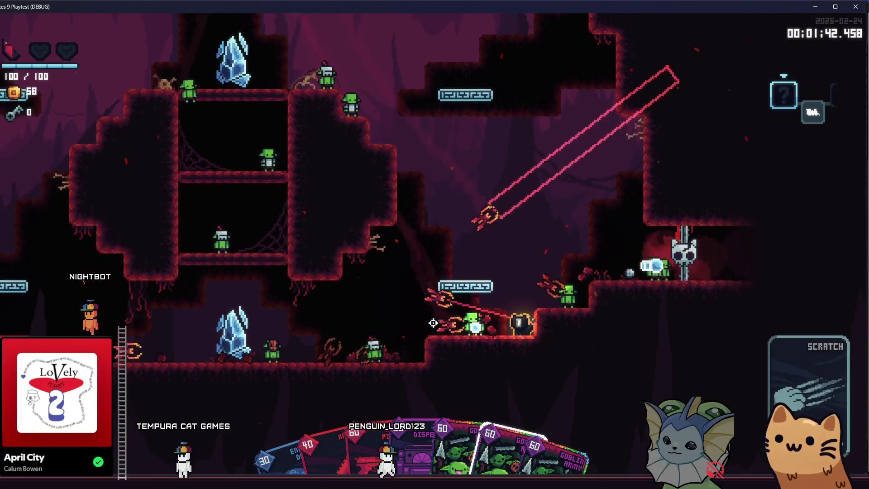
key("Tab")
key("alt+Tab")
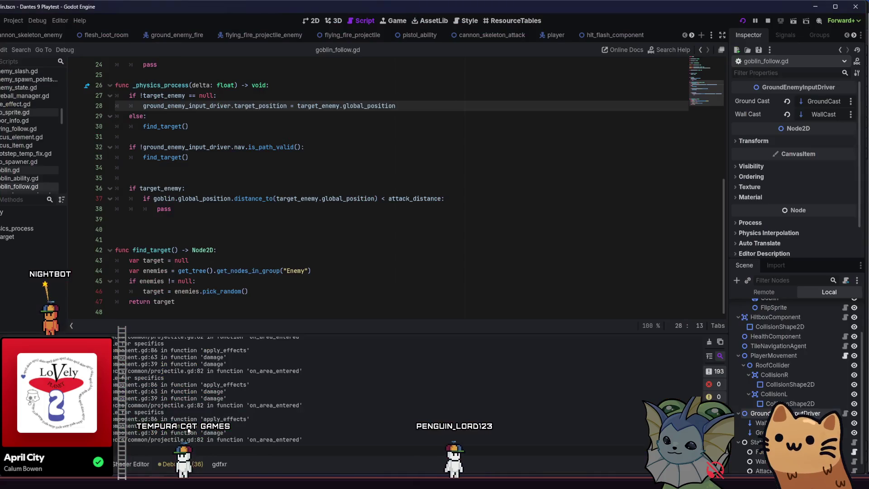
left_click(380, 127)
left_click(408, 110)
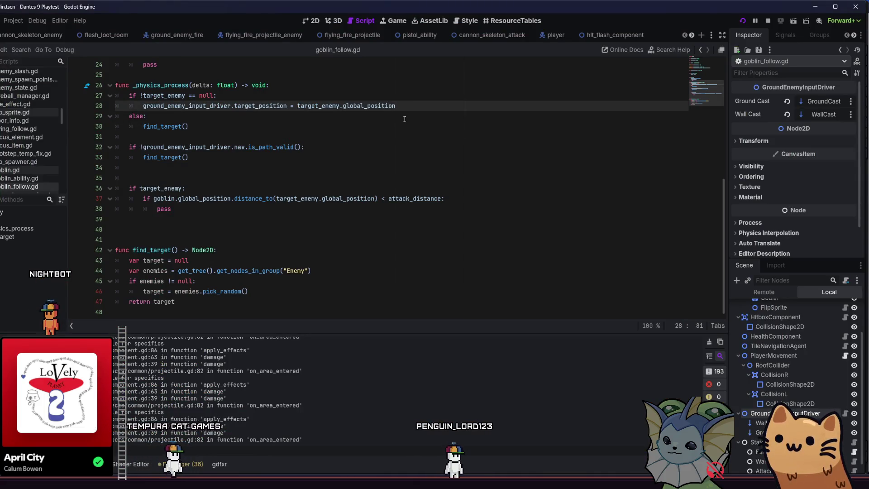
Add Console.print("meow") under else: before find_target() and save goblin_follow.gd.
left_click(403, 119)
key("Return")
type("onsole.pr")
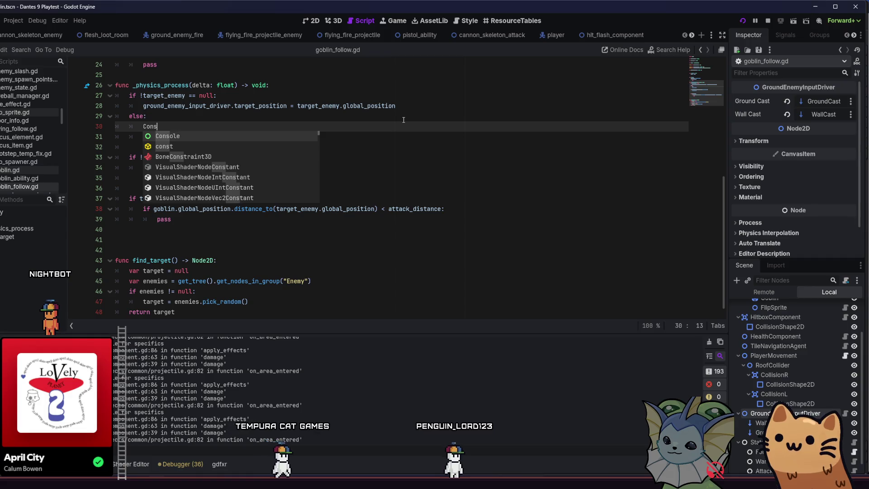
key("Return")
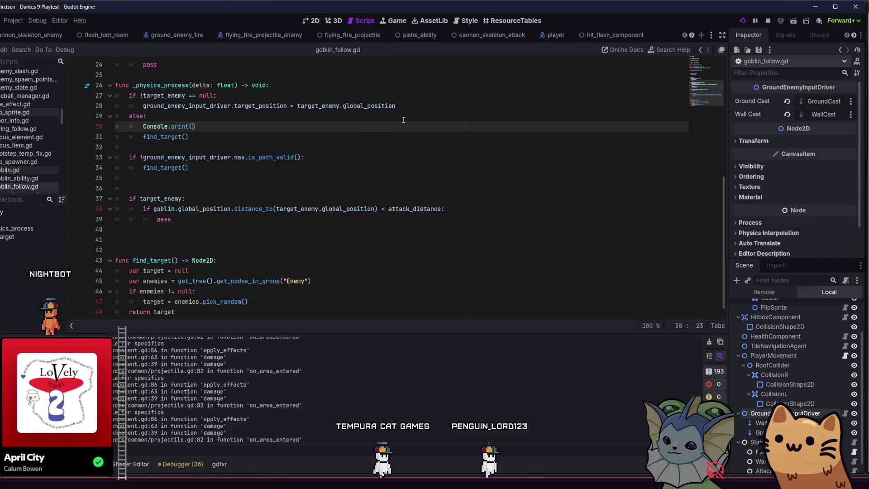
left_click(404, 120)
key("ctrl+s")
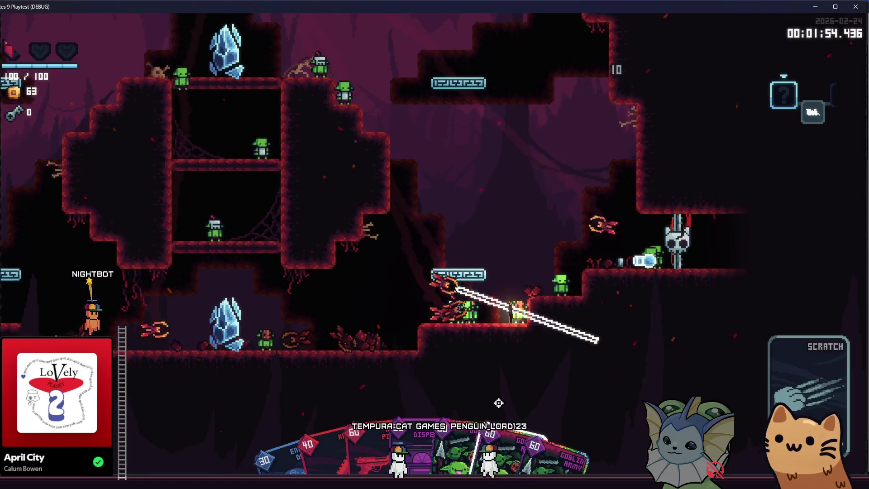
Test the change in the running game, then return to goblin_follow.gd.
key("a")
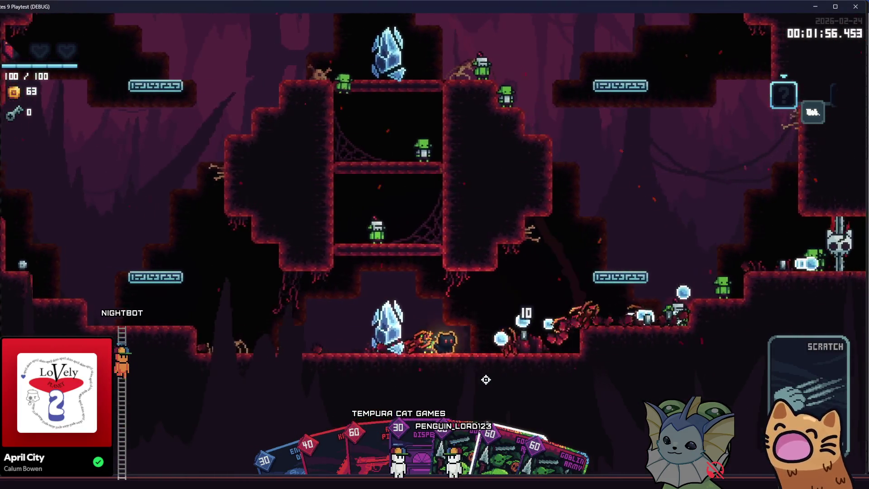
key("Tab")
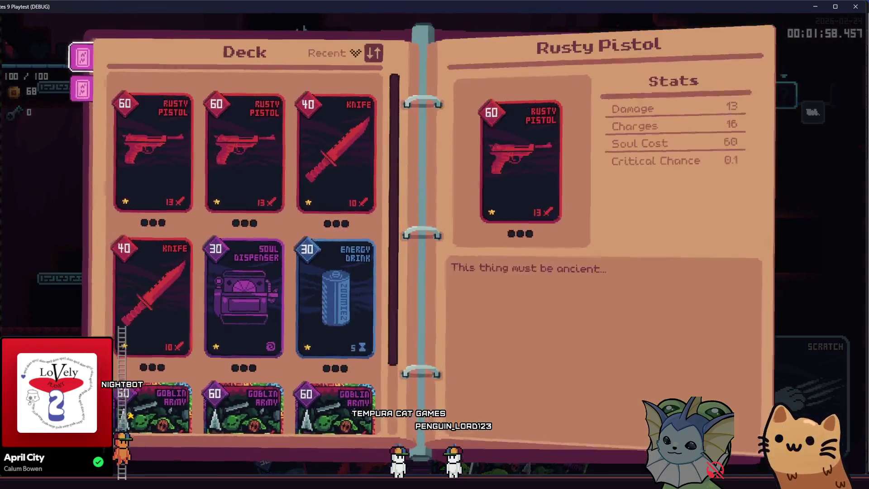
key("F8")
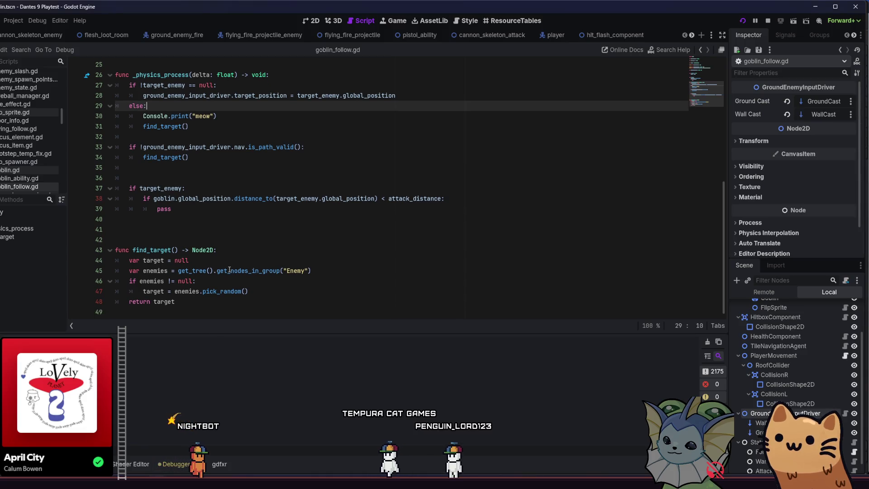
Delete the Console.print("meow") debug line below find_target().
left_click_drag(218, 116, 116, 116)
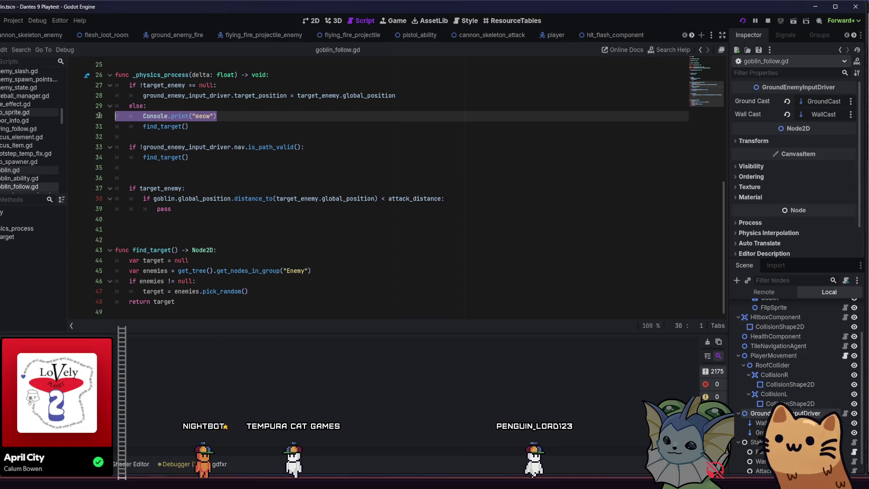
key("BackSpace")
key("BackSpace")
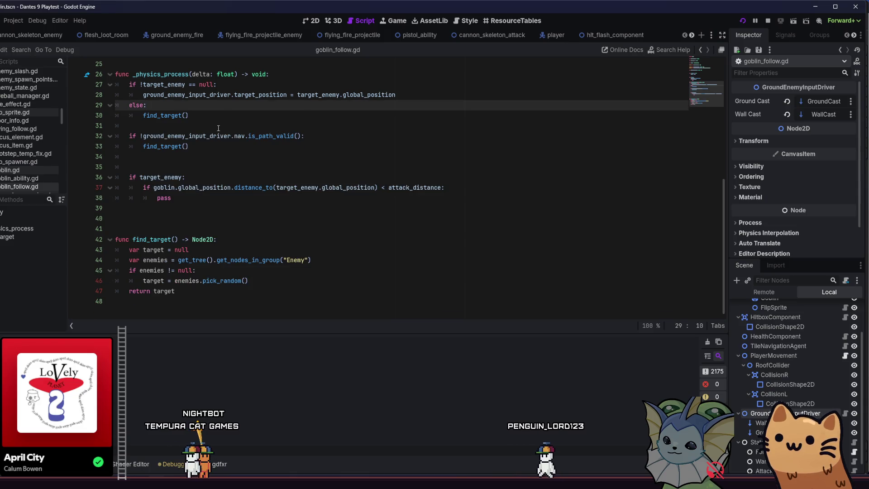
left_click(224, 112)
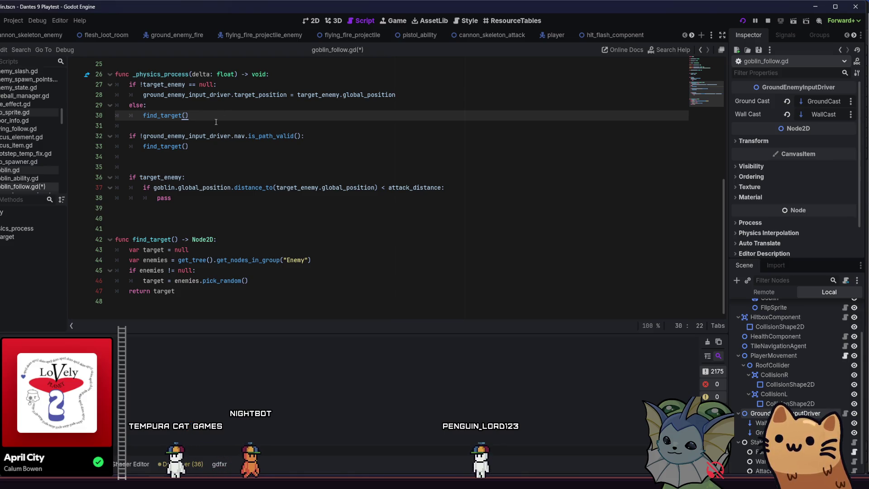
Indent lines 32–33's path-validity check under else, save, and return to the running game.
left_click(129, 136)
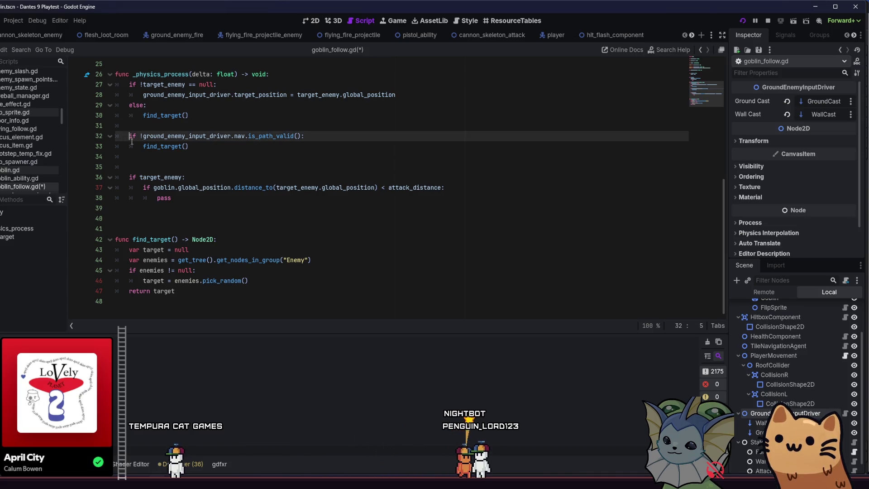
mouse_move(143, 146)
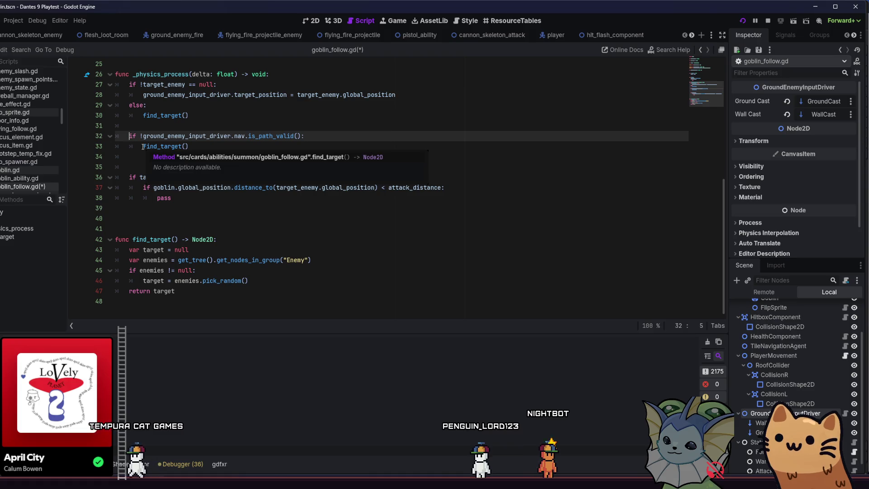
key("Tab")
key("Down")
key("Tab")
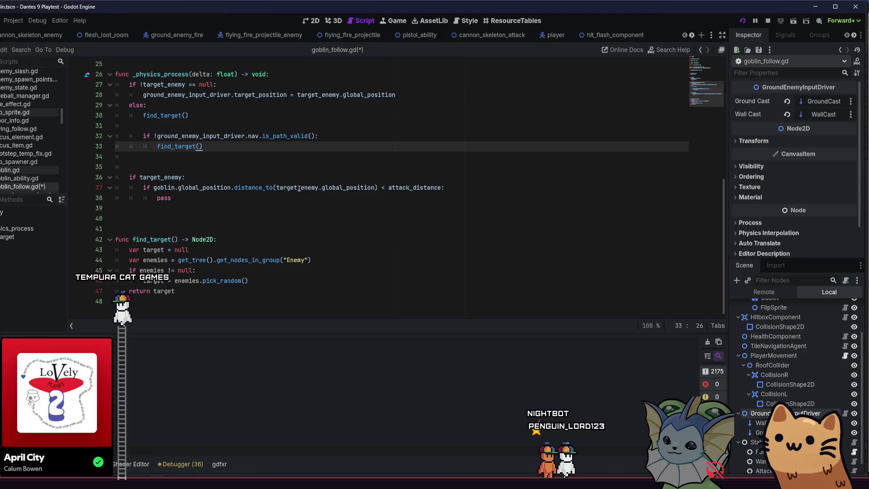
key("ctrl+s")
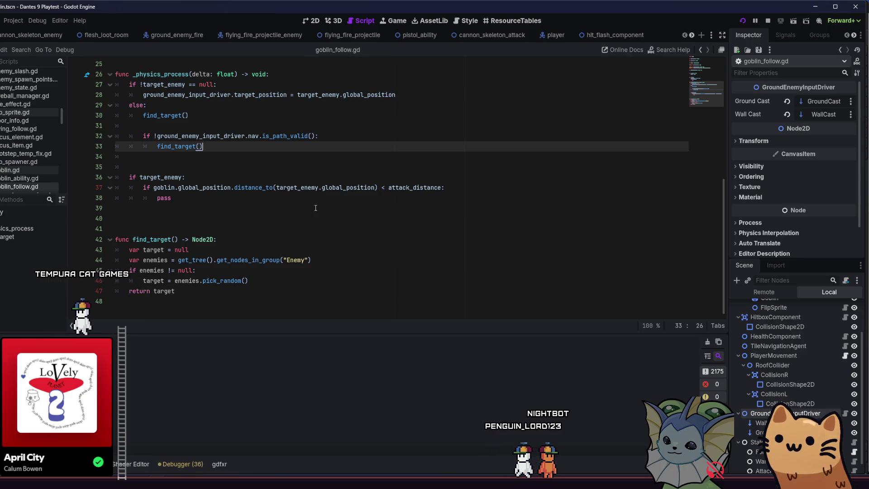
key("alt+Tab")
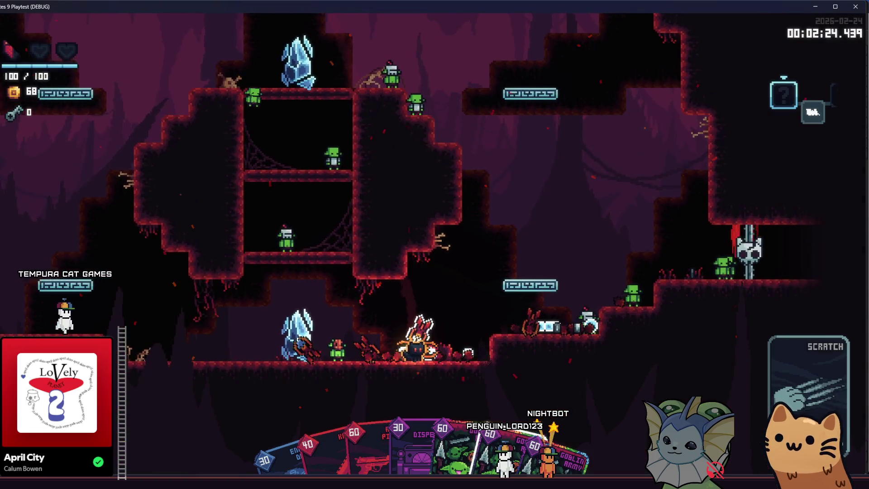
Restart on a fresh cave level and add a Goblin Army card from the debug Cards > Add Cards list.
key("r")
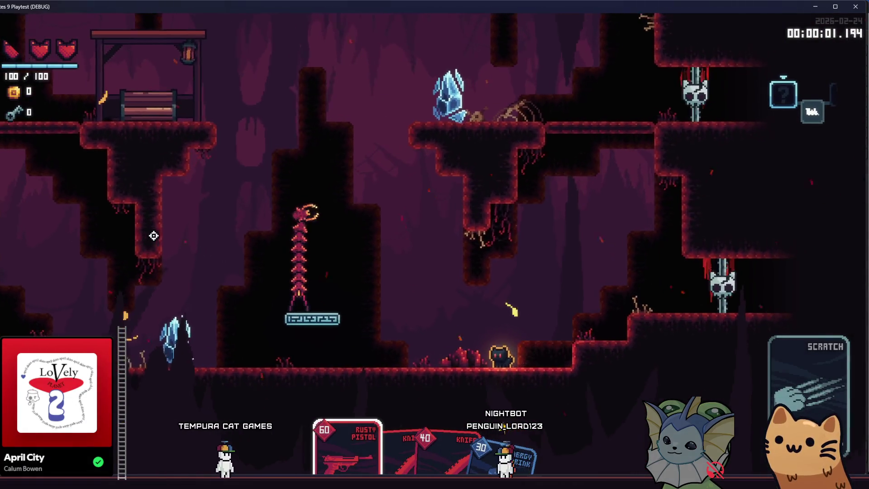
key("F1")
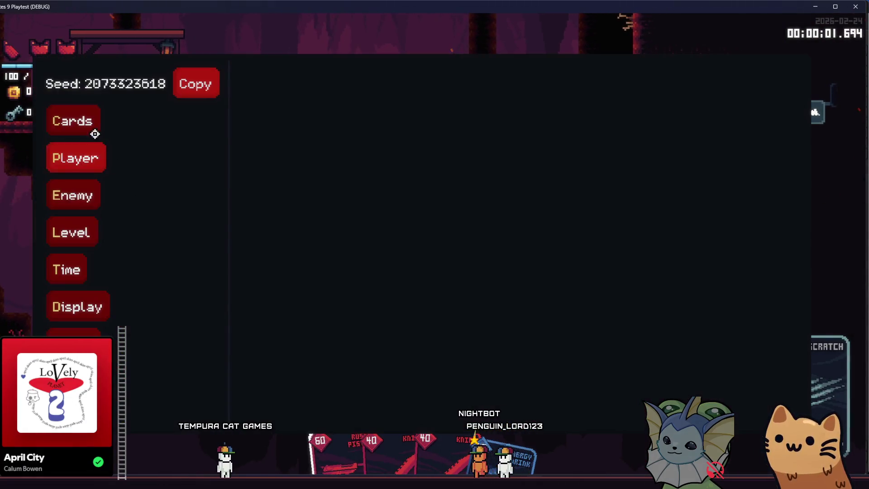
left_click(90, 129)
left_click(289, 85)
scroll(468, 277, "down", 10)
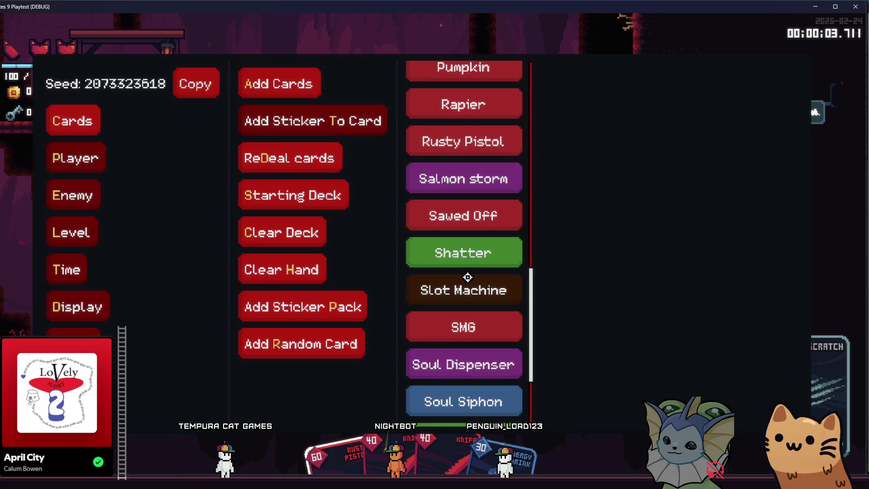
scroll(459, 248, "down", 4)
scroll(455, 247, "up", 13)
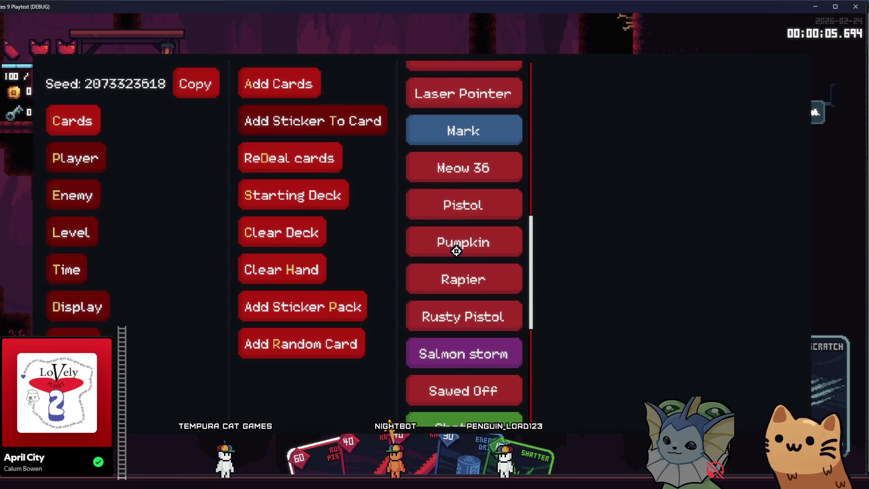
left_click(447, 129)
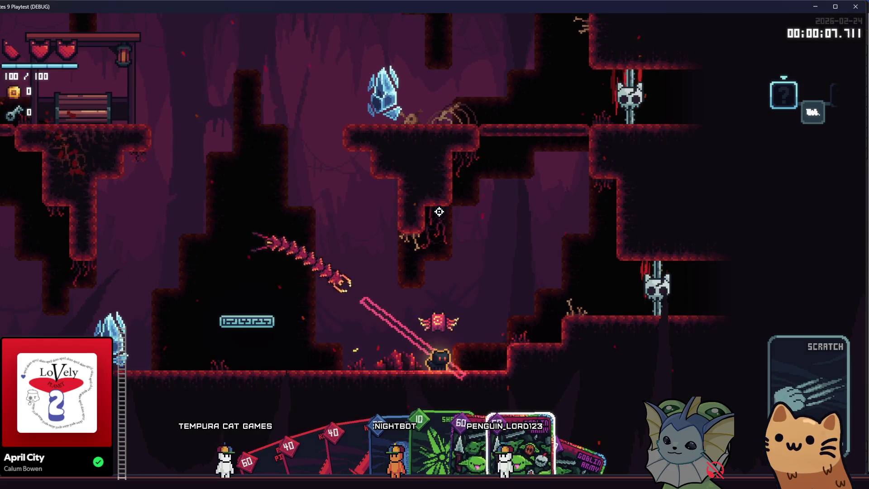
Move and jump the cat across the cave platforms and ledges toward the bat.
key("a")
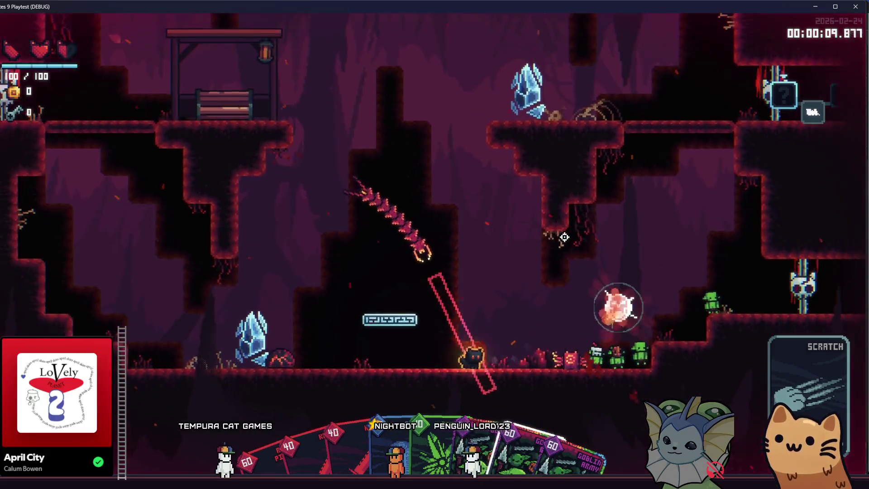
key("d")
key("space")
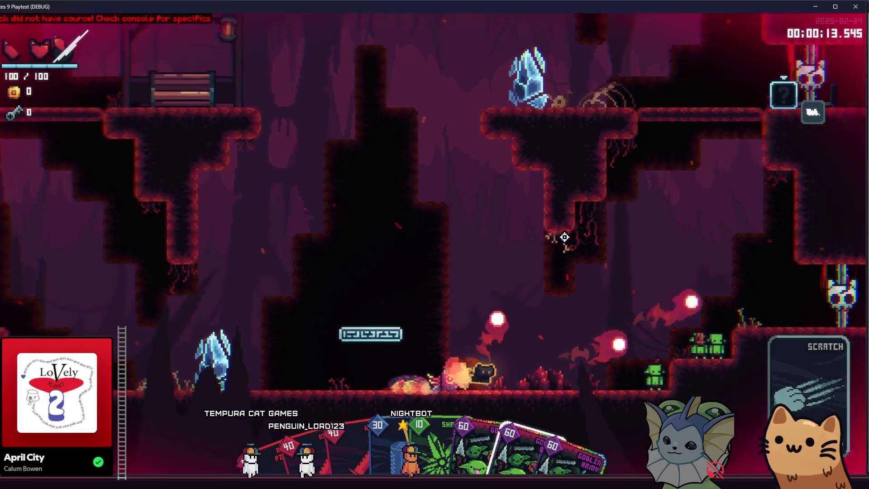
key("space")
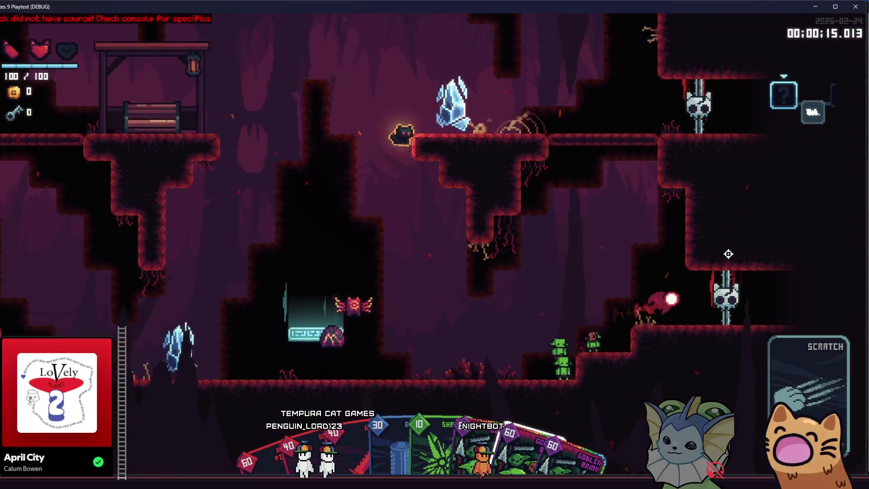
key("d")
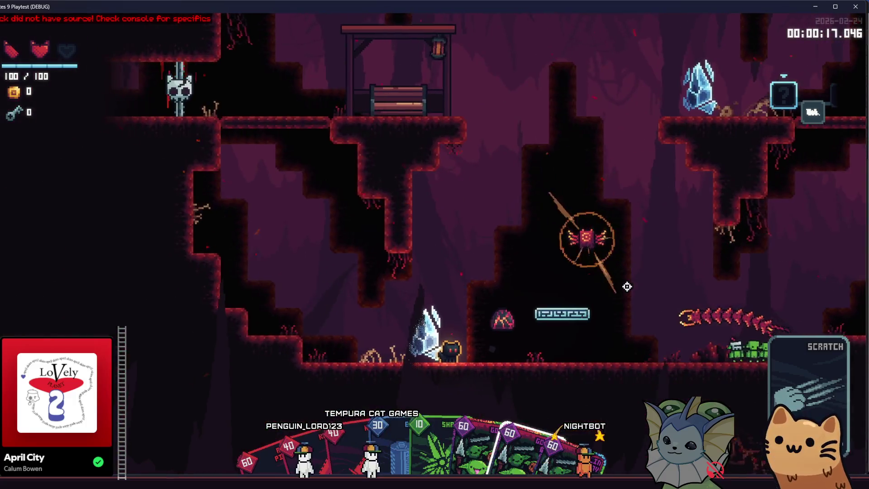
key("a")
key("space")
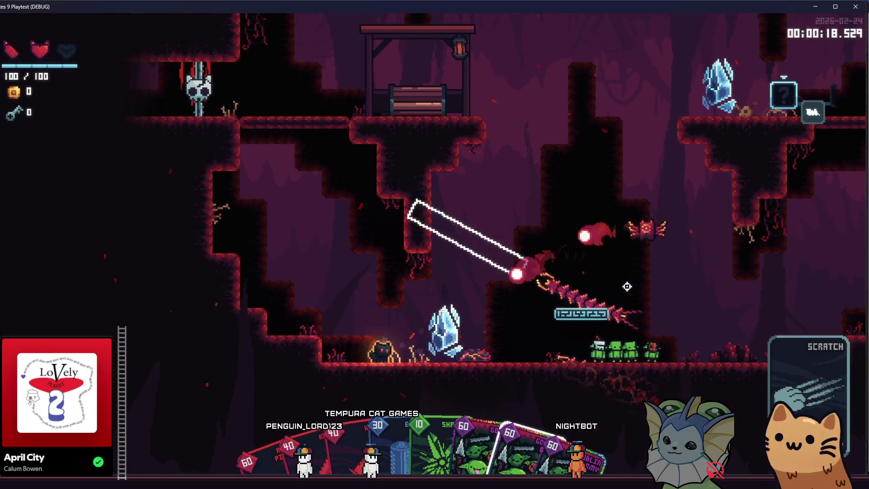
key("space")
key("a")
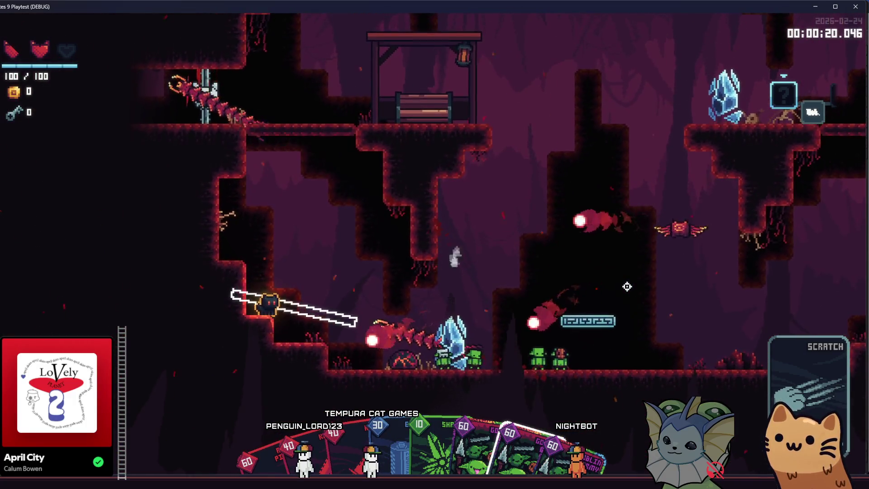
key("space")
key("d")
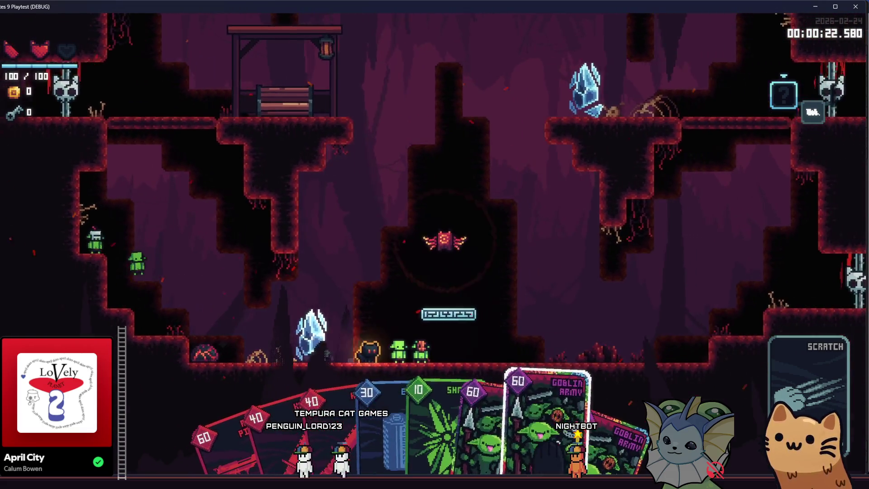
key("d")
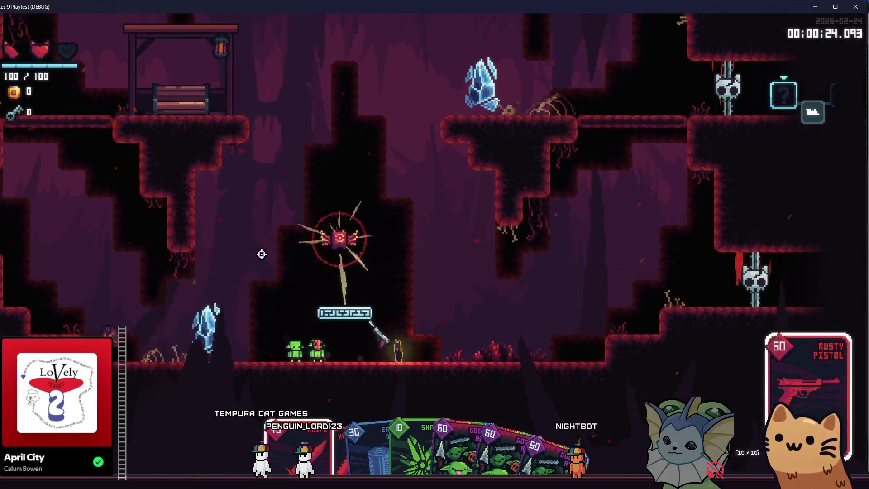
Shoot the bat and the worm with the Rusty Pistol until the worm dies.
left_click(287, 209)
key("space")
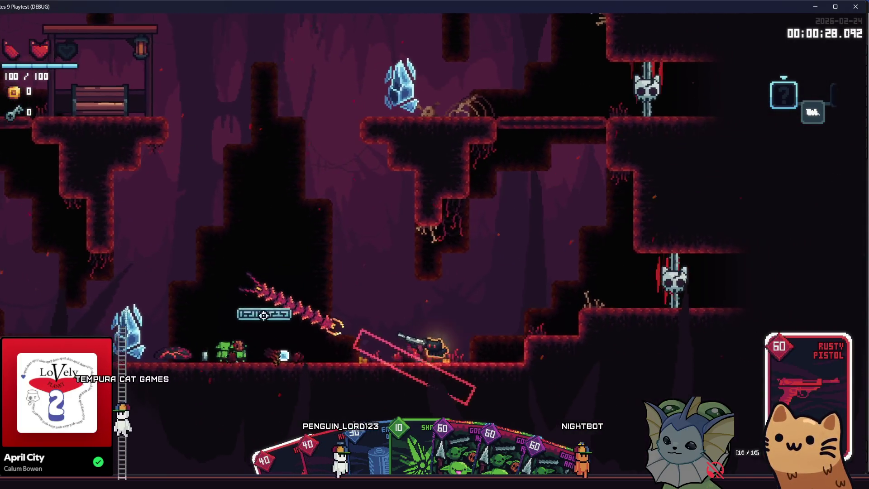
key("space")
left_click(281, 294)
key("a")
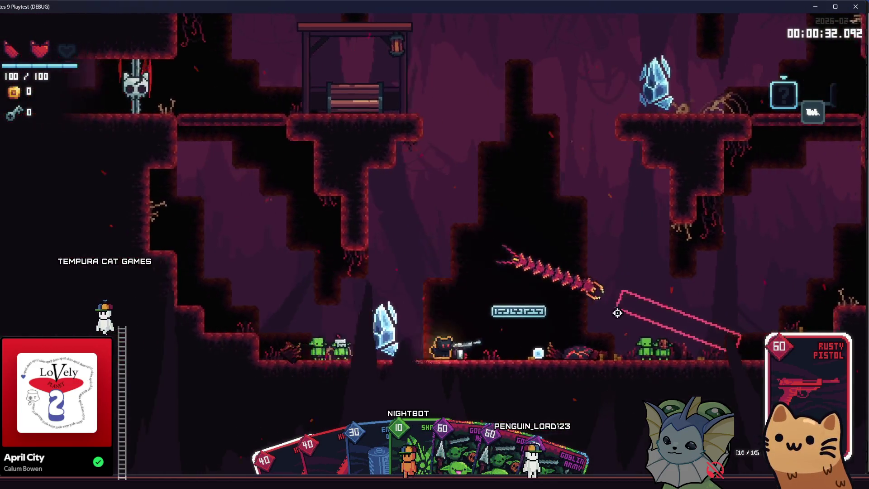
key("d")
key("space")
left_click(617, 310)
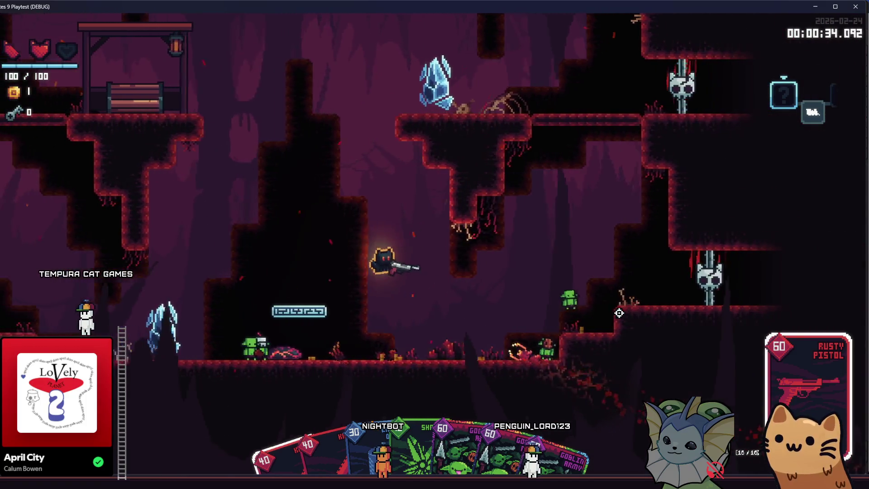
Run the cat along the cave floor and climb between the ledges.
key("a")
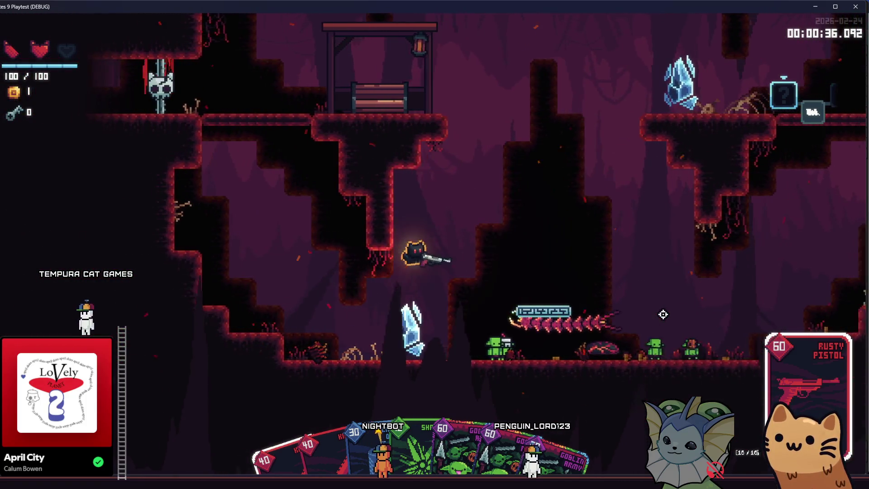
key("a")
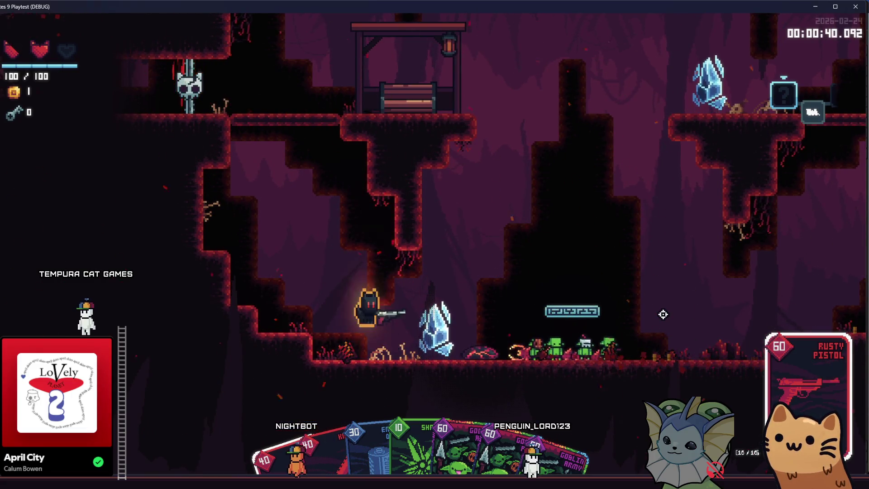
key("d")
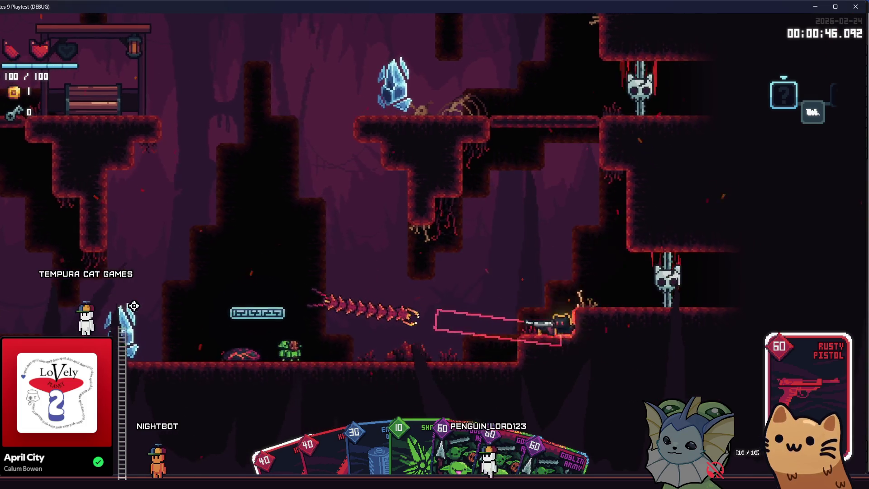
key("space")
key("a")
key("space")
key("d")
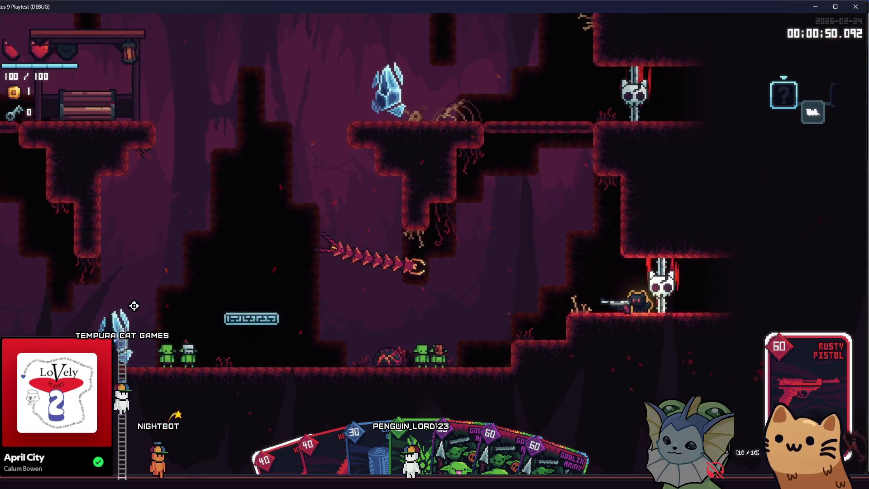
key("a")
key("space")
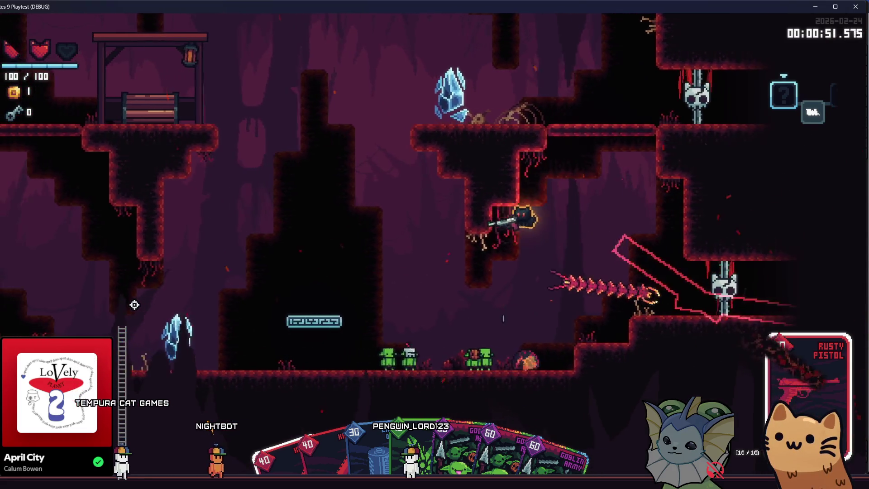
key("a")
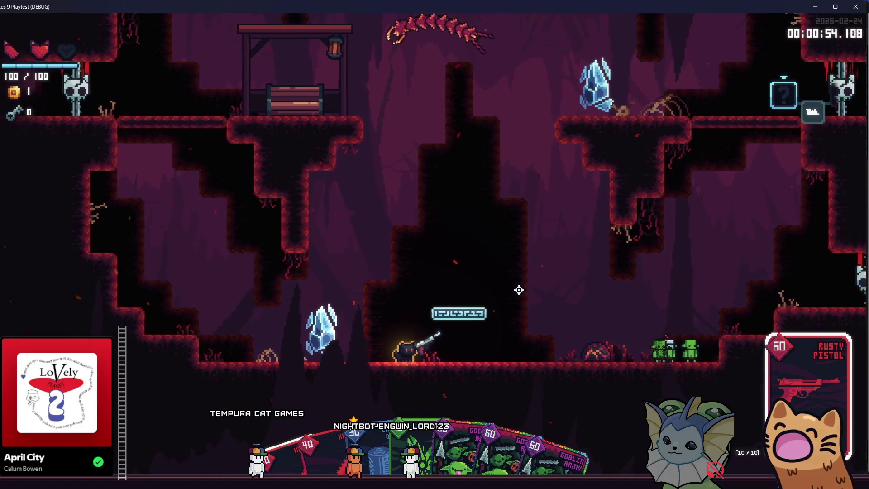
View the deck, then return to goblin_follow.gd at the enemy-group lookup on line 44.
key("Tab")
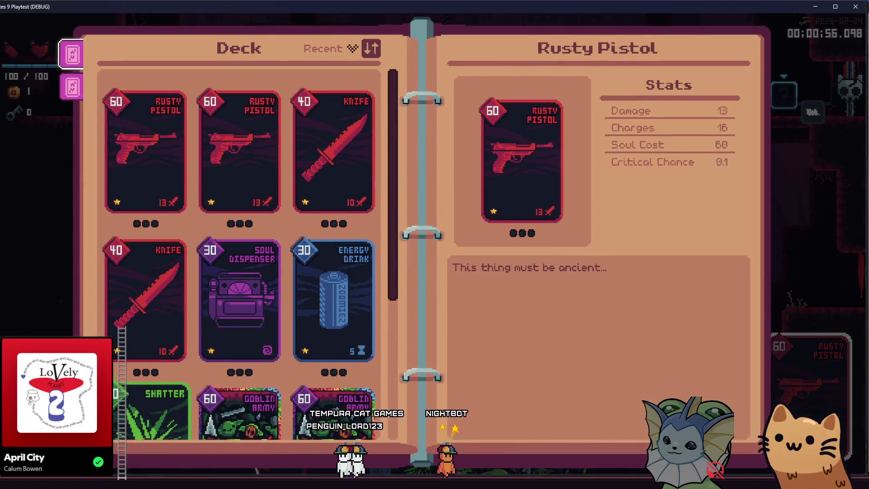
key("alt+Tab")
left_click(379, 259)
key("Down")
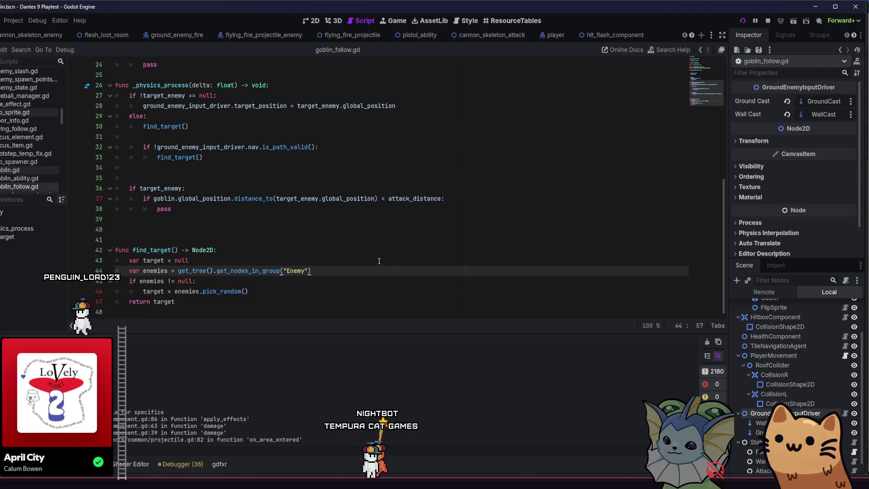
Insert Console.print(target_enemy.name) on a new line after line 28 and save the script.
left_click(407, 127)
left_click(431, 107)
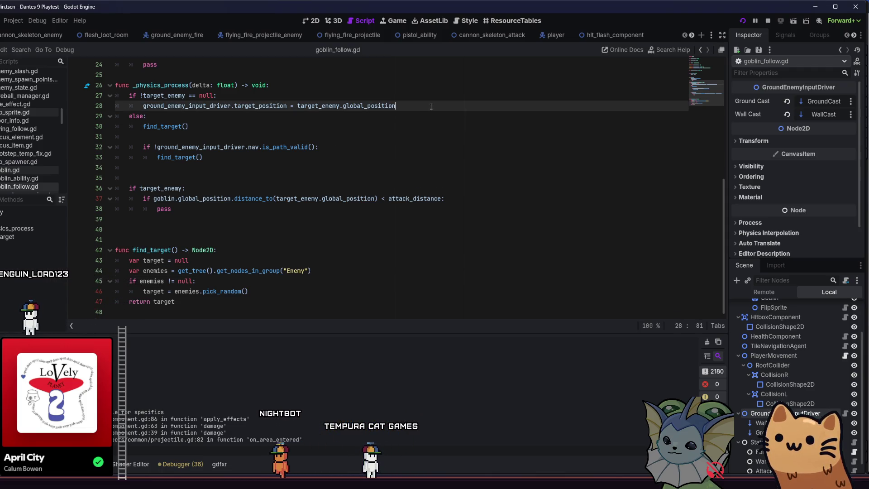
key("Return")
type("Console.print")
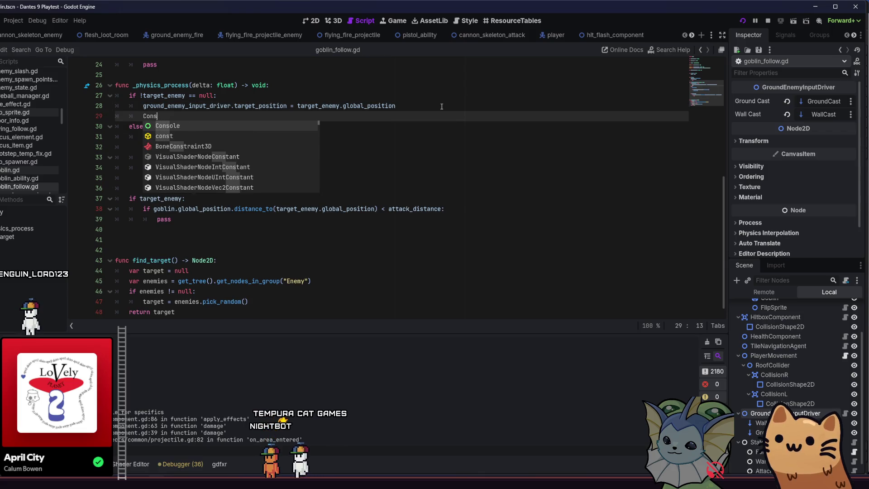
type("(t")
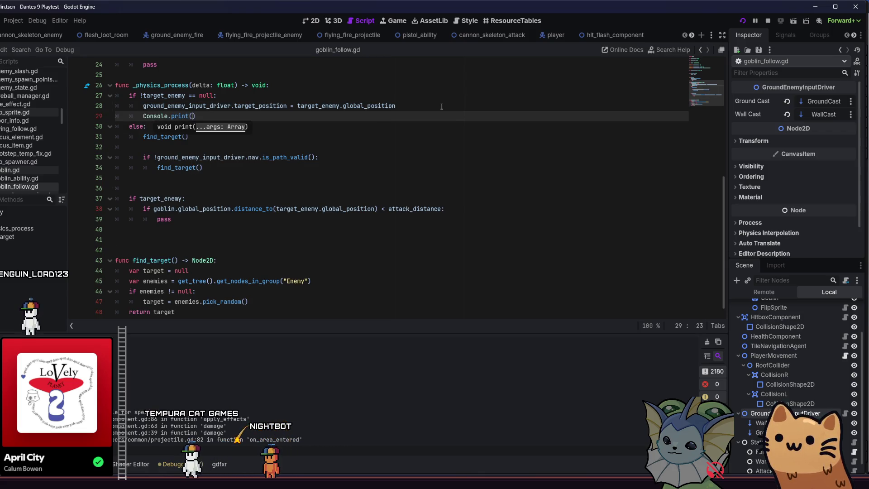
type("arget_enemy.n")
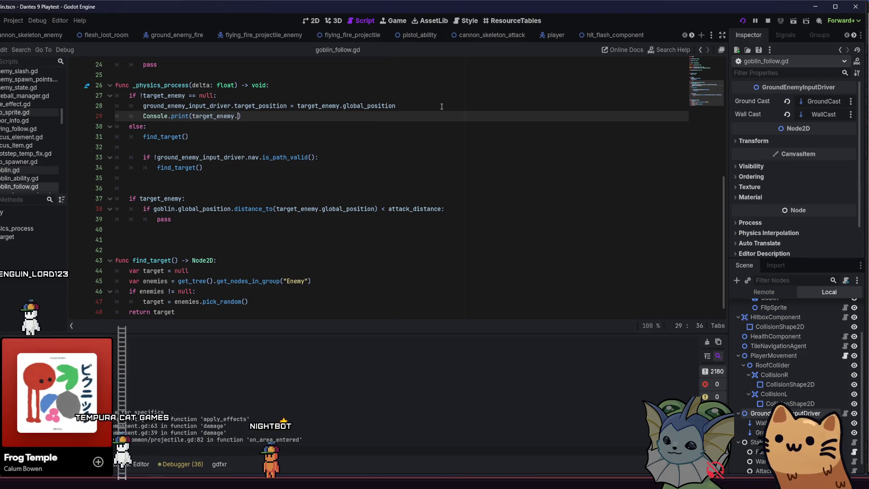
key("Return")
left_click(442, 106)
key("ctrl+s")
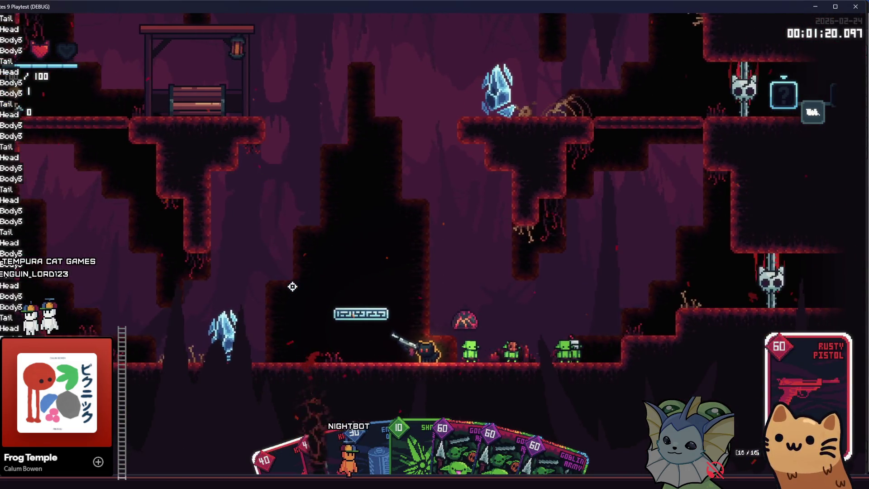
Jump, run and dash the player right through the cave toward the enemies.
key("space")
key("a")
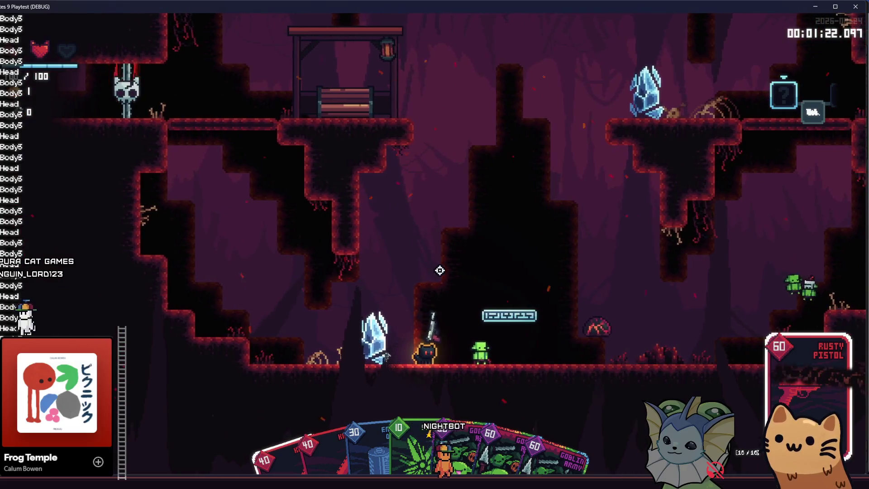
key("d")
key("space")
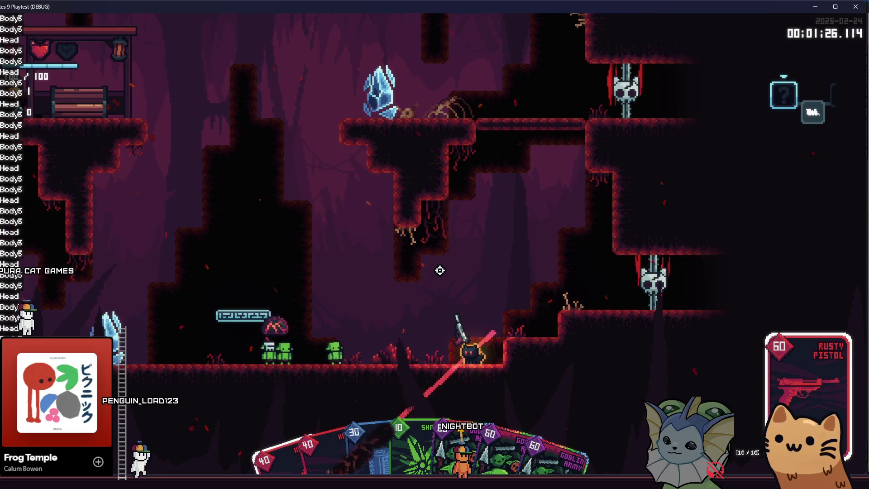
key("d")
key("space")
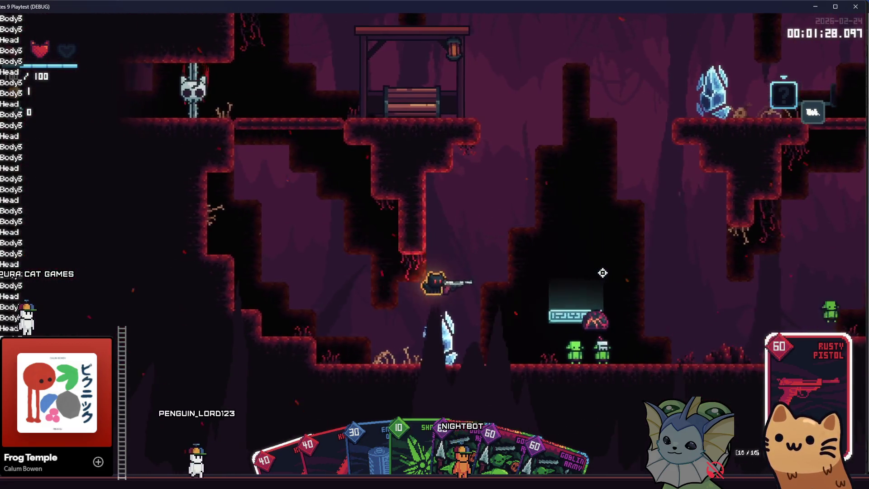
Shoot at the nearby goblins and enemies to the left and upper right.
left_click(603, 272)
key("space")
left_click(212, 315)
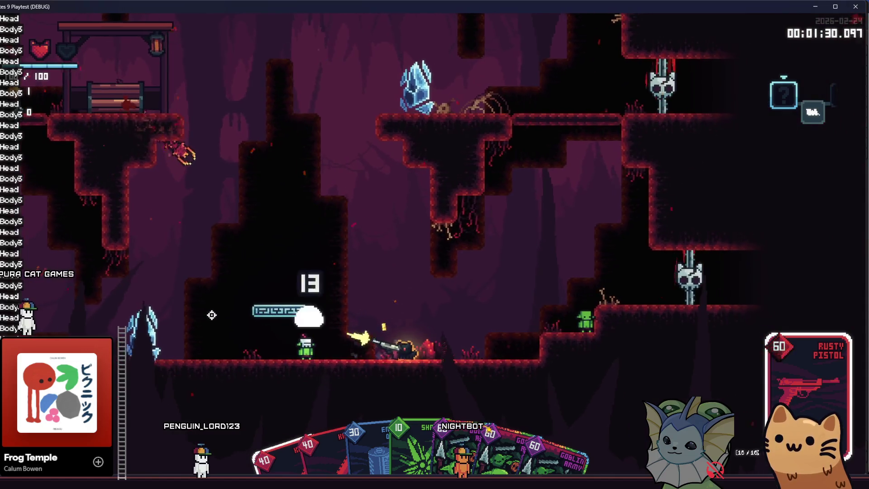
left_click(205, 327)
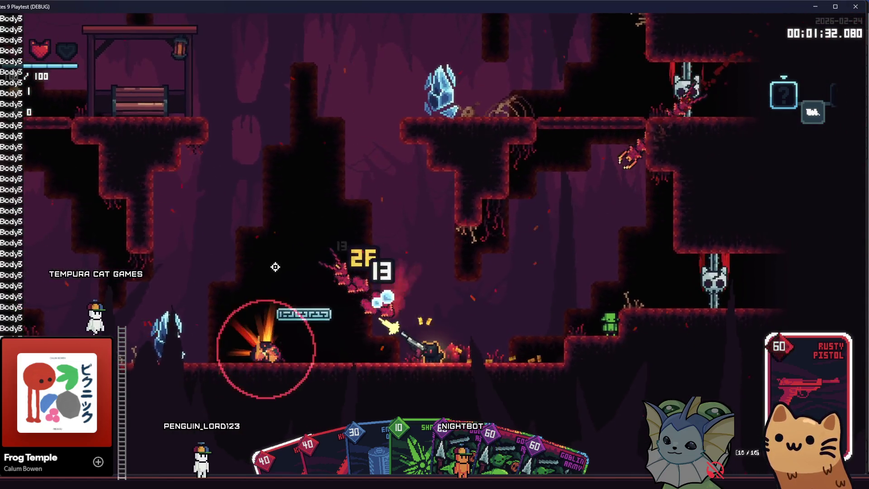
left_click(570, 186)
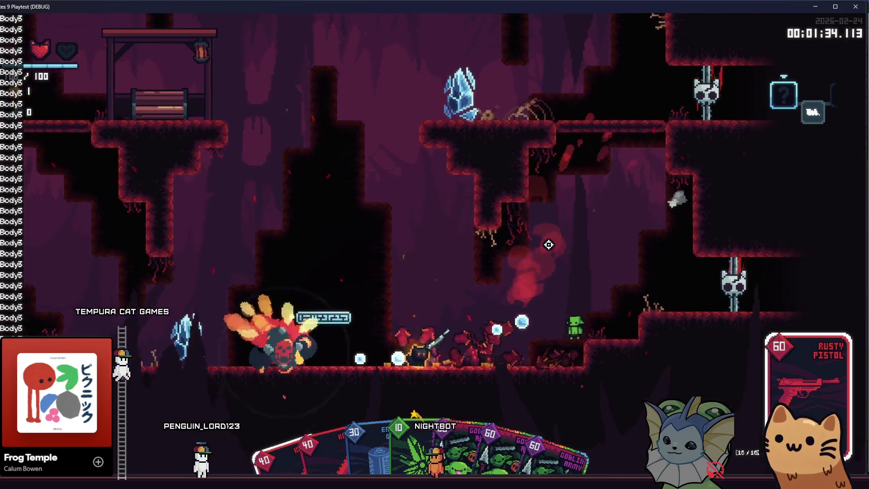
Run the player across the cave floor, then quit back to goblin_follow.gd.
key("a")
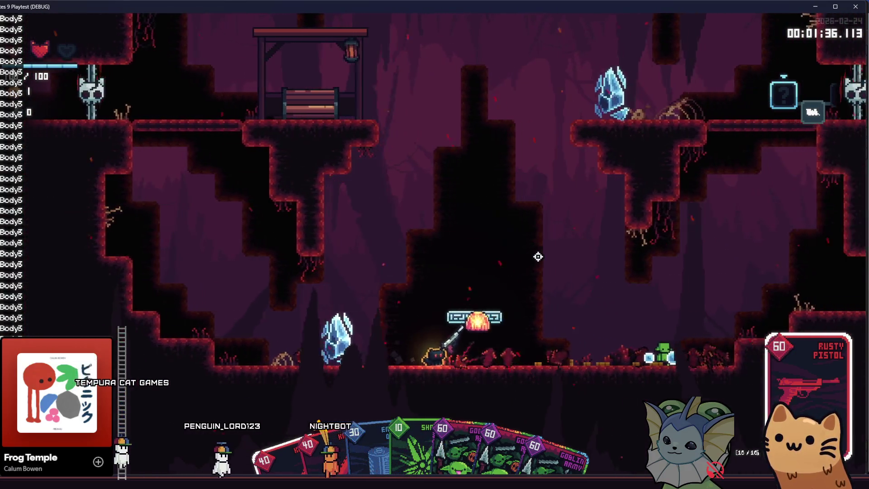
key("d")
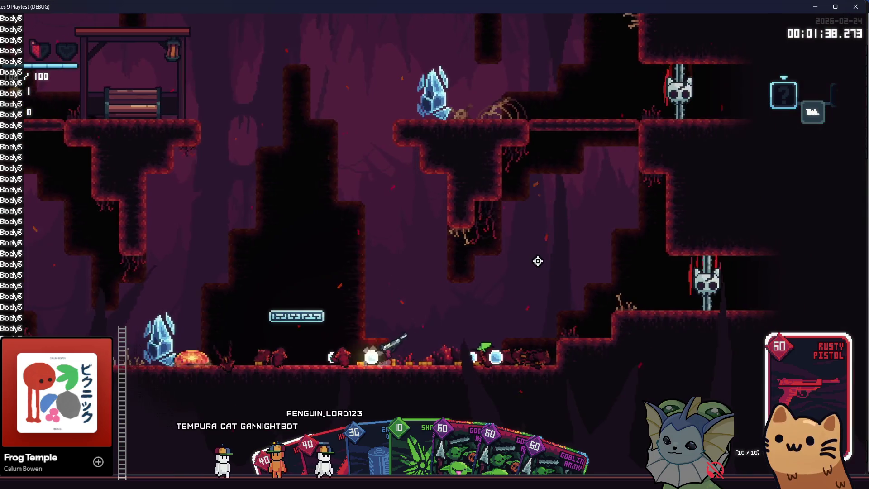
key("d")
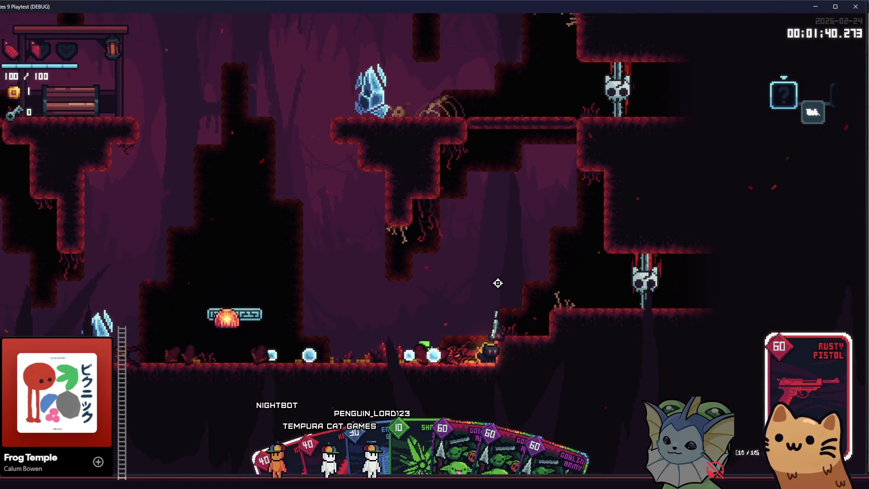
key("Tab")
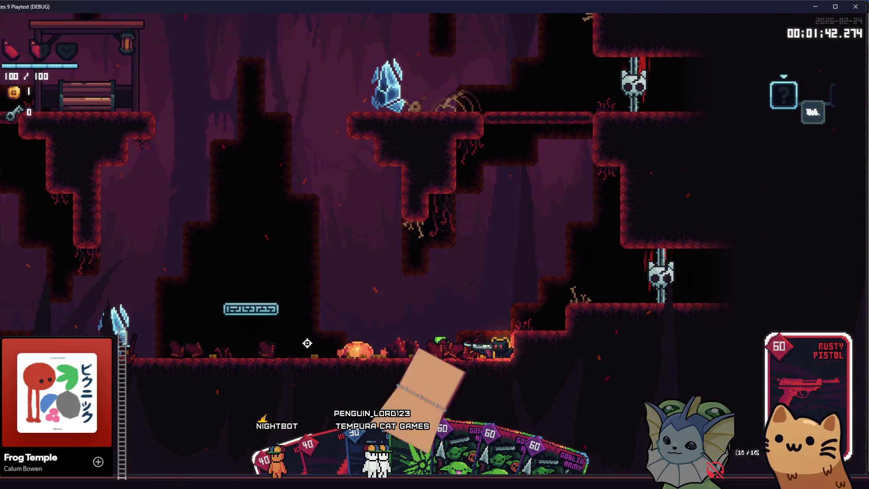
scroll(241, 253, "down", 1)
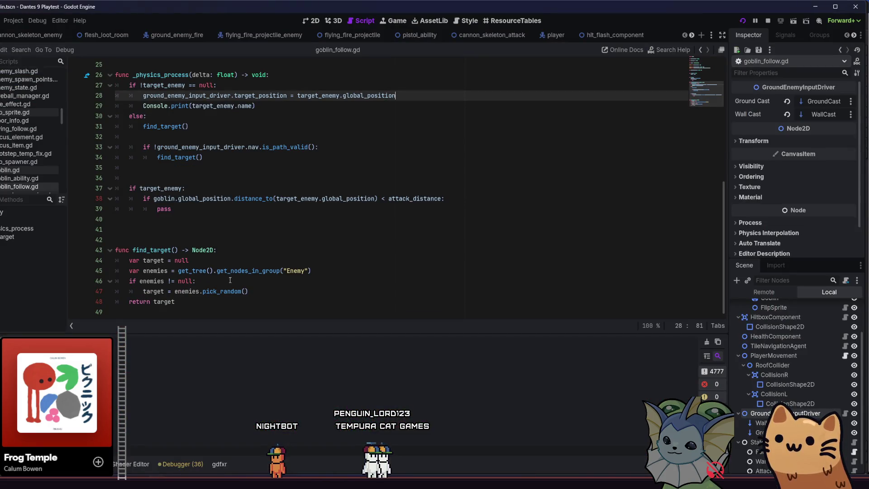
Quick-open magma_slime_enemy.tscn and check its root node's Inspector properties and Groups.
left_click(294, 178)
key("alt+shift+o")
type("slime")
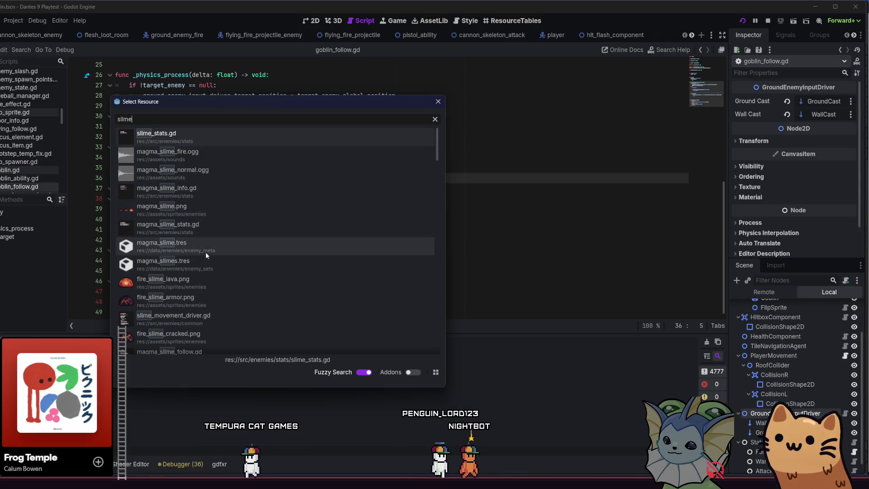
key("BackSpace")
key("BackSpace")
key("BackSpace")
type("magma")
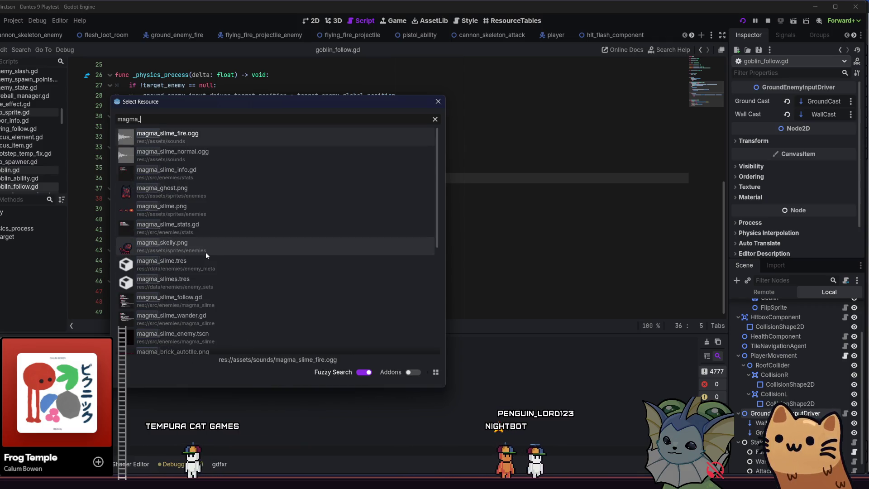
type("_slime")
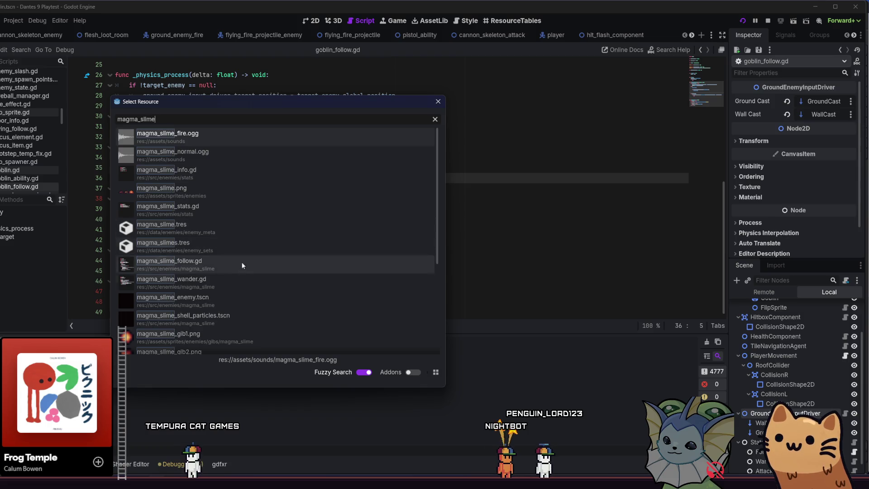
double_click(236, 298)
scroll(787, 312, "up", 5)
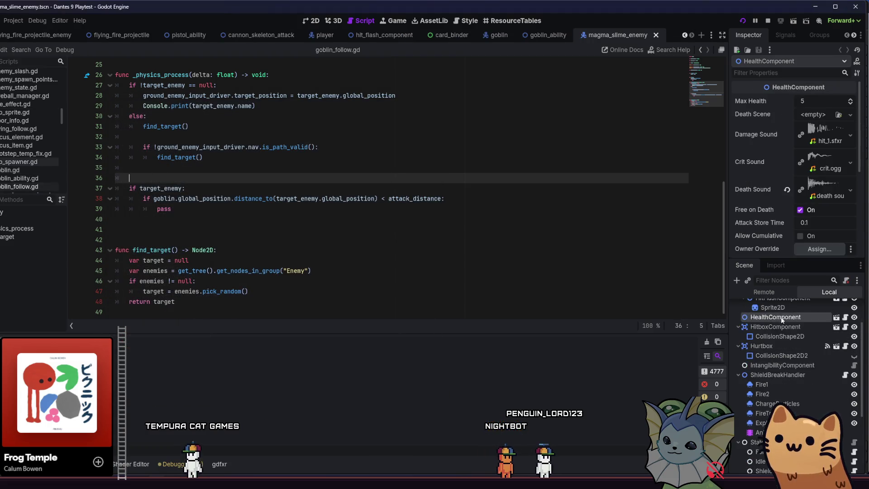
left_click(790, 307)
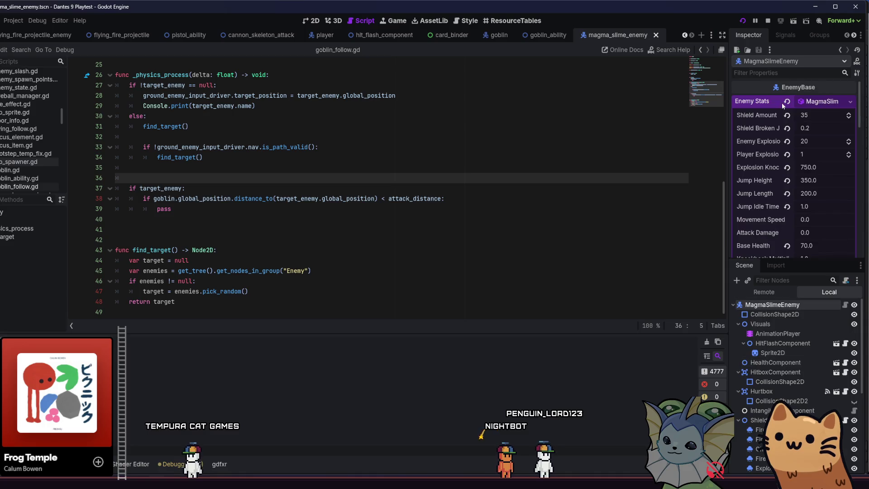
left_click(807, 37)
left_click(759, 33)
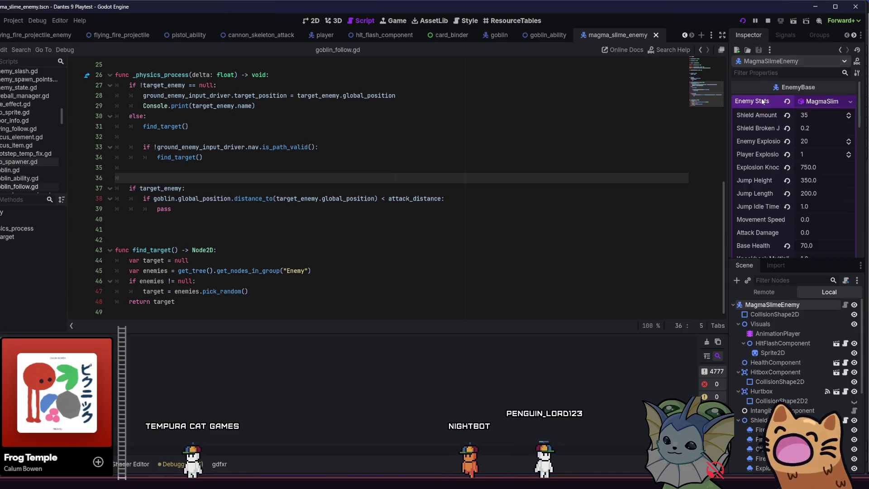
Add Console.print(enemies) on a new line 46 inside find_target().
left_click(333, 273)
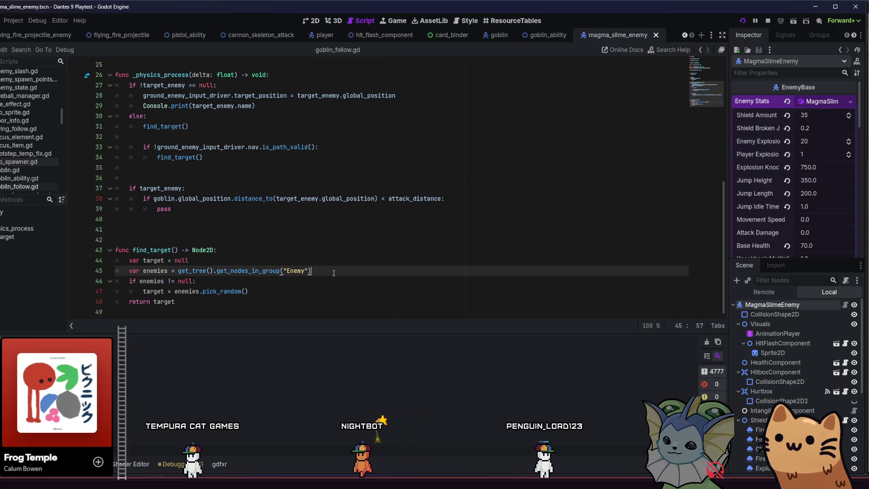
key("Return")
type("Console.pr")
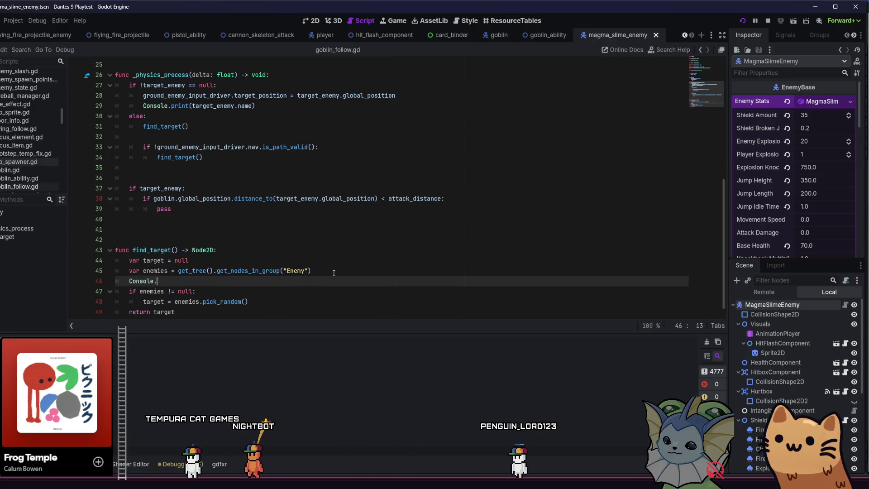
key("Return")
type("e")
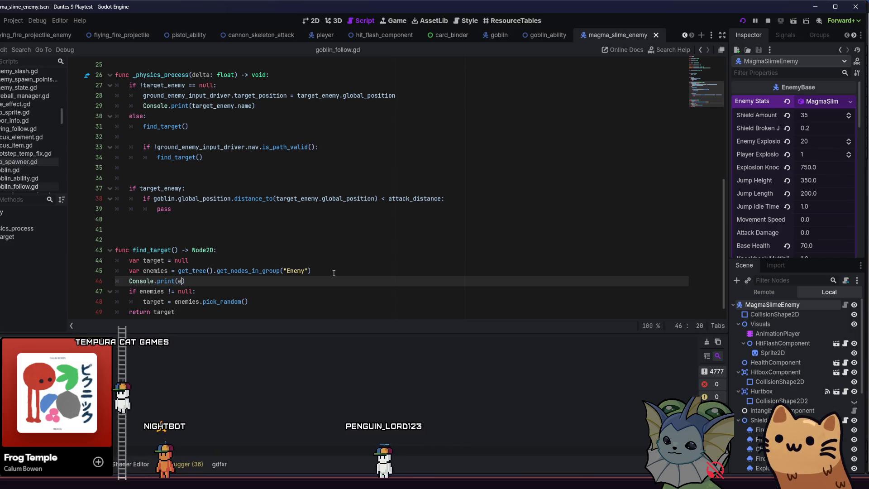
type("nem")
key("Return")
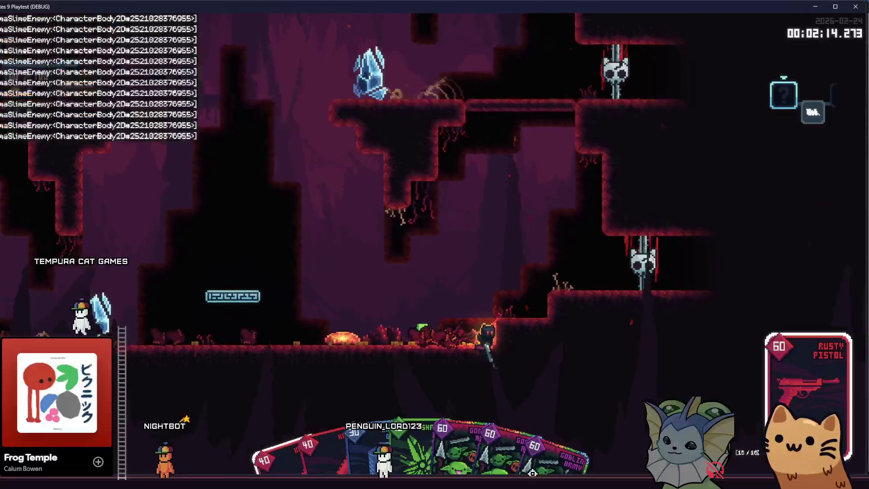
Jump the player across the cave toward the goblins while MagmaSlimeEnemy names print, then quit to the script.
key("space")
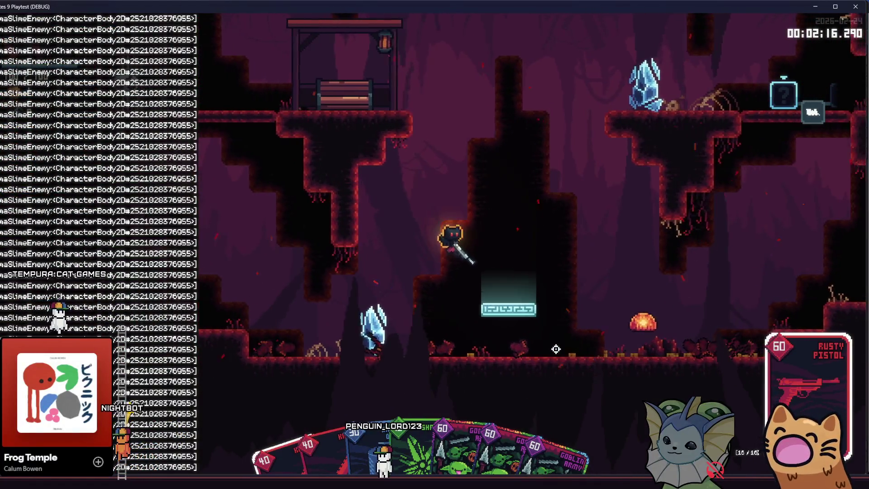
key("space")
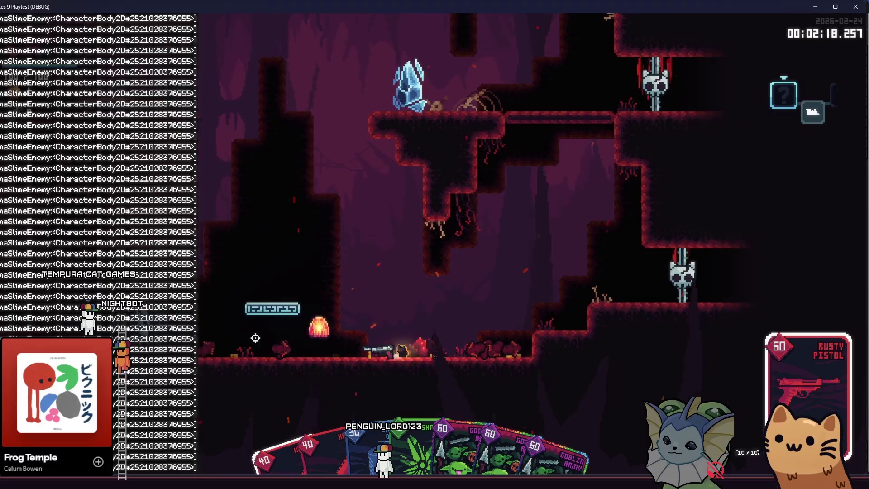
key("space")
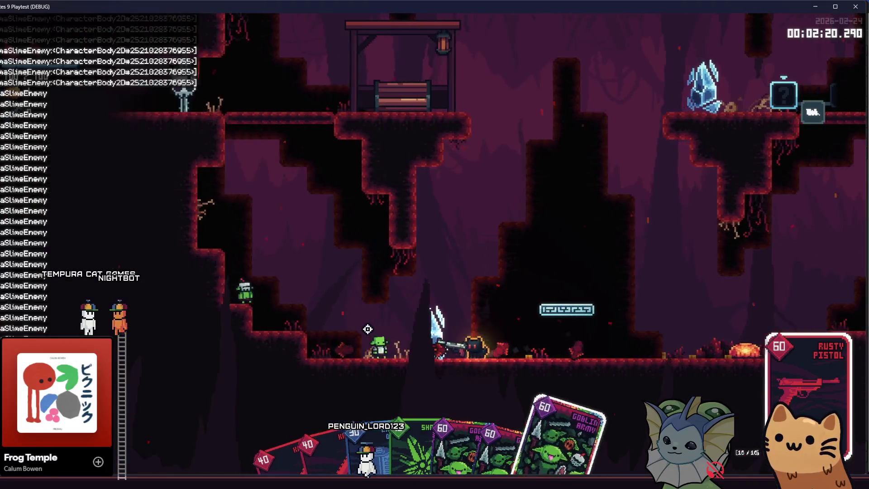
key("space")
key("d")
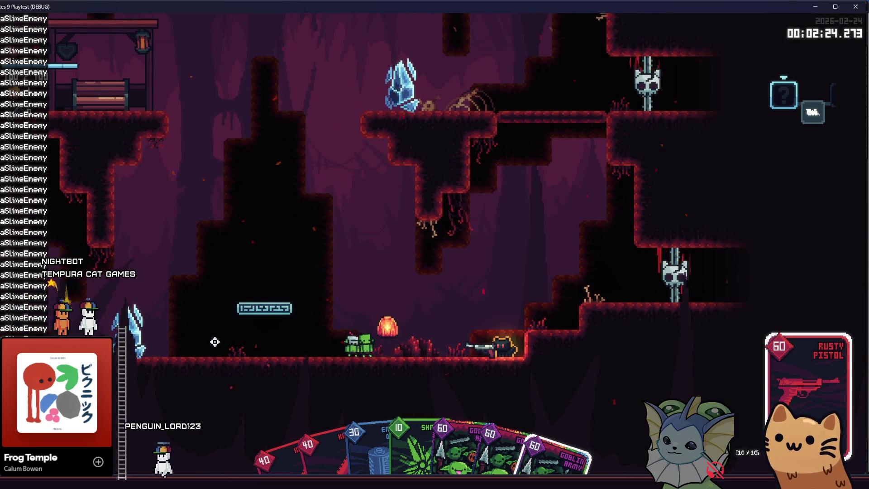
key("Tab")
scroll(253, 250, "down", 1)
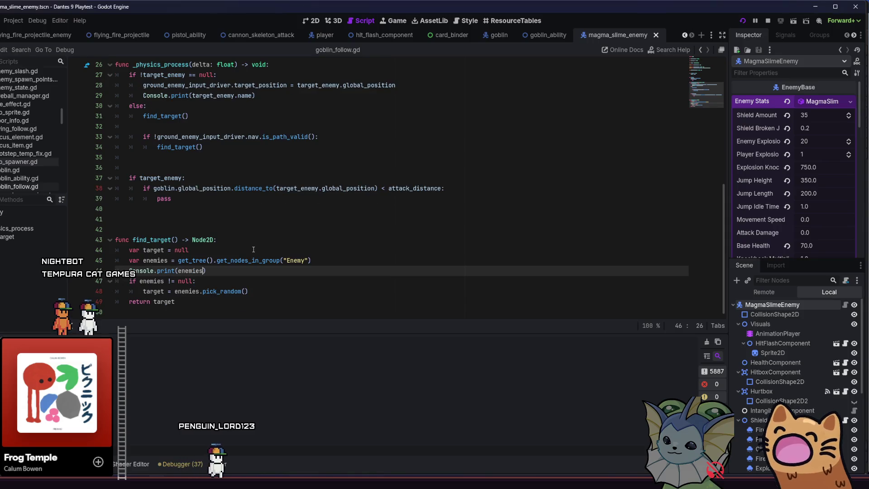
Write target_enemy = find_target() on line 31 using code completion.
left_click(206, 240)
left_click(181, 147)
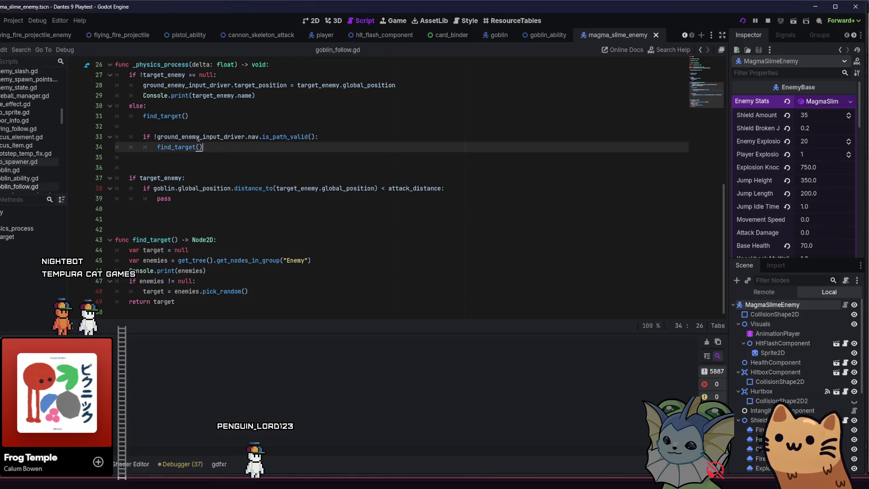
left_click(150, 126)
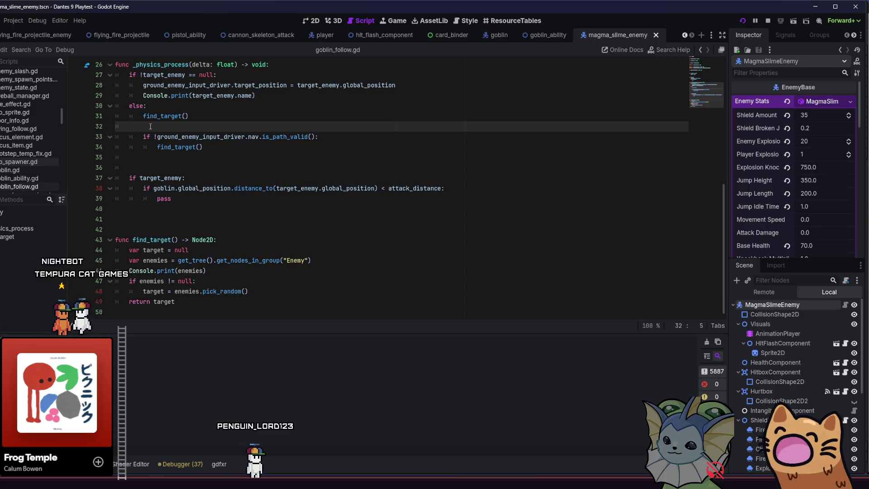
scroll(150, 126, "up", 6)
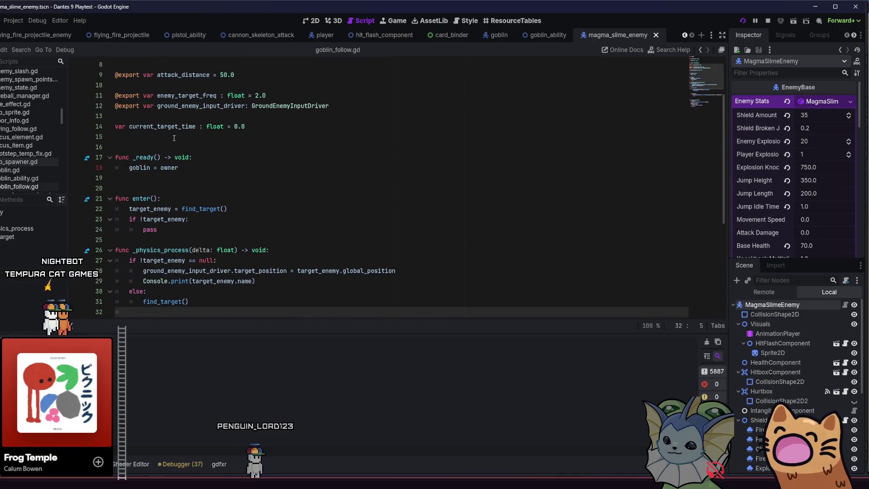
scroll(137, 184, "down", 5)
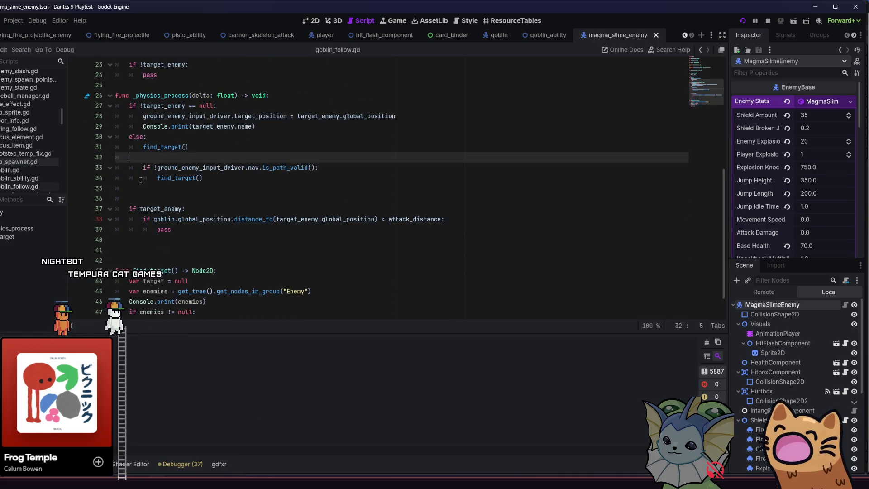
left_click(145, 147)
type("get_enemy =")
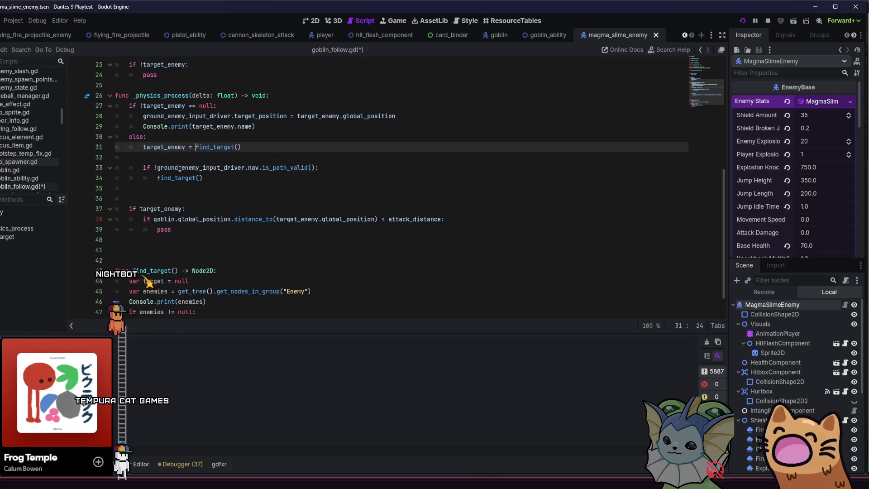
key("ctrl+space")
Copy the target_enemy assignment and paste it before find_target() on line 34.
left_click_drag(199, 148, 171, 150)
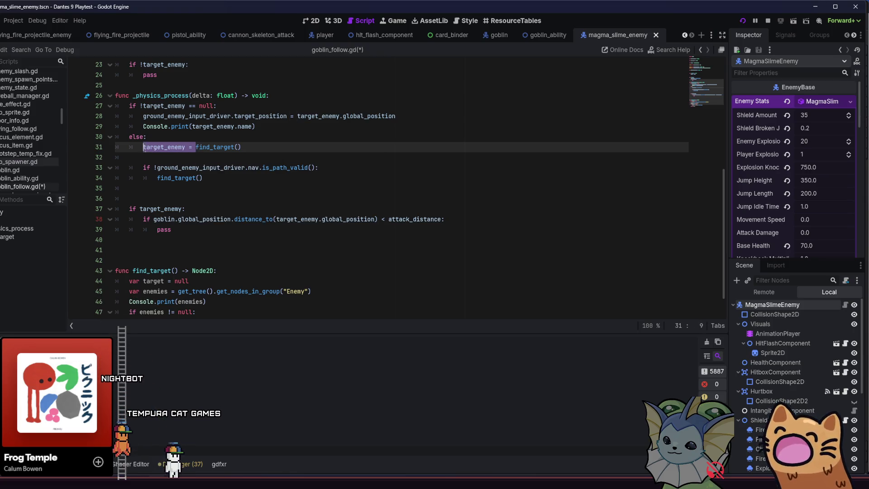
key("ctrl+c")
left_click(157, 178)
key("ctrl+v")
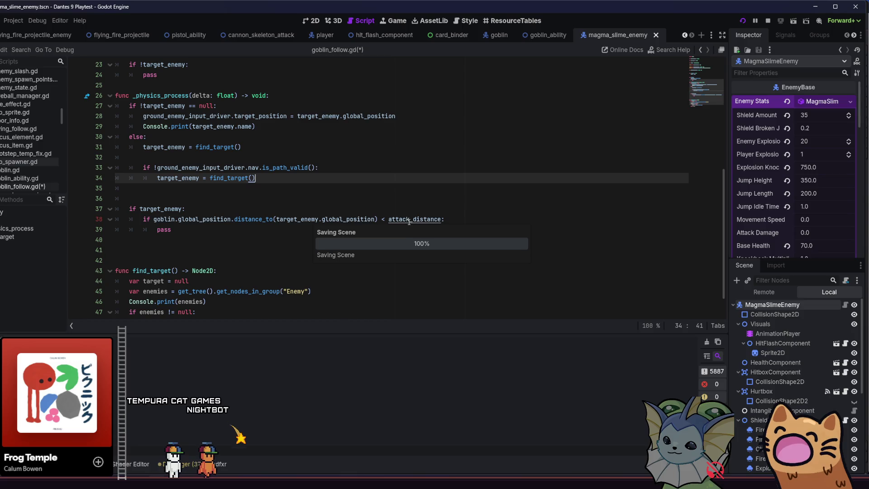
Back in the game, move the character right, onto a ledge, and into another cave room.
key("alt+Tab")
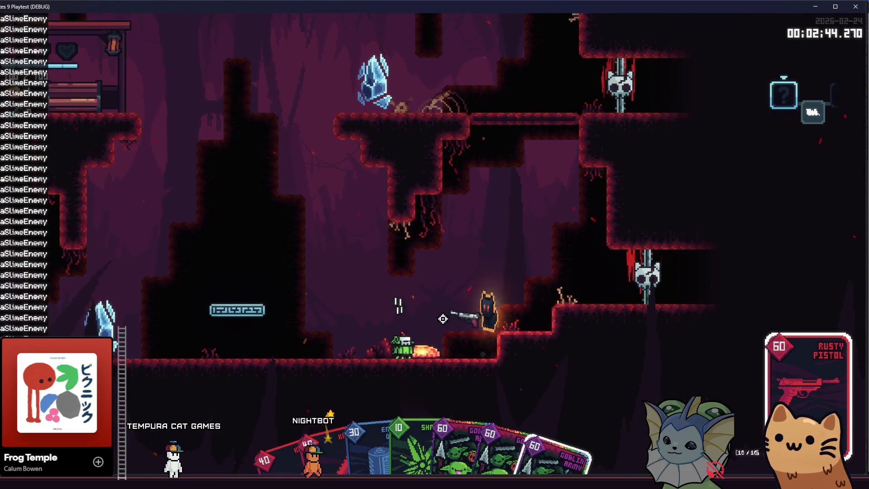
key("d")
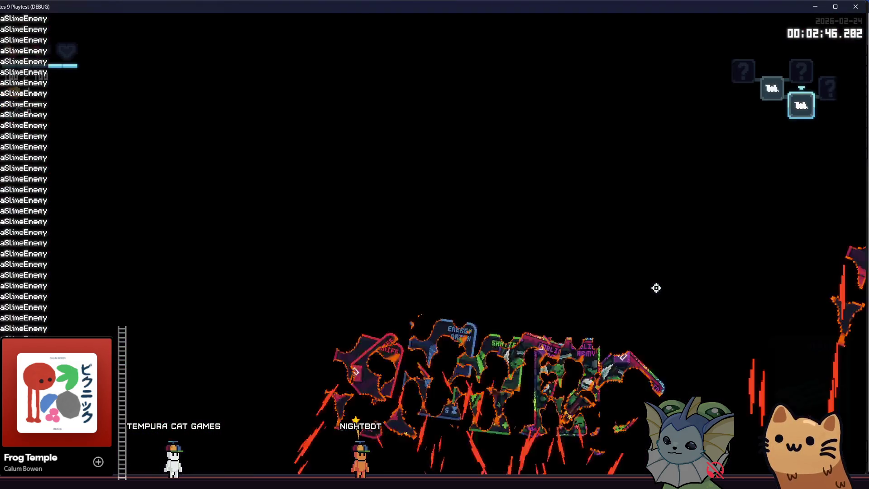
key("d")
key("space")
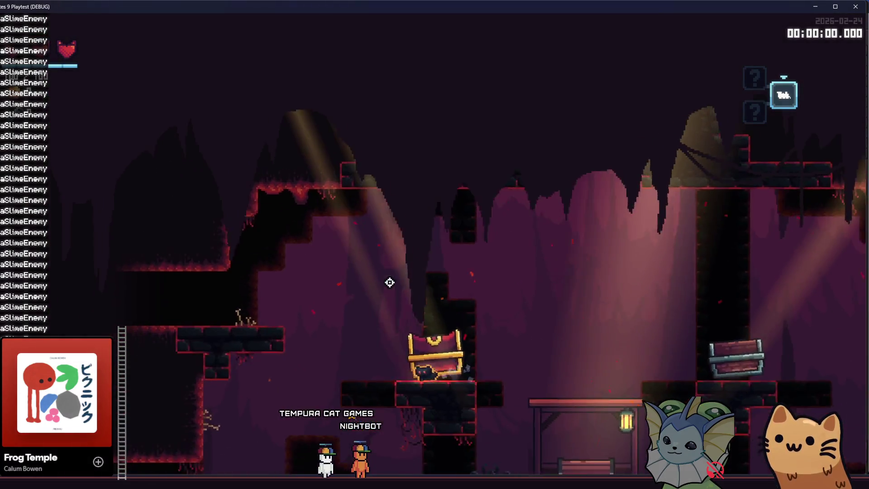
key("a")
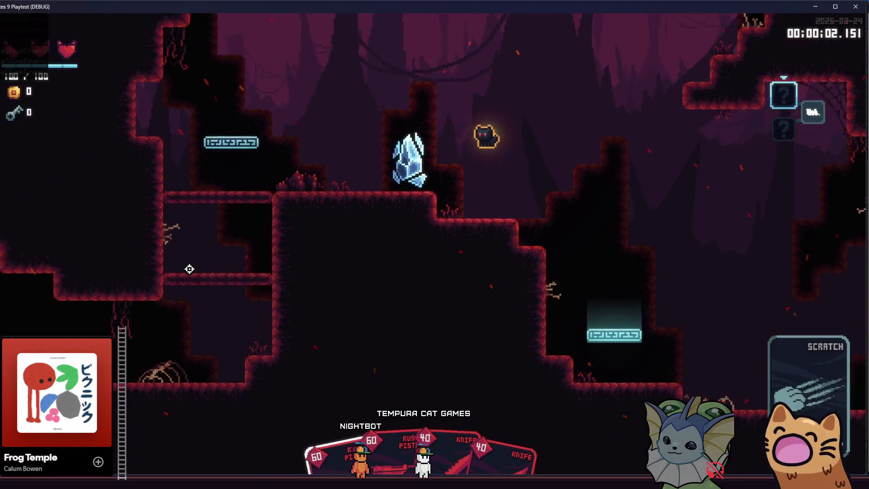
Add Goblin Army cards through the debug panel's Cards > Add Cards list, then show Player options.
key("grave")
left_click(51, 130)
left_click(270, 91)
scroll(430, 231, "down", 2)
scroll(438, 232, "up", 5)
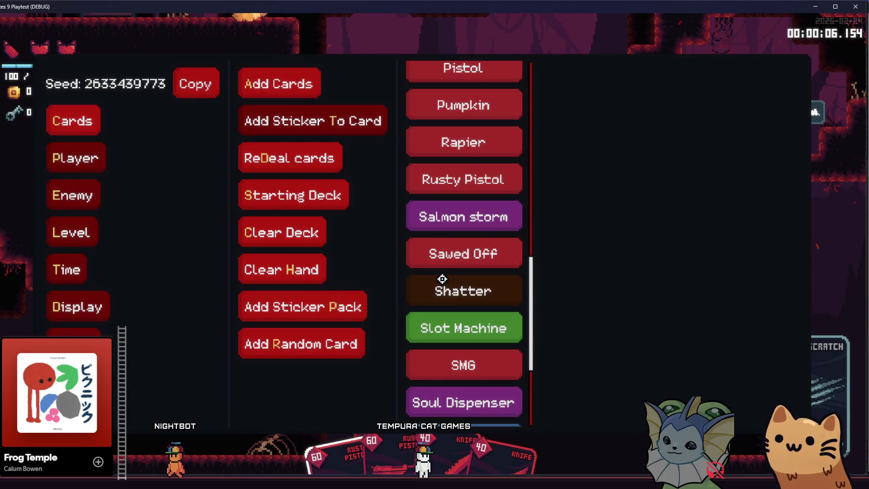
scroll(446, 299, "up", 5)
left_click(424, 266)
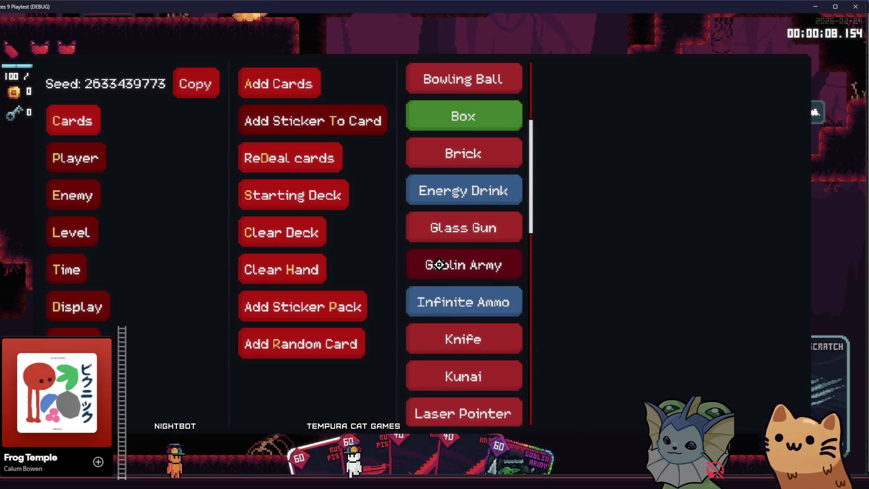
left_click(60, 153)
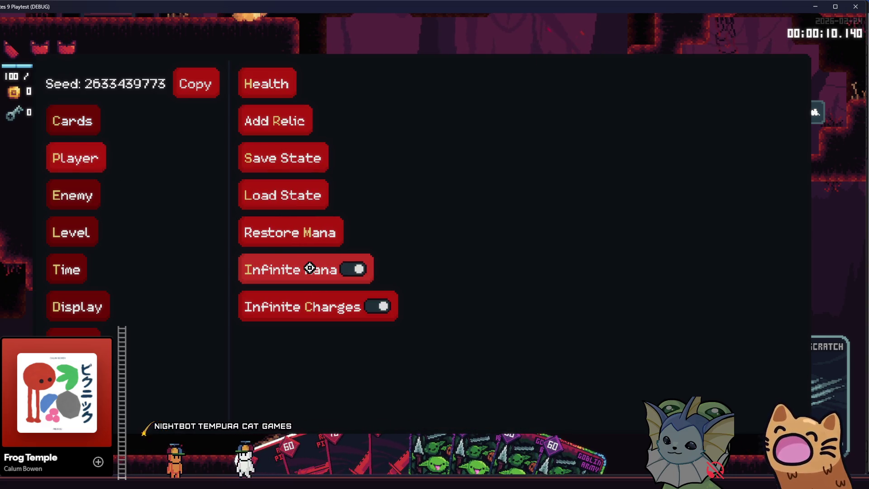
Resume play, jump right into the pit with the goblins, climb out and fire at nearby enemies.
key("Escape")
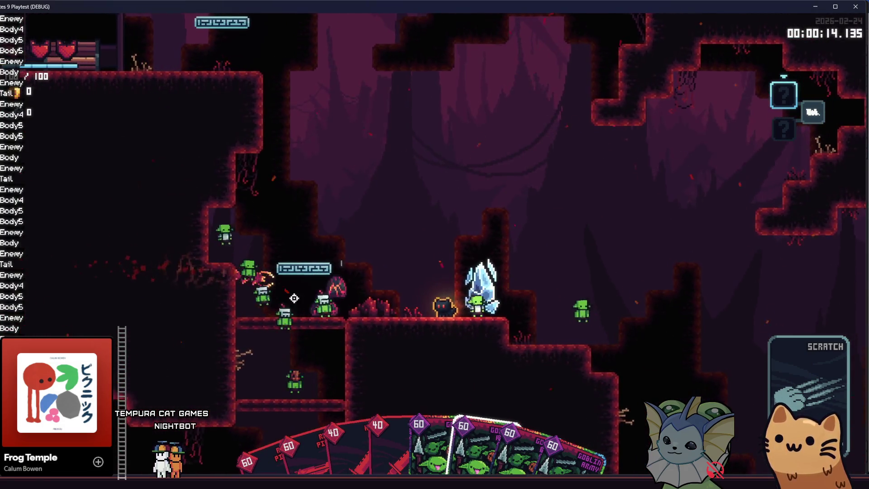
key("space")
key("d")
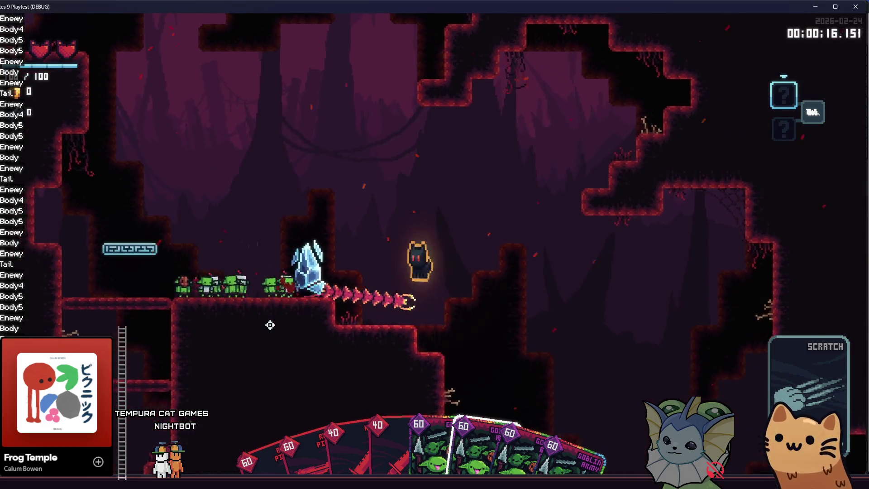
key("d")
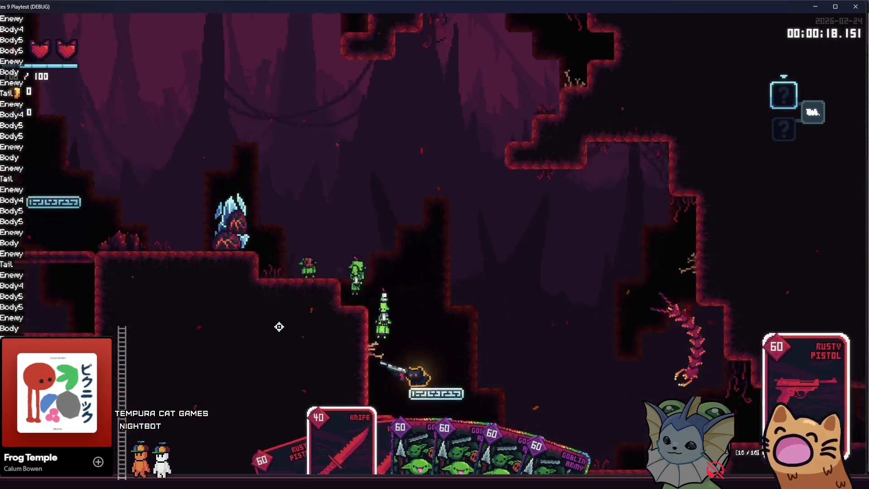
key("space")
key("a")
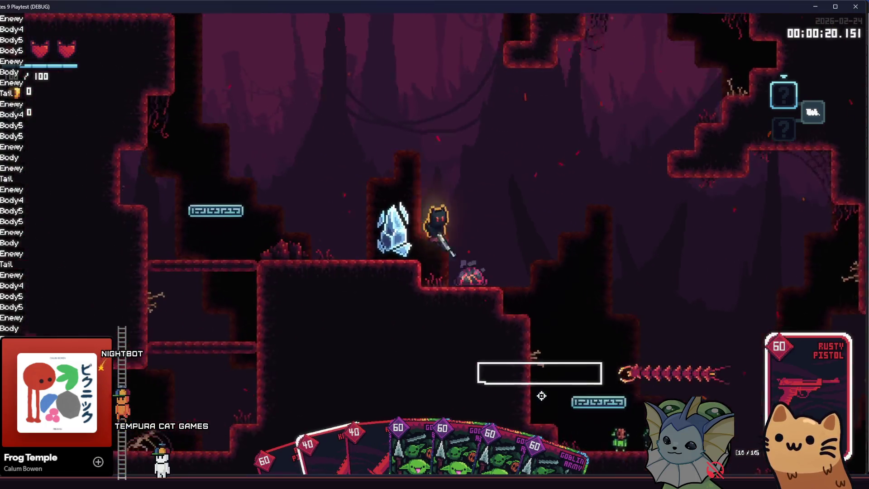
key("a")
left_click(556, 398)
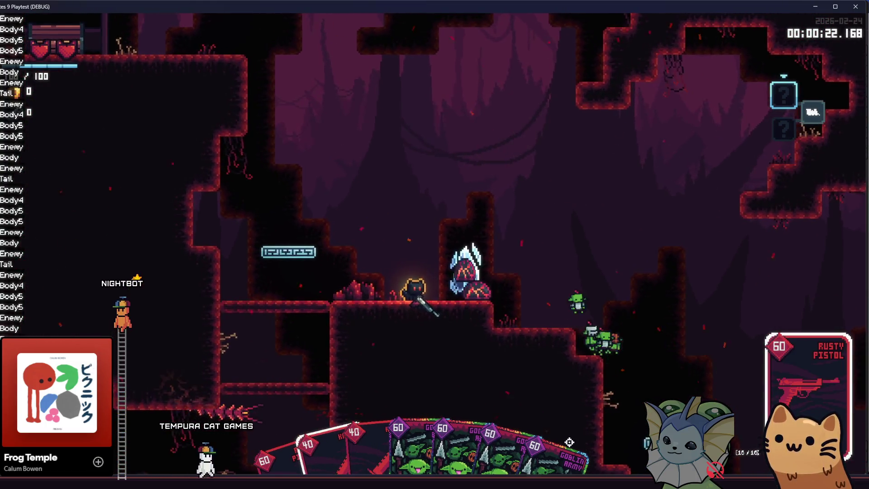
Jump past the crystal, shoot the snake enemy and hop between the crystal pillar and ledges.
key("space")
key("d")
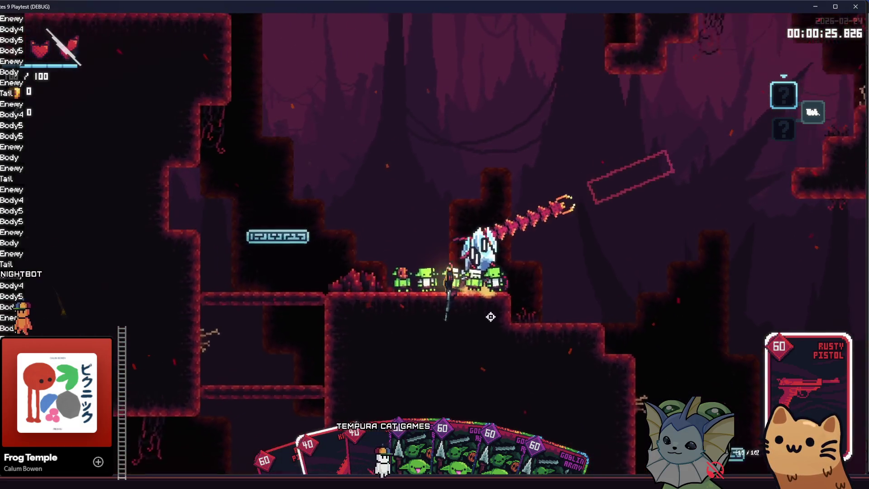
left_click(624, 169)
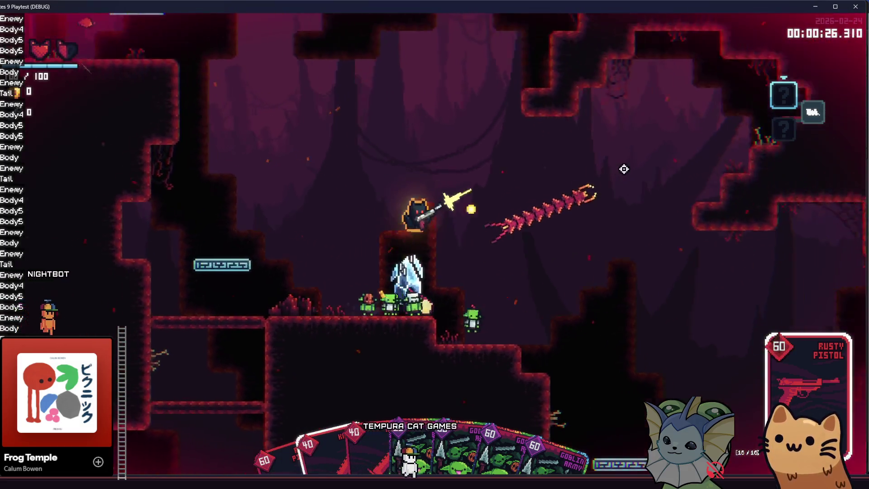
key("d")
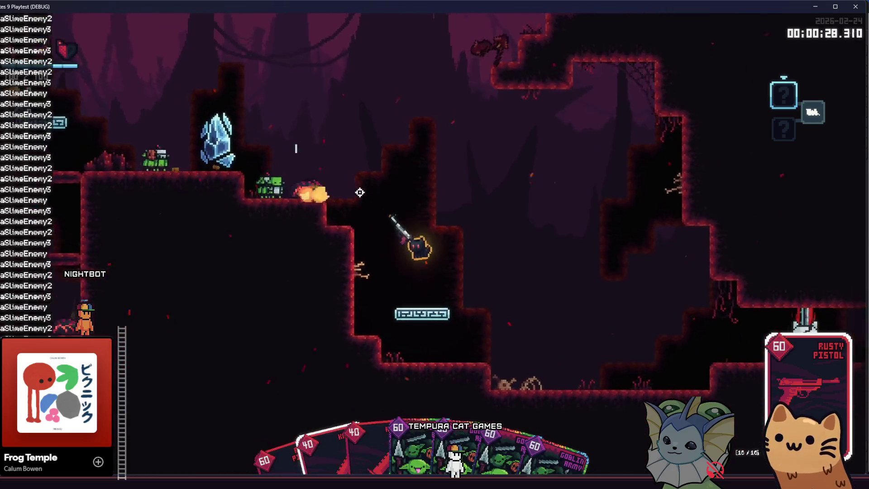
key("space")
key("a")
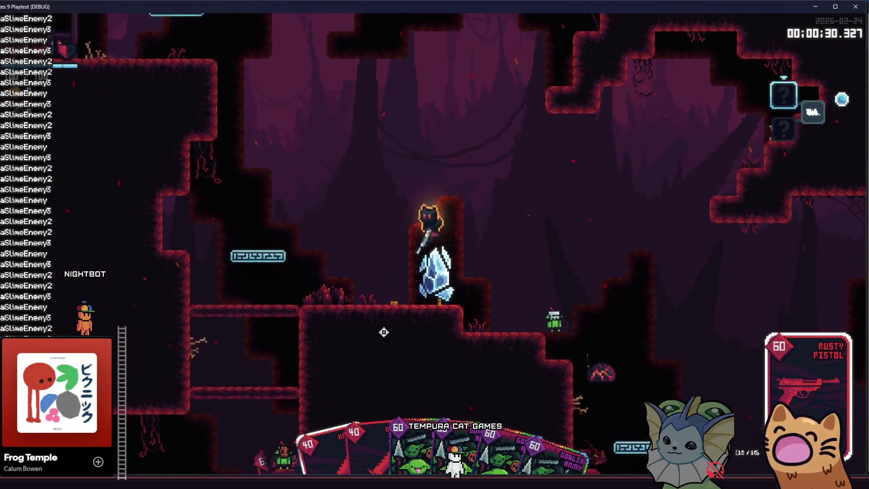
key("a")
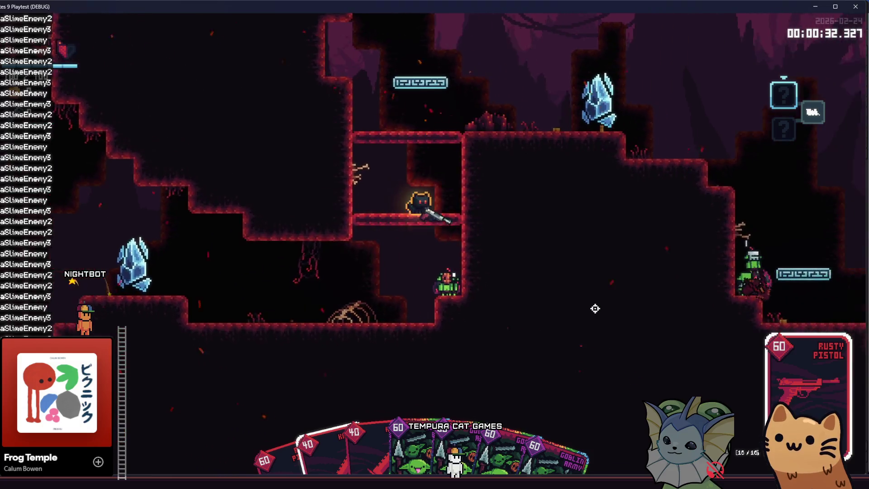
key("d")
key("space")
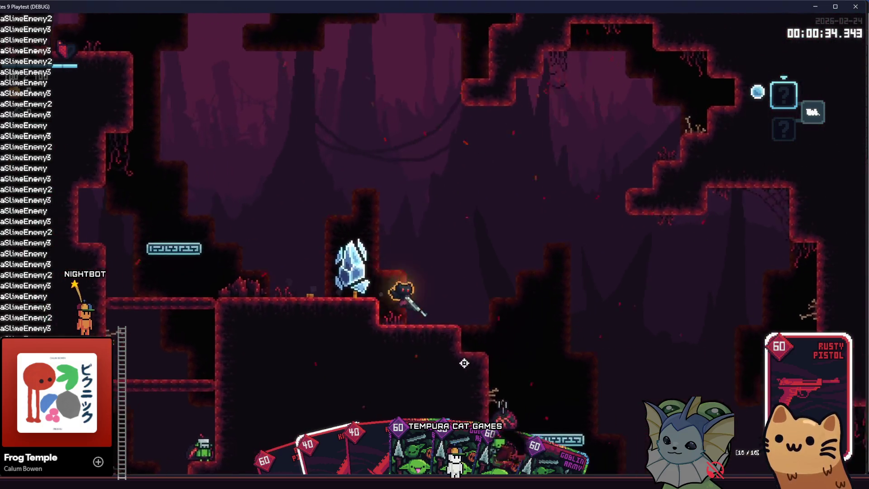
key("d")
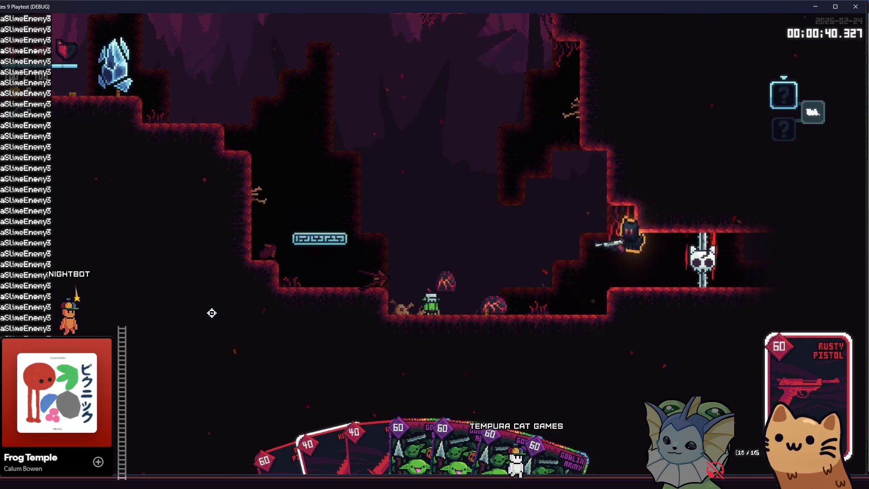
Launch from the glowing teleporter pad, climb through the level, then open the debug enemy options.
key("a")
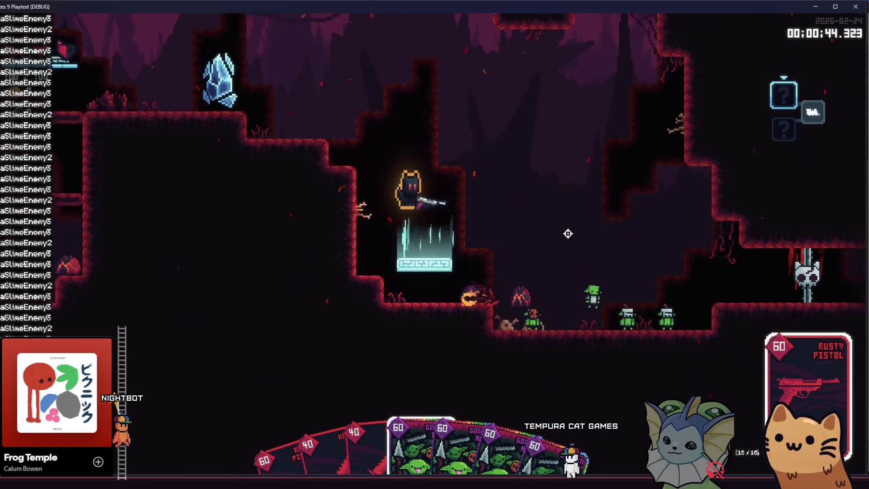
key("d")
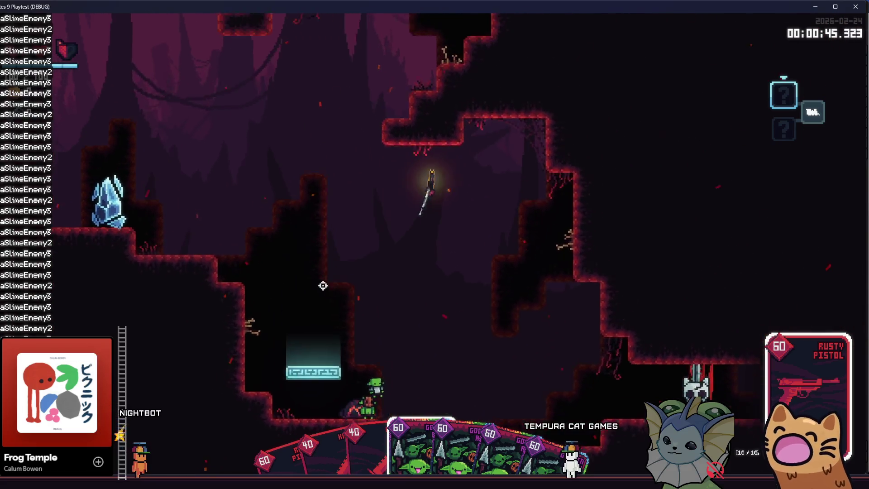
key("d")
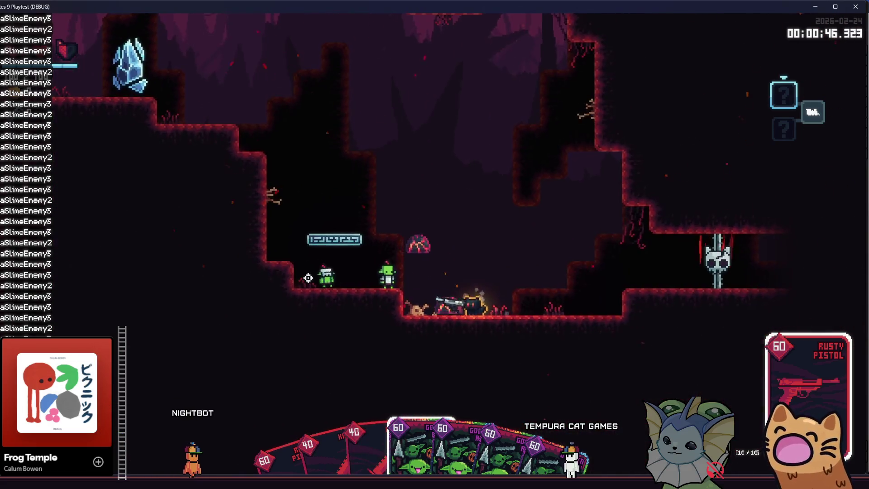
key("a")
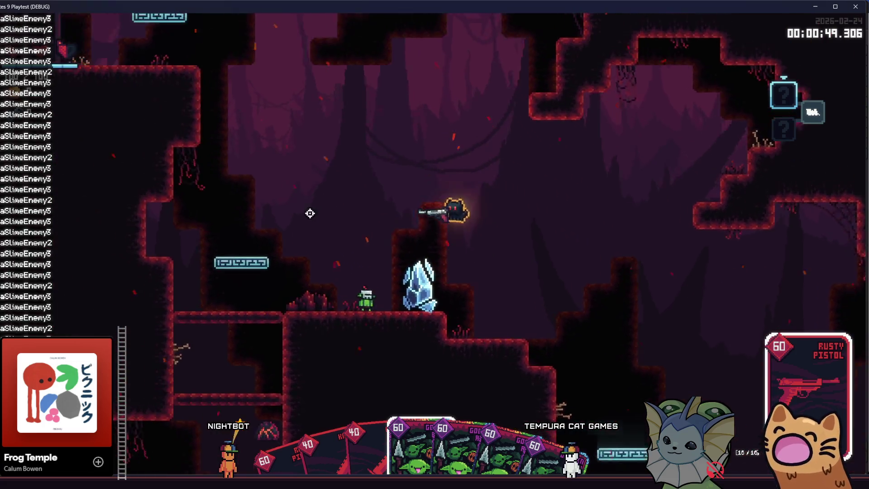
key("a")
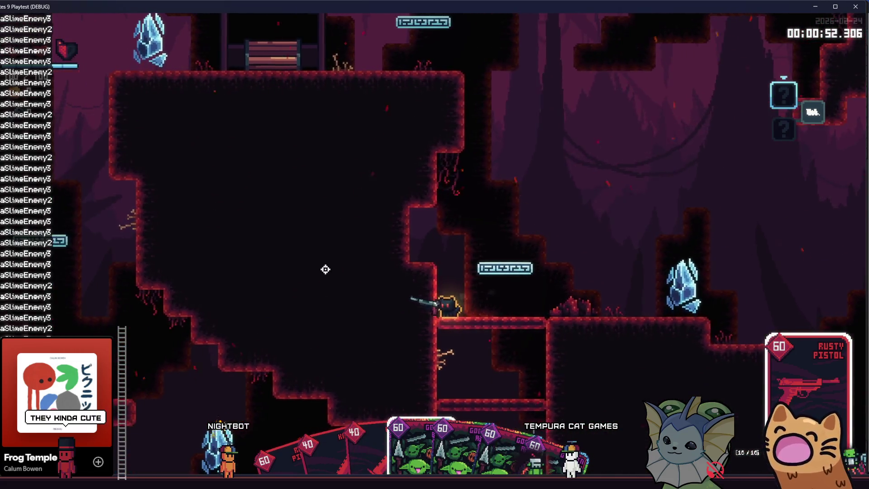
key("grave")
left_click(75, 195)
Spawn a firegooberhive from the debug enemy list into the level.
left_click(257, 92)
scroll(450, 215, "down", 2)
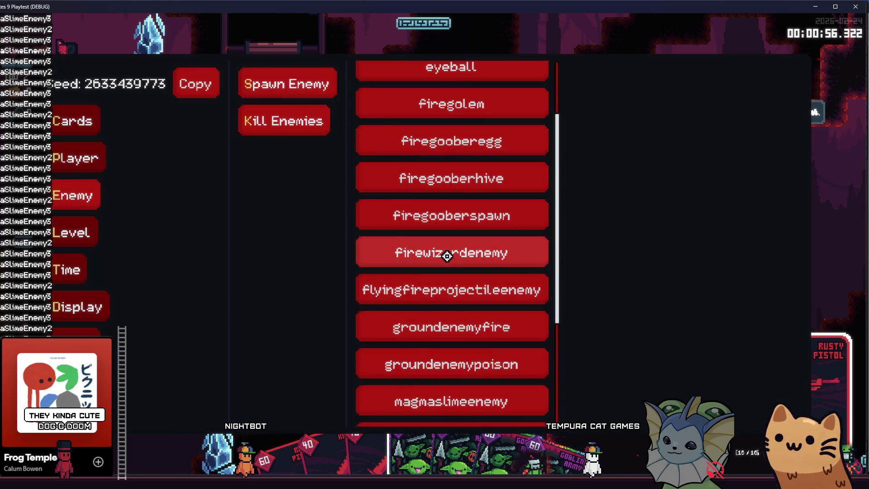
scroll(447, 256, "down", 5)
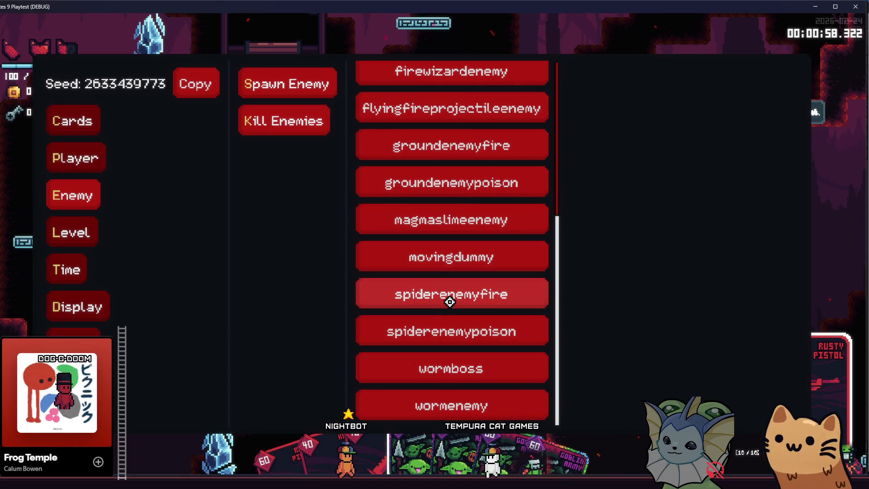
scroll(428, 180, "up", 7)
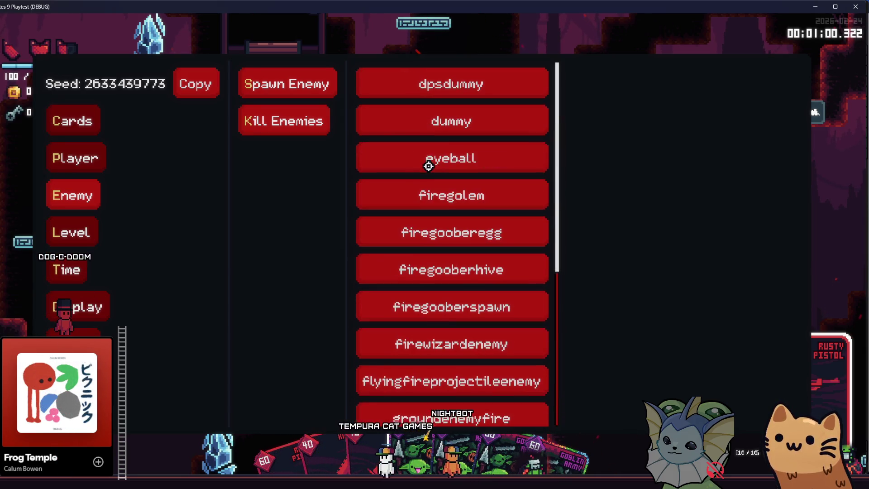
left_click(439, 270)
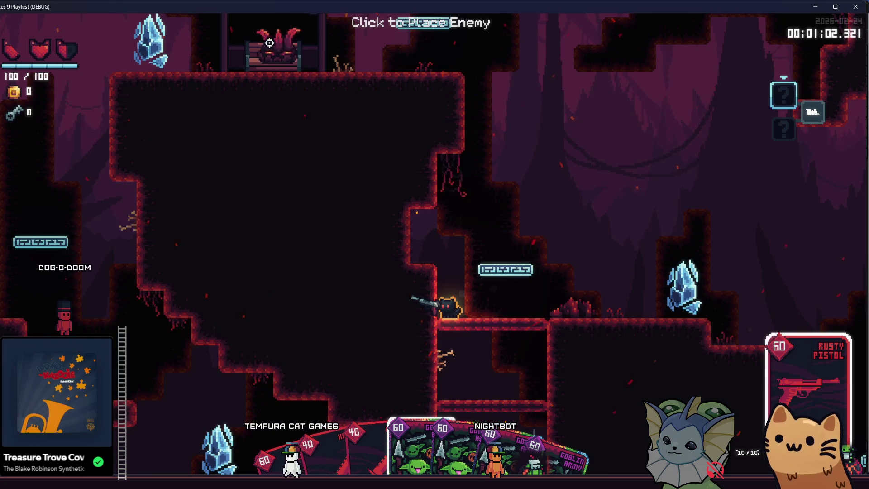
left_click(437, 321)
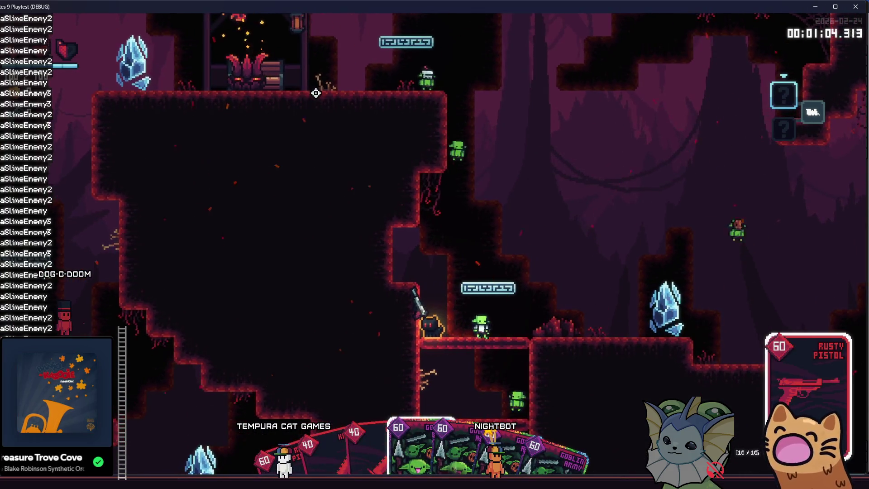
Run back and forth along the ledge, drop into the corridor and climb to the upper ledge.
key("d")
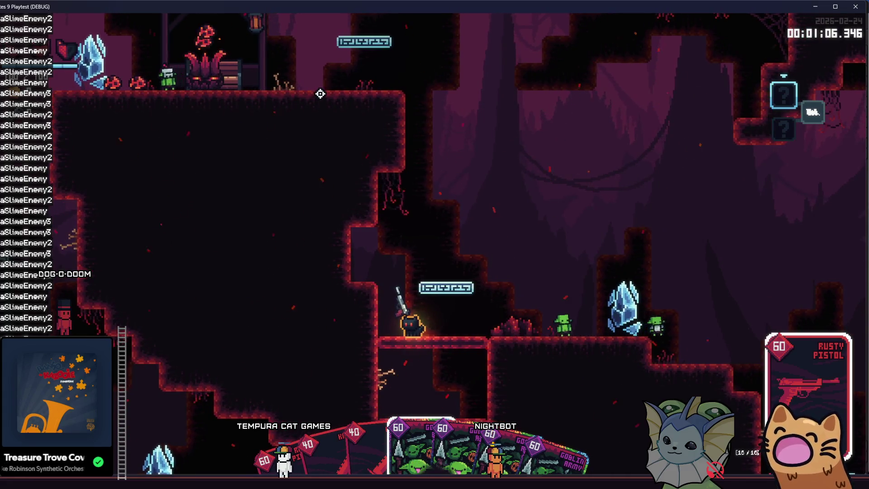
key("a")
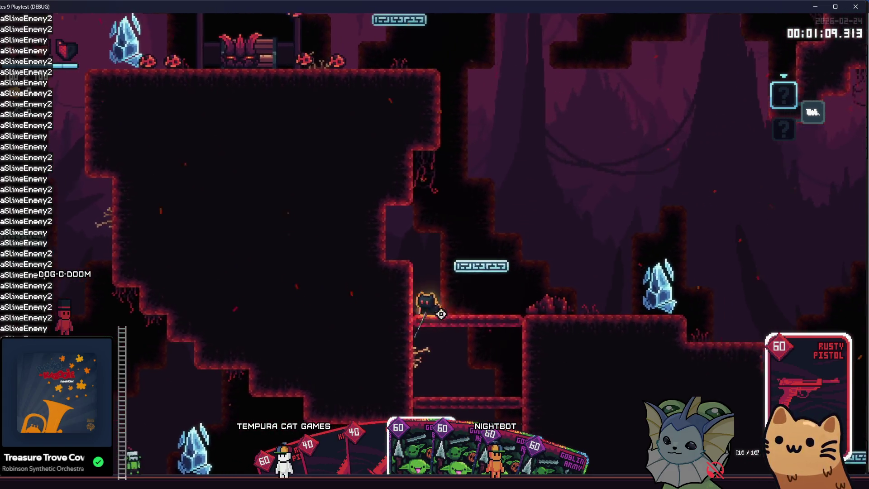
key("d")
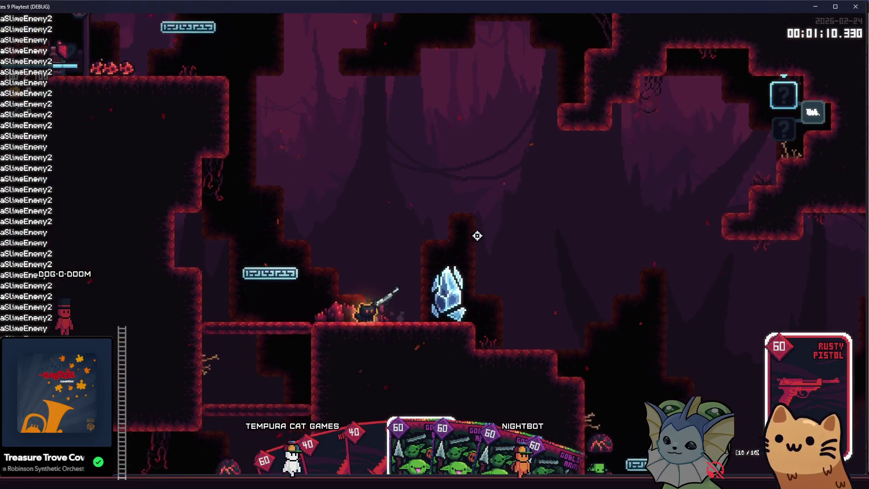
key("a")
key("s")
key("space")
key("d")
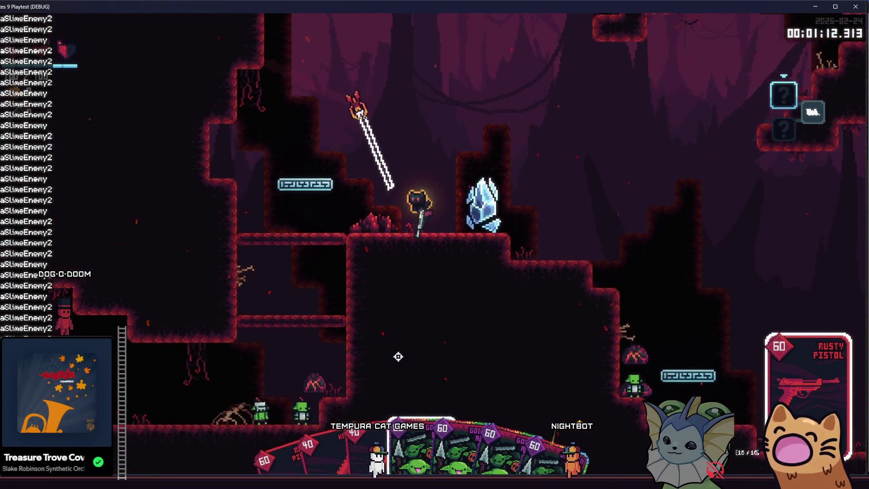
key("d")
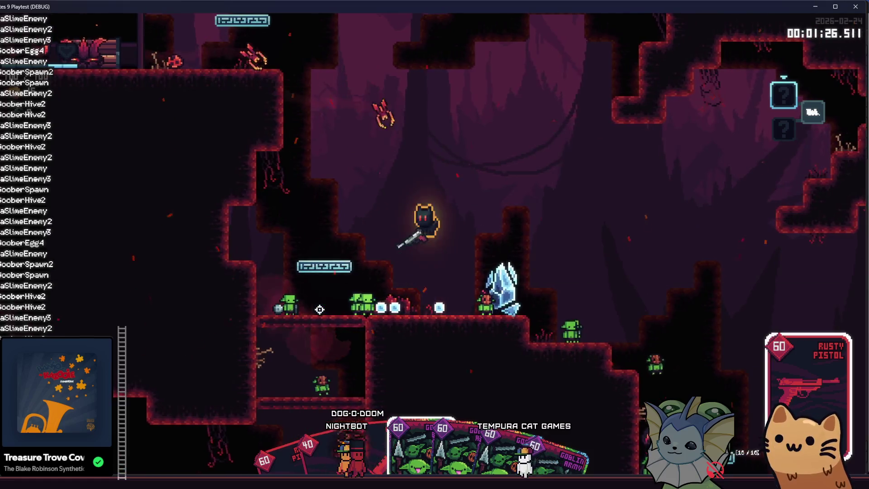
Fight enemies from the goblin platform, open the card binder, then close the playtest game.
key("d")
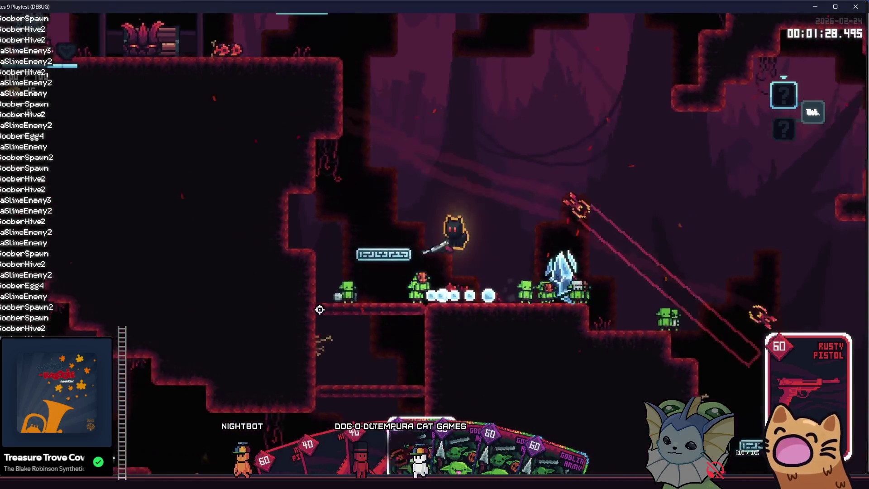
key("a")
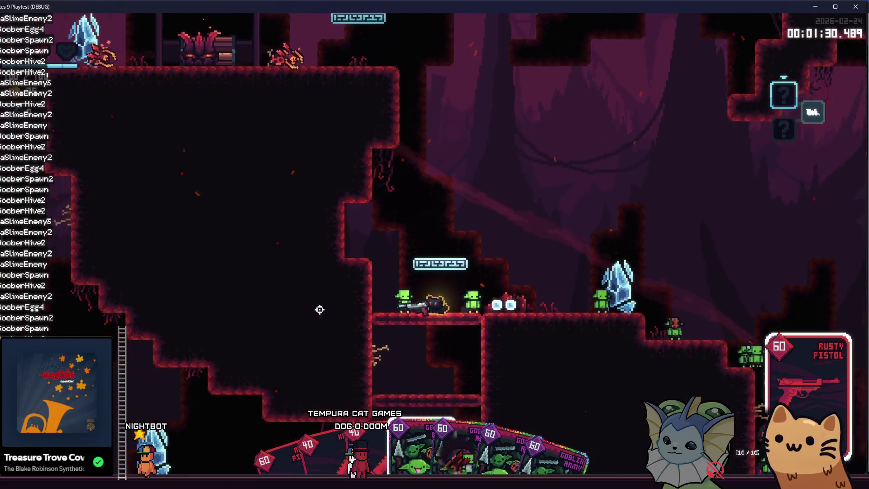
key("s")
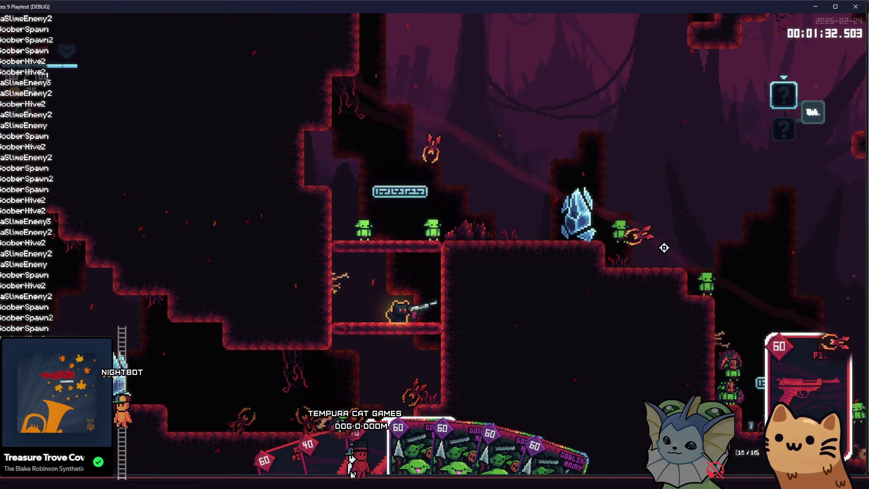
key("d")
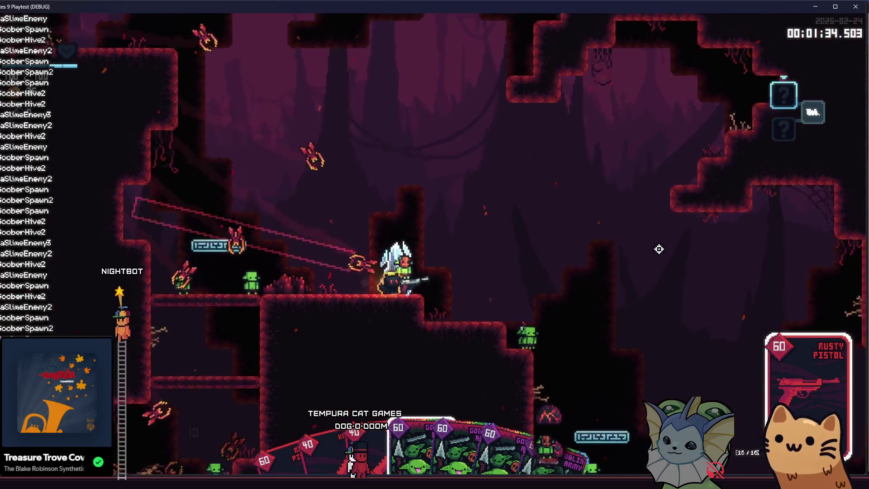
key("d")
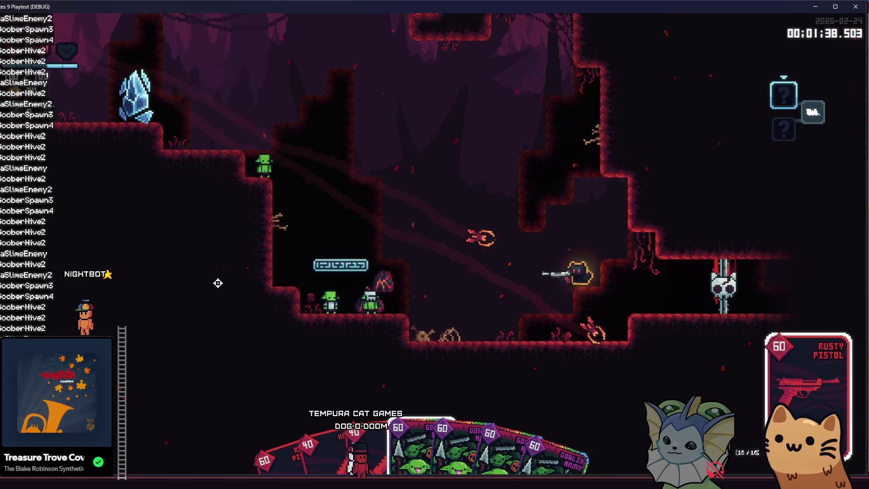
key("a")
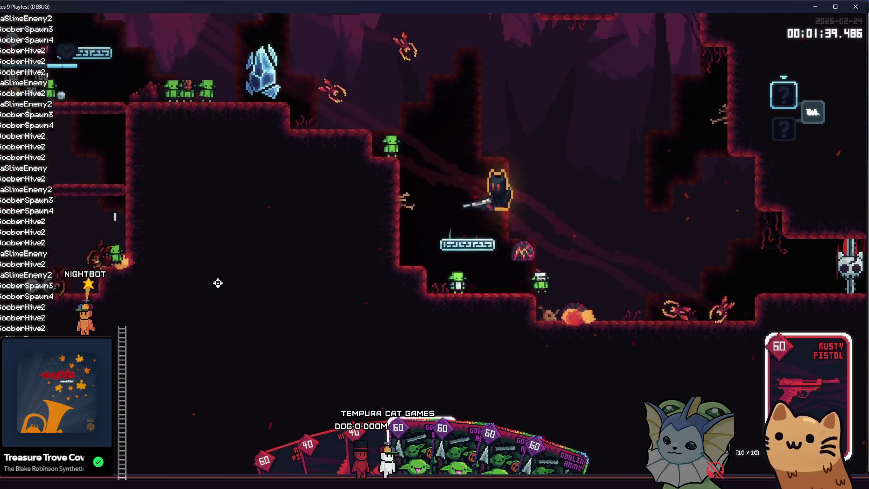
key("a")
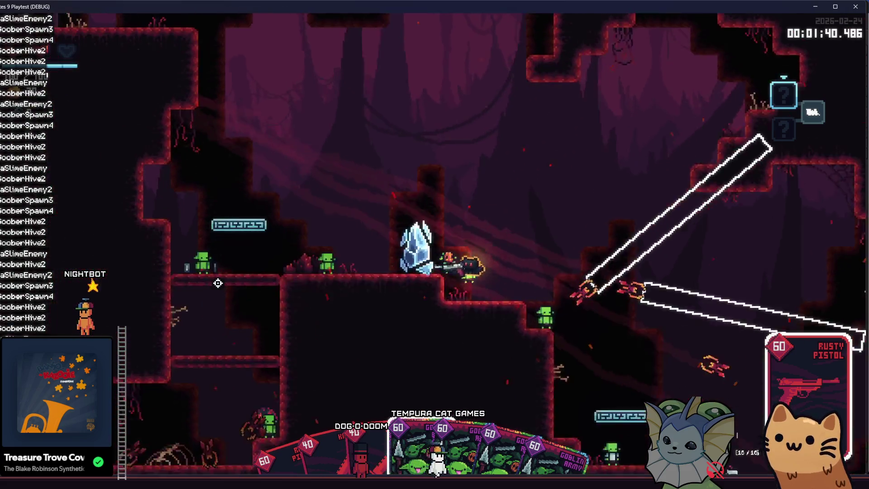
key("Tab")
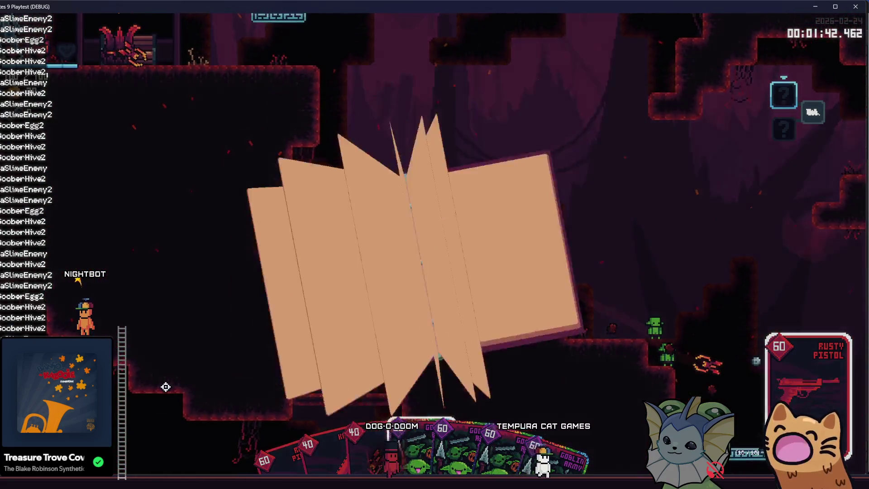
key("F8")
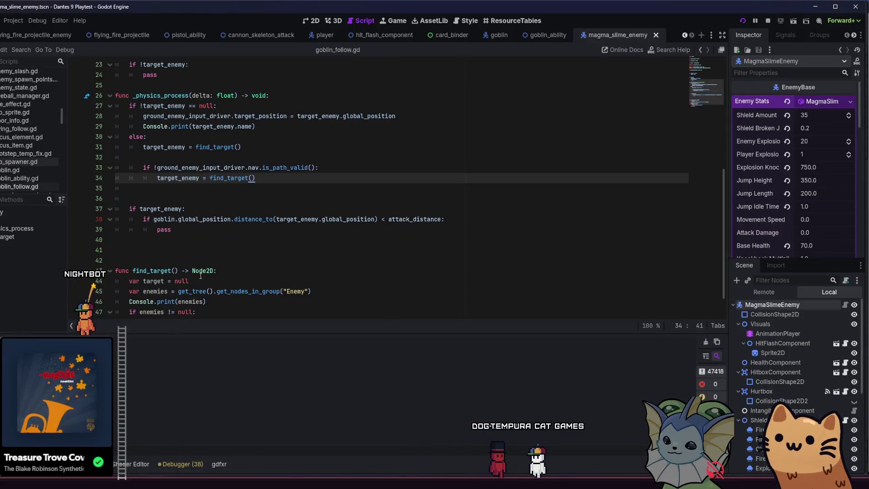
Unindent the line-33 is_path_valid check and its find_target body, then switch back to the game.
scroll(212, 263, "down", 1)
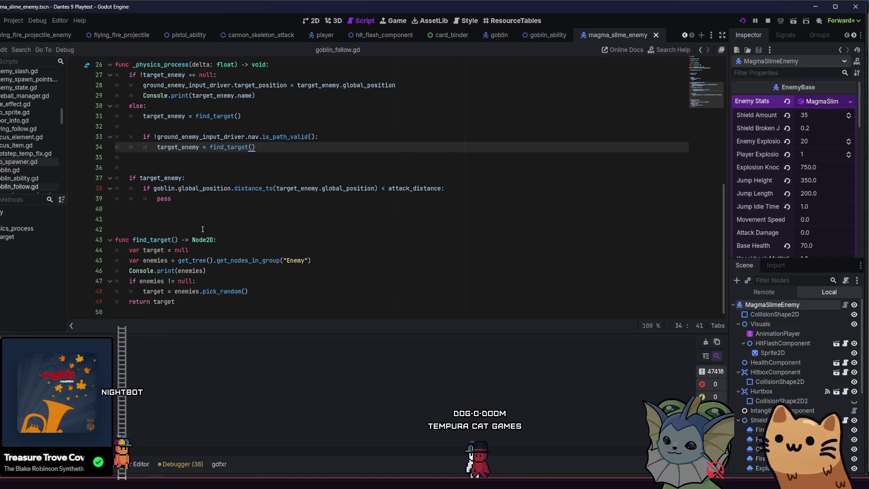
left_click(144, 137)
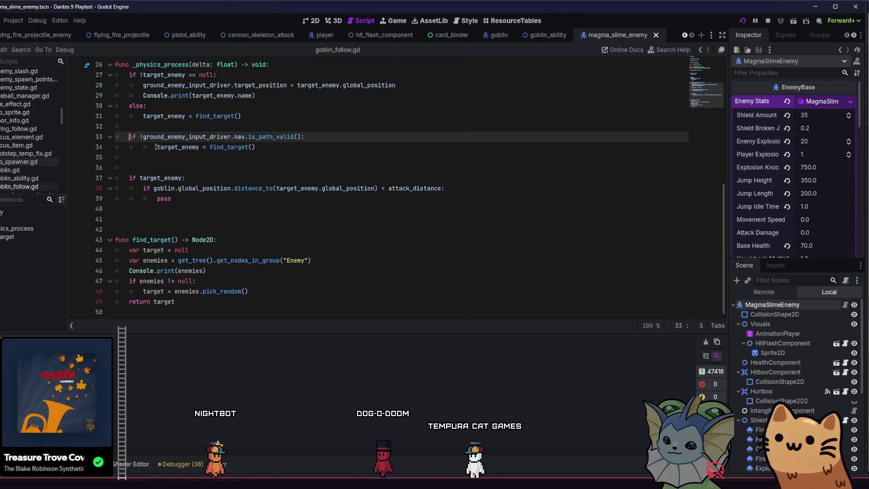
left_click(156, 146)
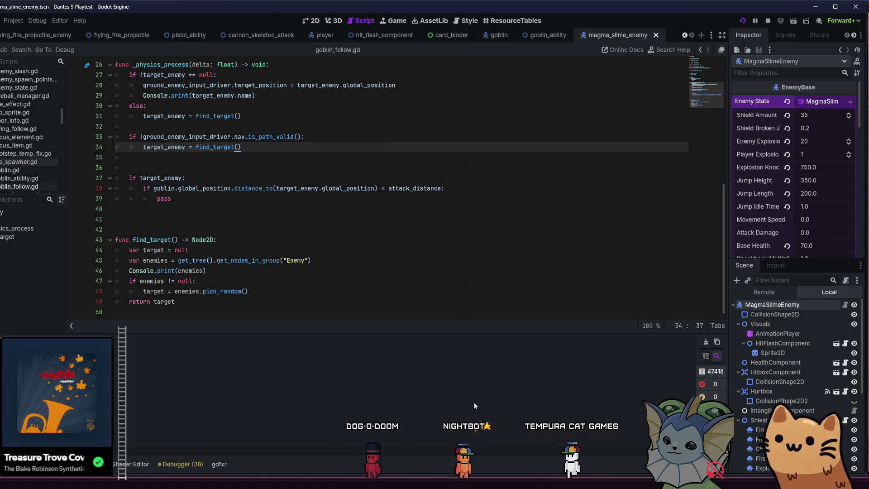
key("alt+Tab")
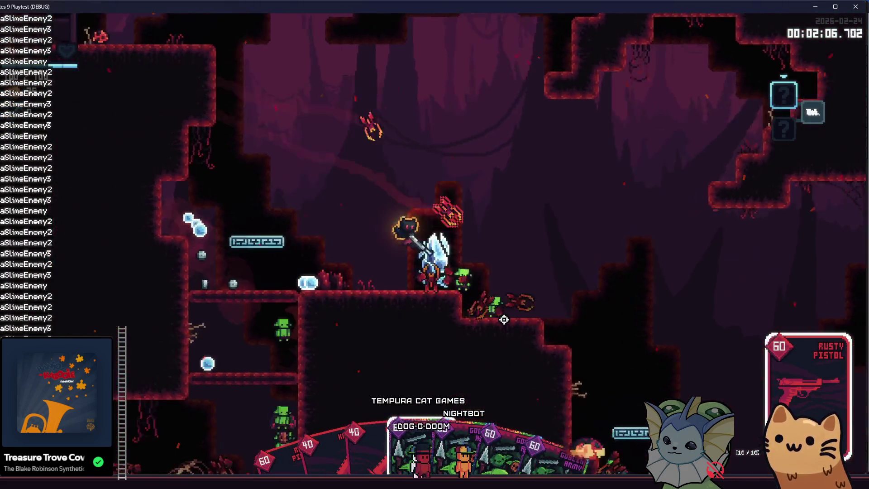
Move the player right and down through the level to watch the goblins retarget.
key("d")
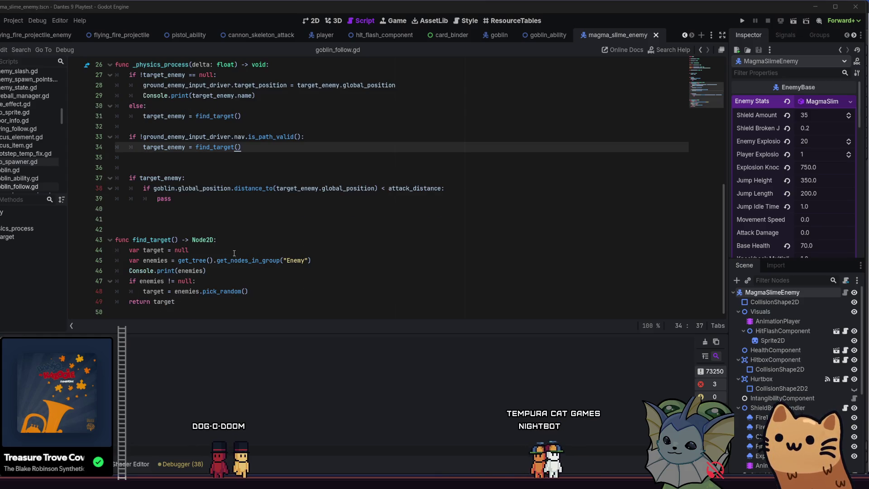
Delete the Console.print(enemies) and Console.print(target_enemy.name) debug lines and save the script.
left_click(224, 269)
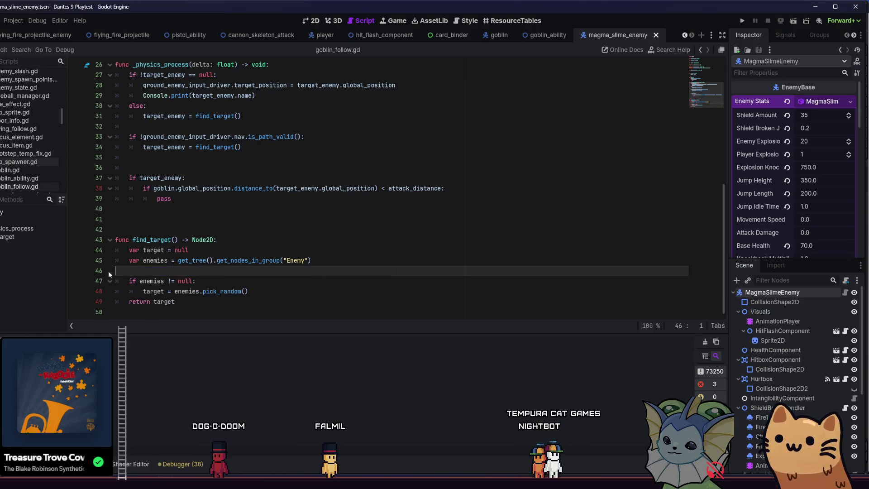
key("BackSpace")
key("BackSpace")
left_click(270, 113)
key("Up")
key("Up")
key("shift+Home")
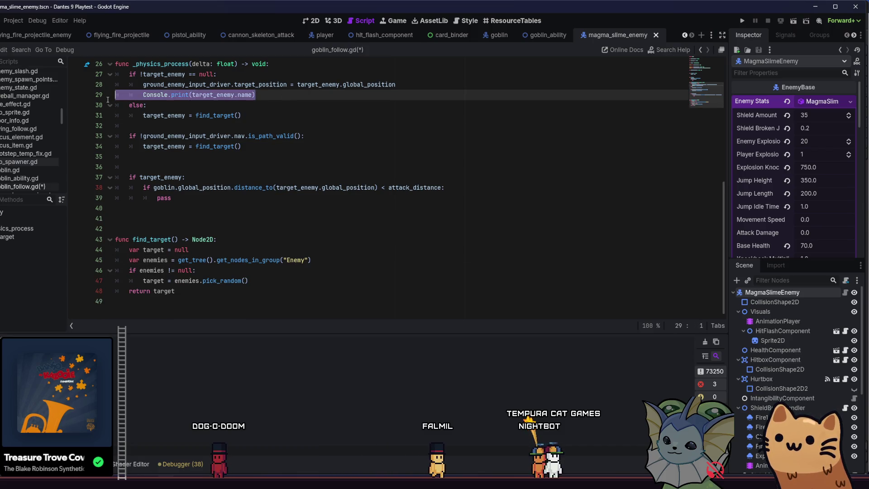
key("BackSpace")
key("BackSpace")
scroll(266, 147, "up", 5)
left_click(265, 157)
scroll(272, 159, "down", 4)
key("ctrl+s")
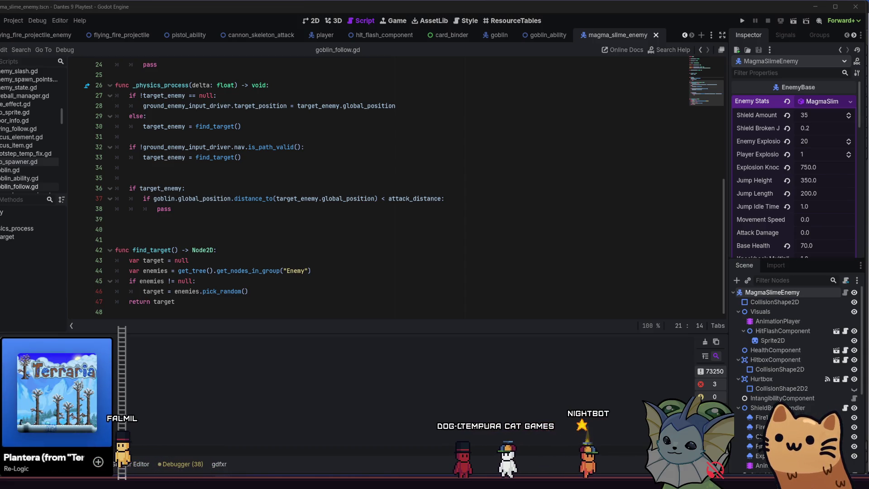
Select the placeholder pass in the new if target_enemy attack_distance branch.
left_click(281, 239)
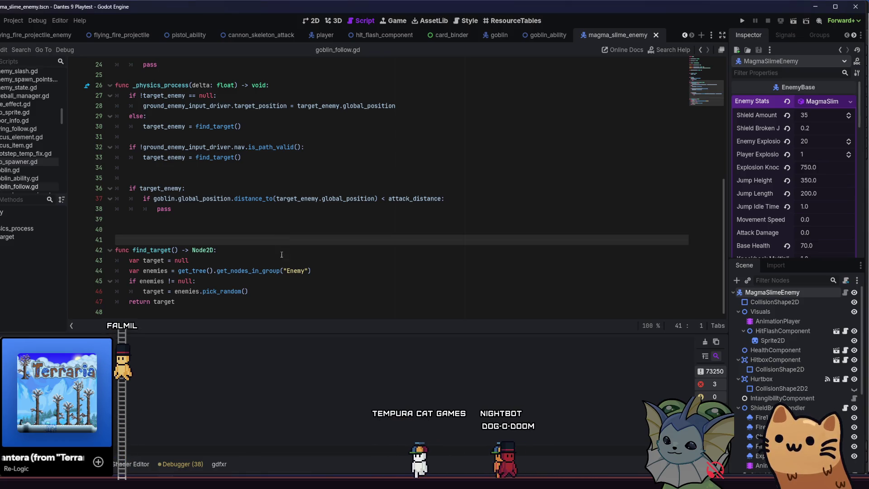
left_click(290, 272)
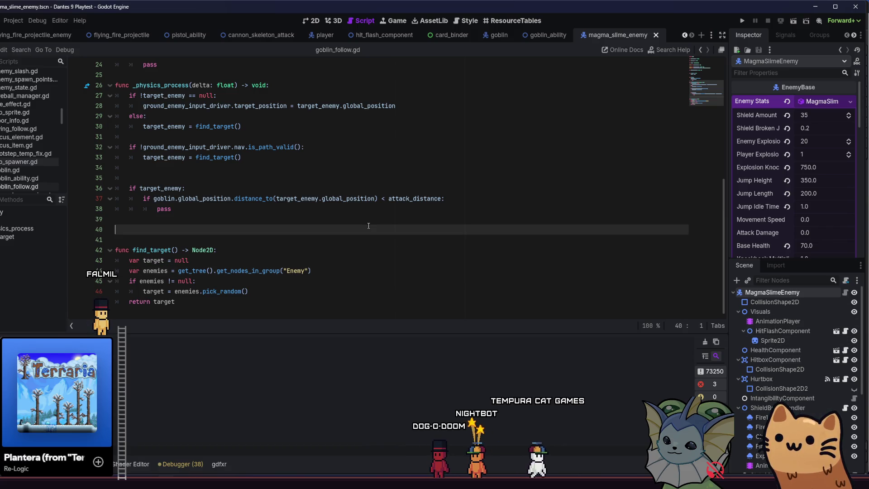
double_click(369, 212)
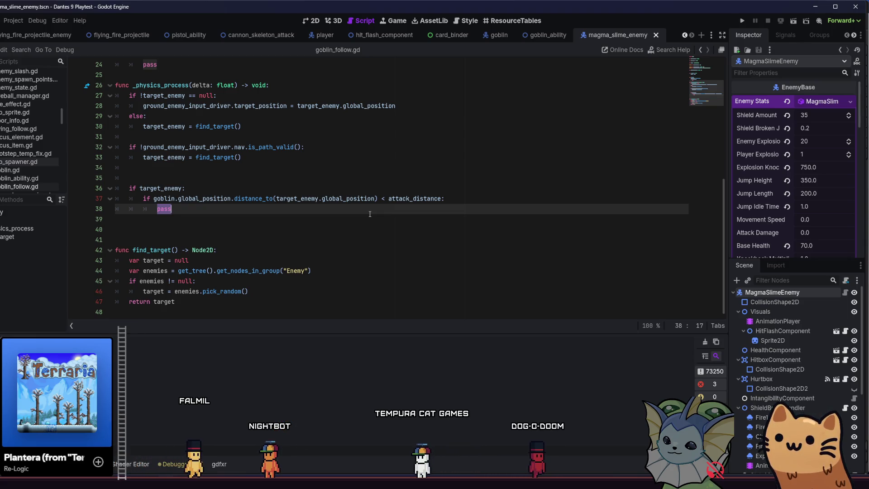
Inspect the RaycastCheck node in the cannon_skeleton_enemy scene for reference.
scroll(105, 38, "up", 3)
left_click(32, 35)
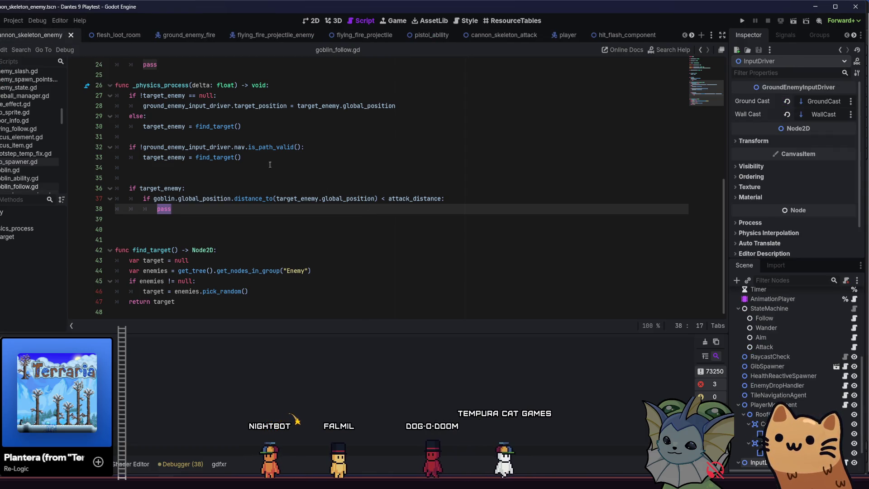
scroll(777, 371, "down", 1)
left_click(785, 329)
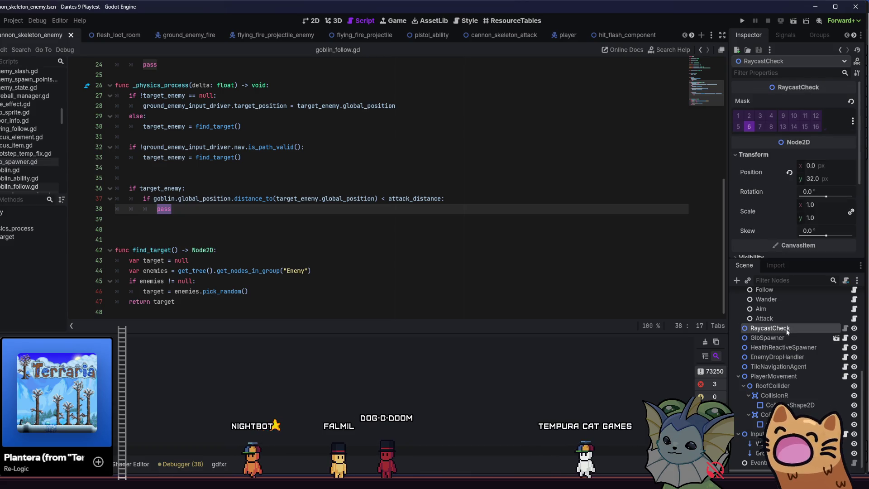
right_click(787, 331)
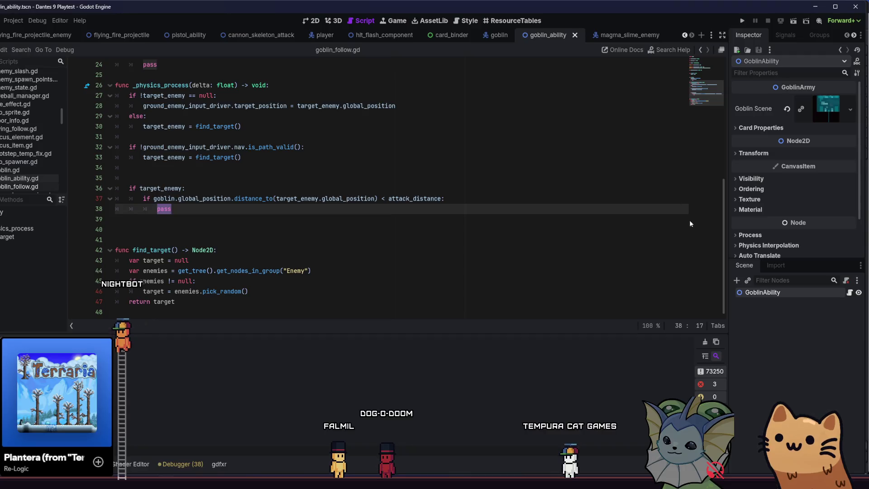
Add a RaycastCheck child node to Goblin and move it up below TileNavigationAgent.
left_click(488, 37)
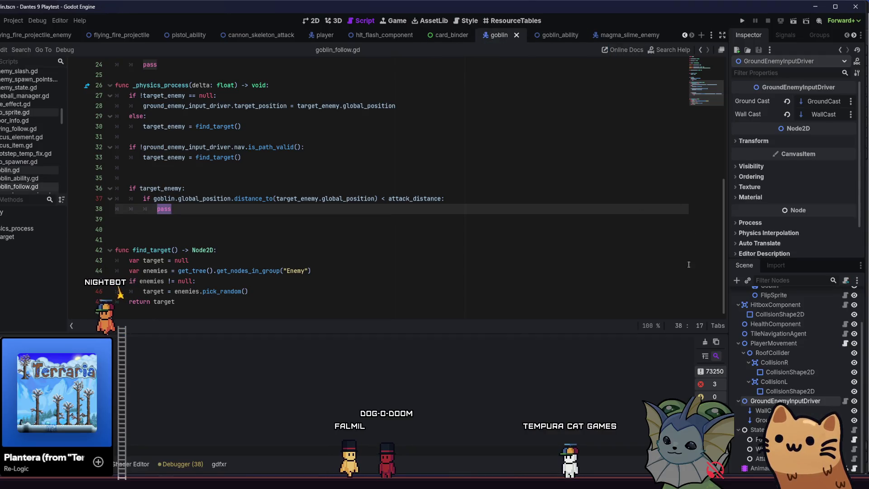
left_click(770, 292)
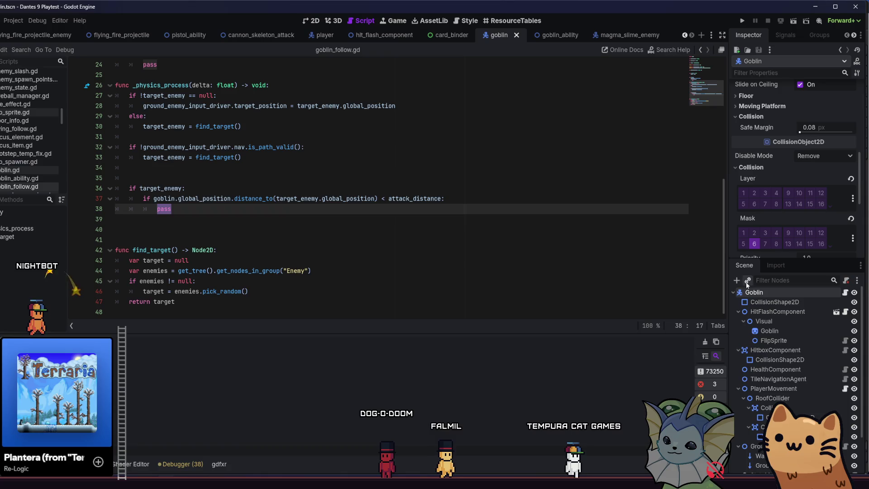
left_click(736, 280)
type("rau")
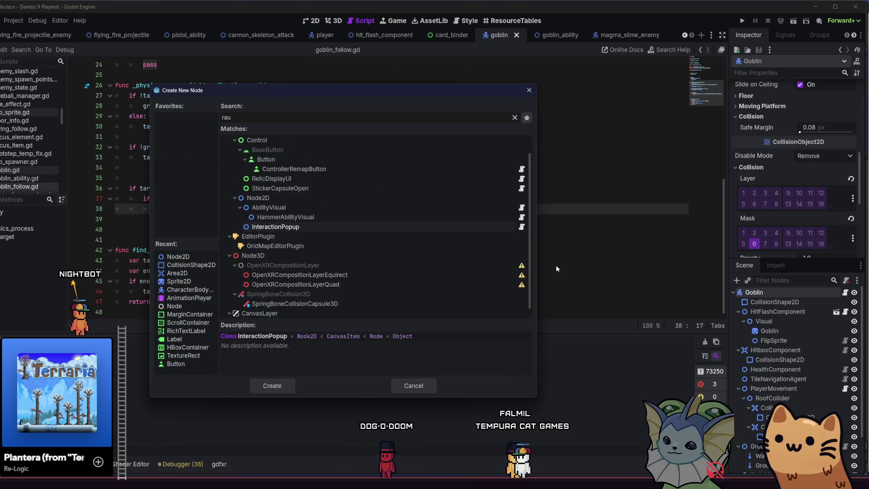
key("BackSpace")
key("BackSpace")
type("ycas")
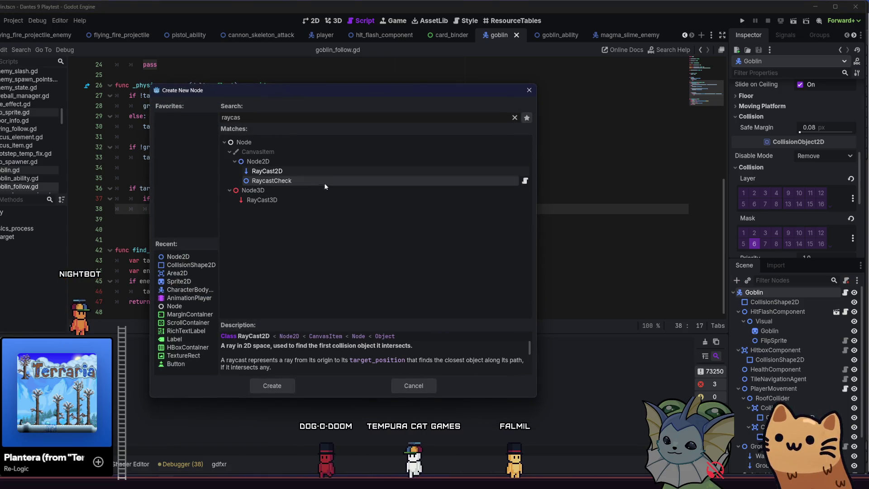
double_click(322, 181)
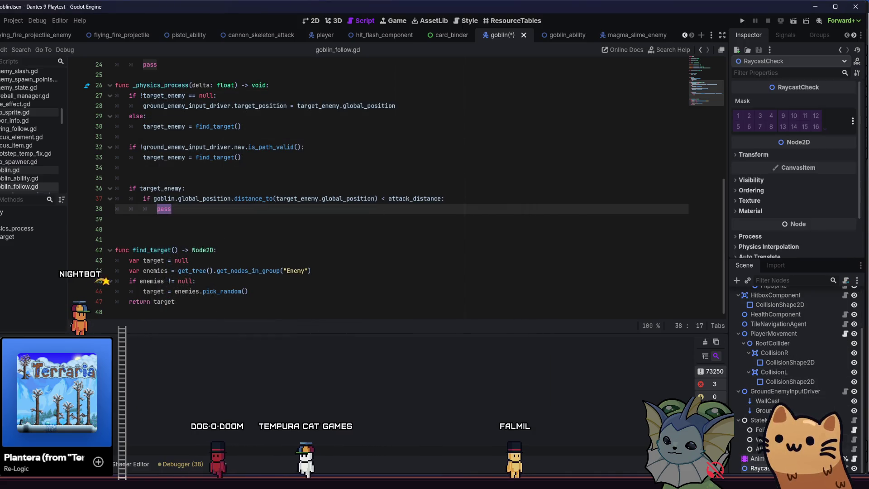
left_click_drag(760, 468, 804, 390)
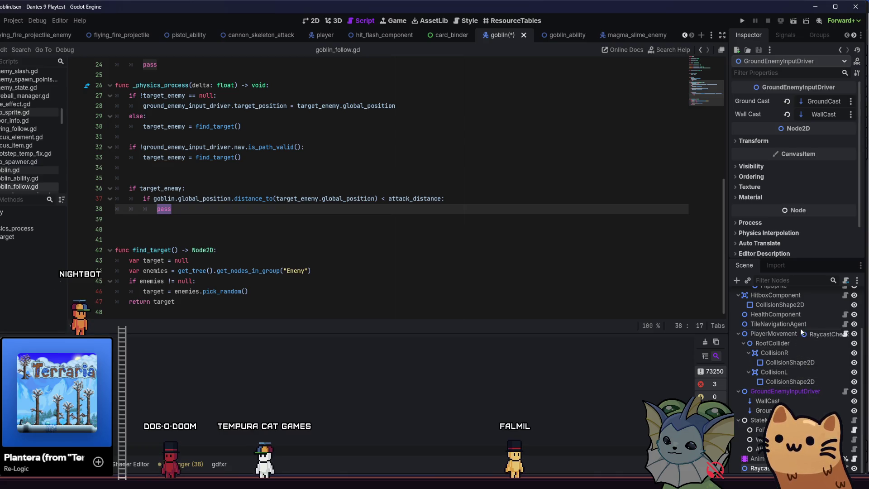
left_click_drag(801, 333, 801, 332)
Drag RaycastCheck into goblin_follow.gd as an exported raycast_check variable, assign it and save.
scroll(789, 306, "up", 3)
scroll(785, 322, "down", 2)
left_click(759, 439)
mouse_move(770, 334)
left_mouse_down()
mouse_move(782, 333)
mouse_move(304, 174)
mouse_move(277, 160)
mouse_move(292, 124)
mouse_move(161, 155)
mouse_move(153, 185)
left_mouse_up()
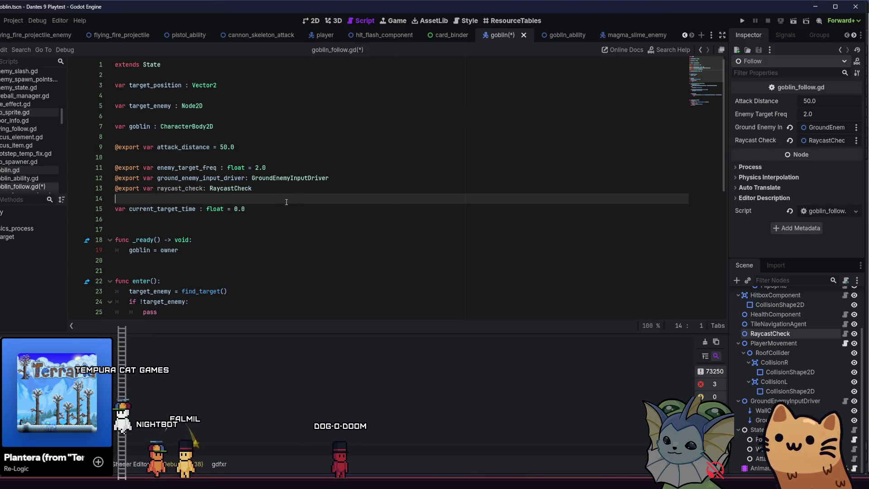
key("ctrl+s")
Open cannon_skeleton_follow.gd and highlight where can_see_target is used.
scroll(46, 131, "up", 10)
scroll(47, 132, "up", 3)
left_click(36, 84)
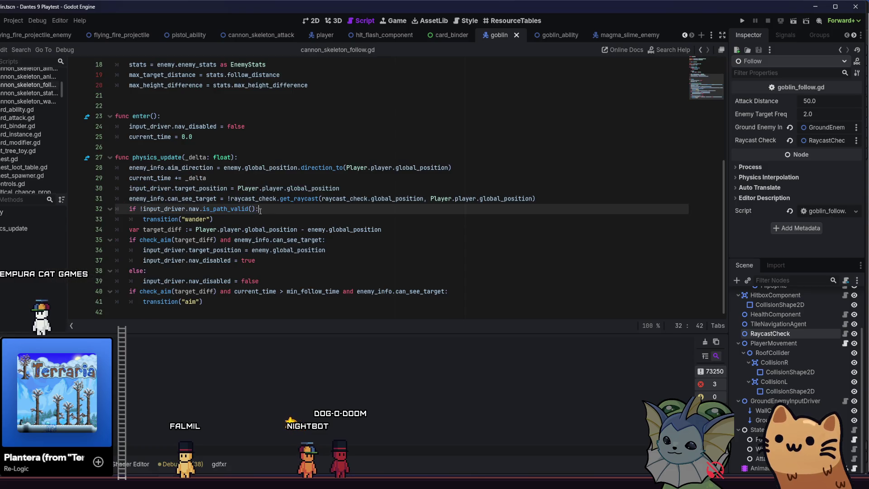
left_click(313, 229)
key("Down")
key("Down")
key("End")
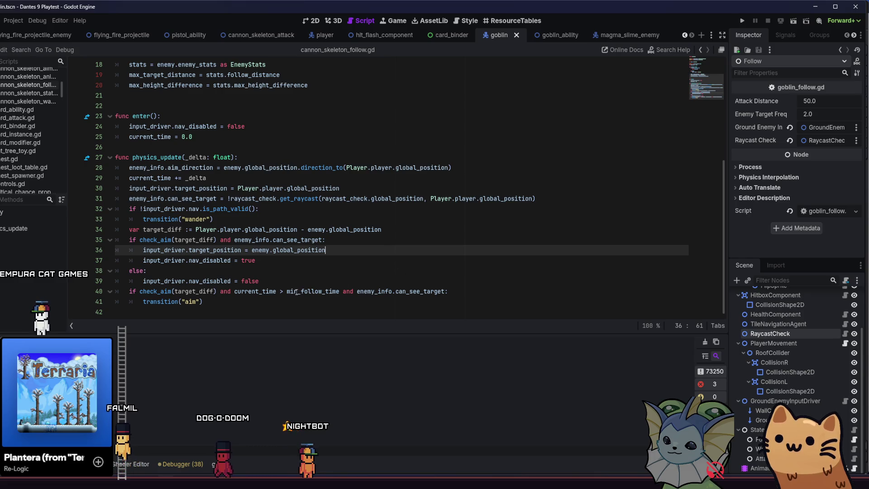
mouse_move(306, 290)
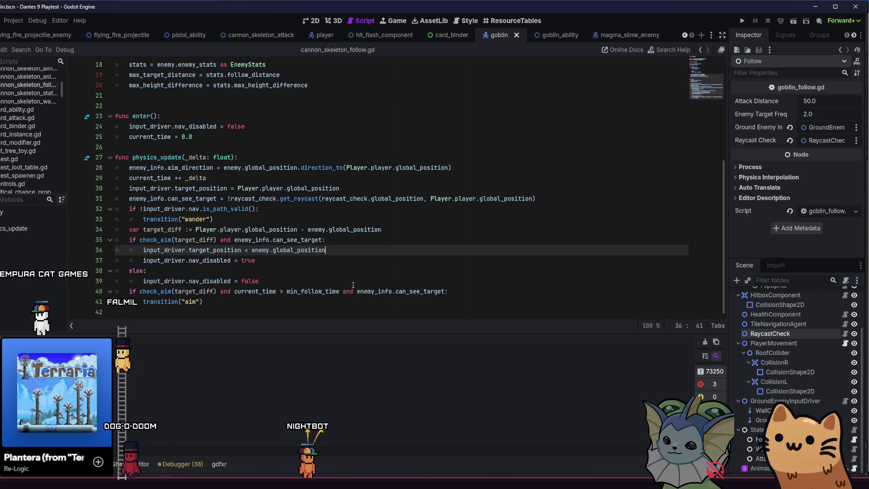
left_click(407, 292)
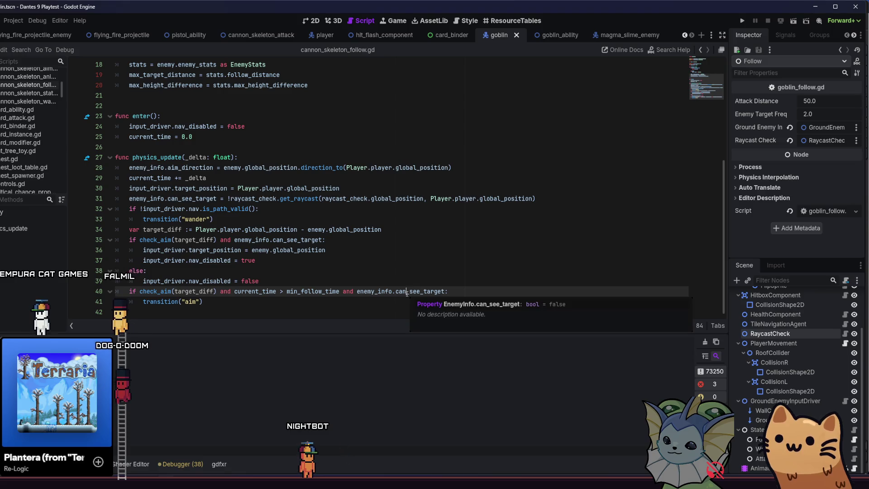
double_click(407, 291)
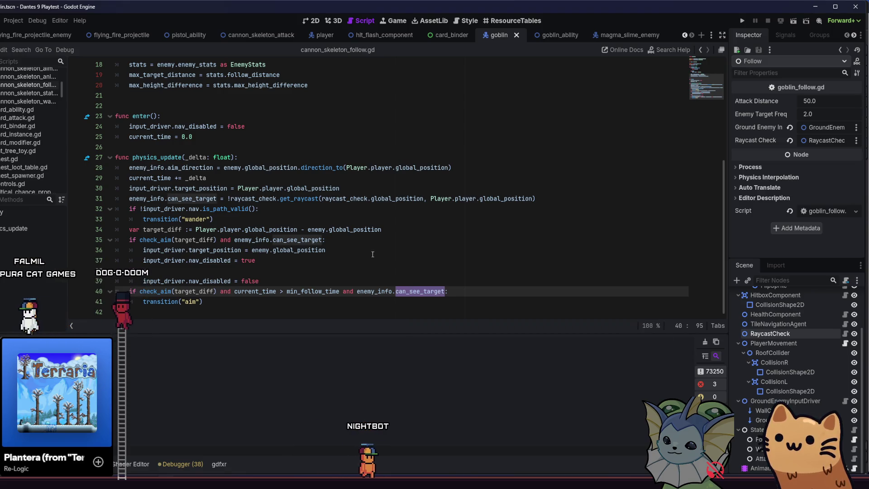
Examine the negated get_raycast expression on line 31, then return to goblin_follow.gd.
left_click(253, 209)
left_click_drag(231, 198, 548, 199)
left_click(549, 199)
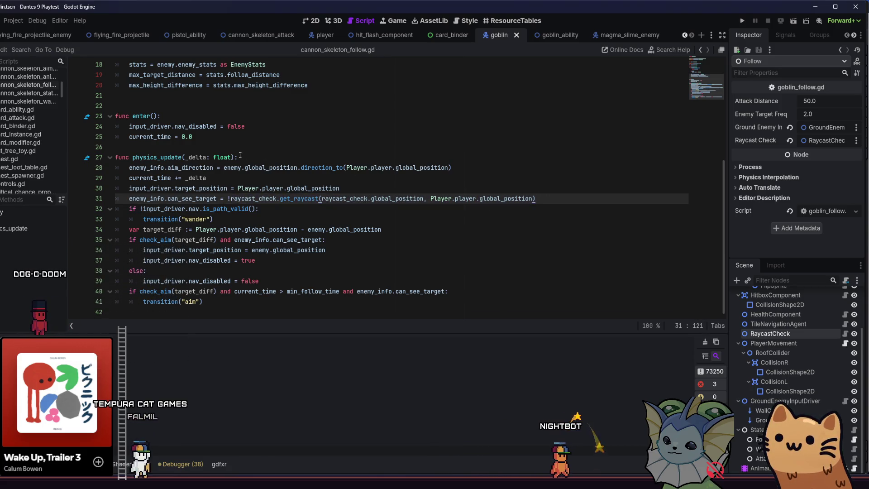
left_click_drag(228, 198, 605, 197)
key("ctrl+c")
left_click(604, 198)
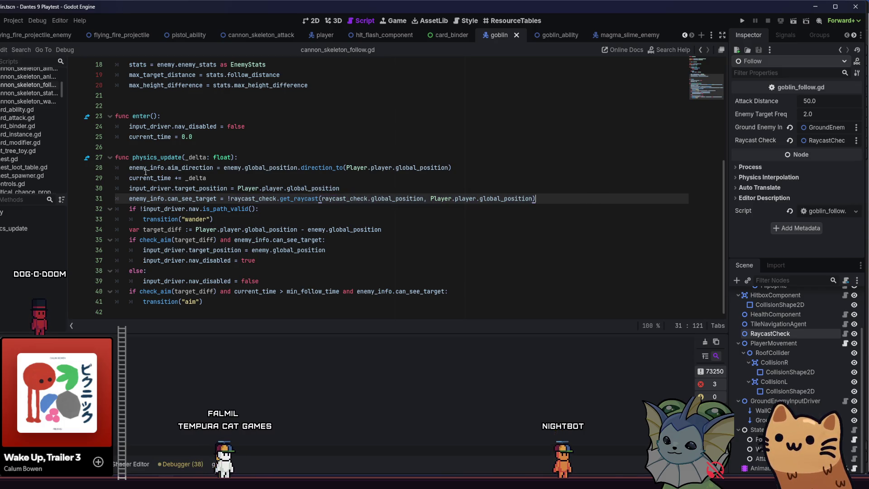
left_click(700, 50)
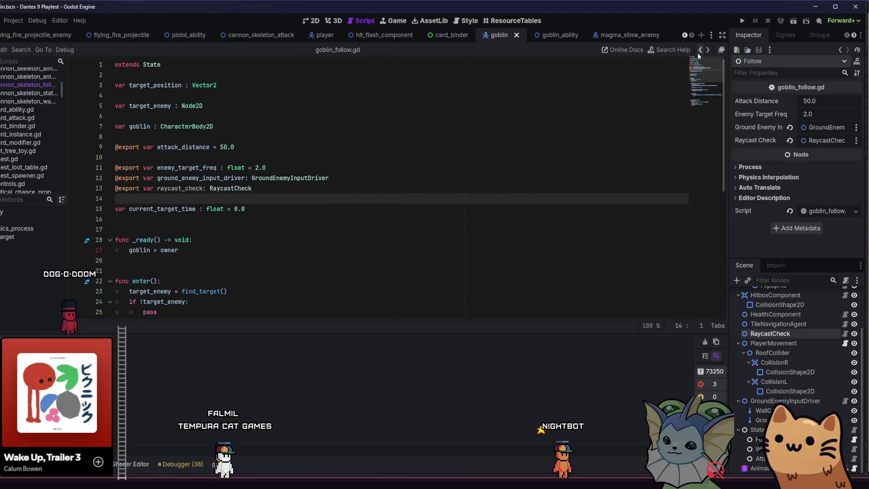
Add `var can_see_target : bool` on line 16, just below current_target_time.
scroll(442, 202, "down", 8)
mouse_move(441, 204)
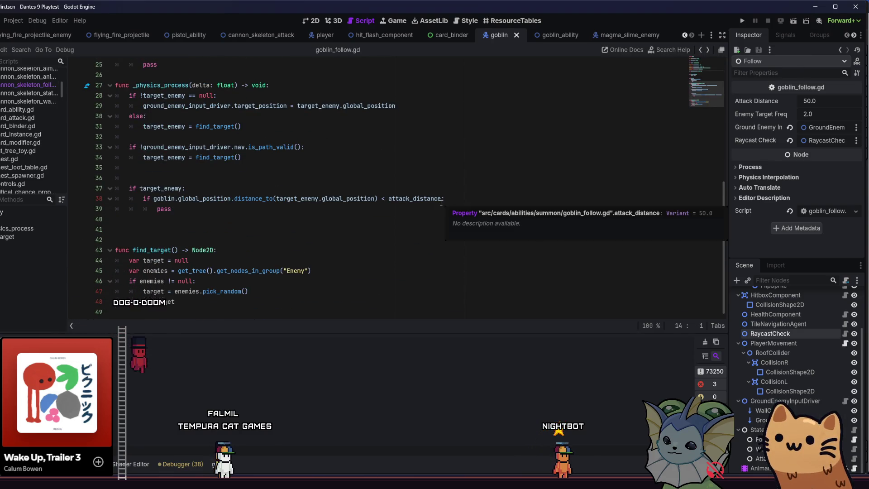
scroll(316, 215, "up", 8)
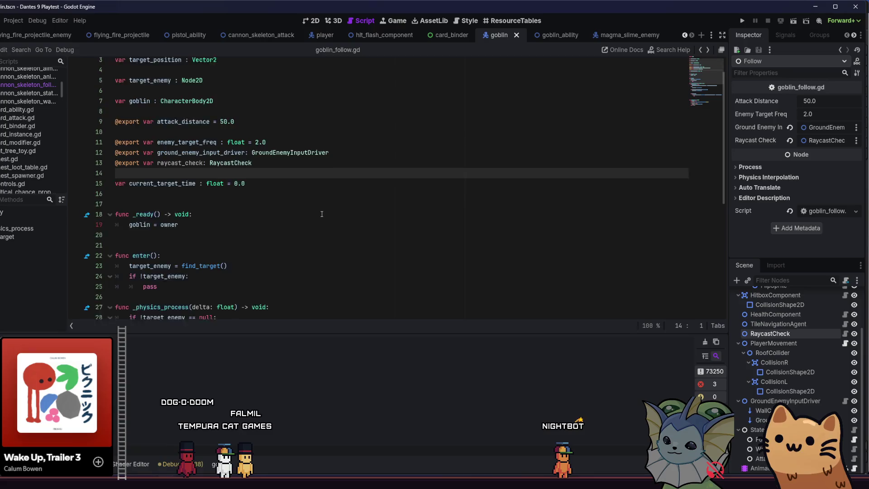
scroll(320, 230, "down", 8)
scroll(319, 230, "up", 8)
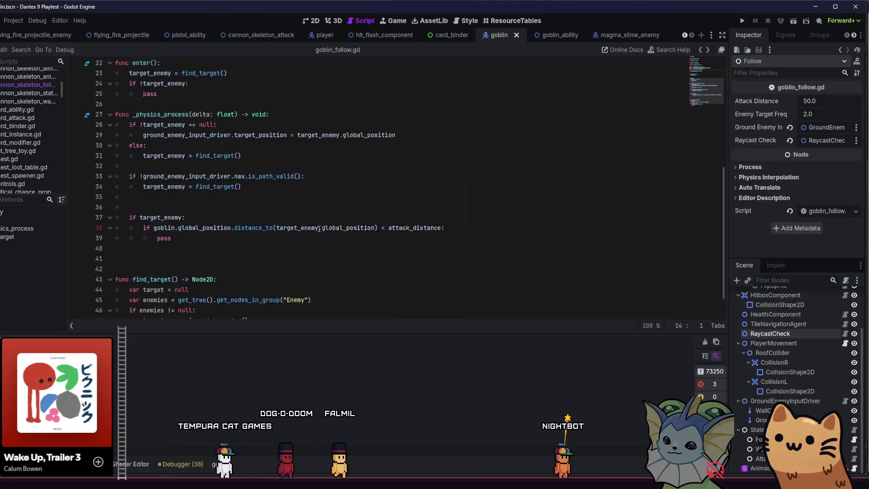
left_click(285, 229)
type("var can")
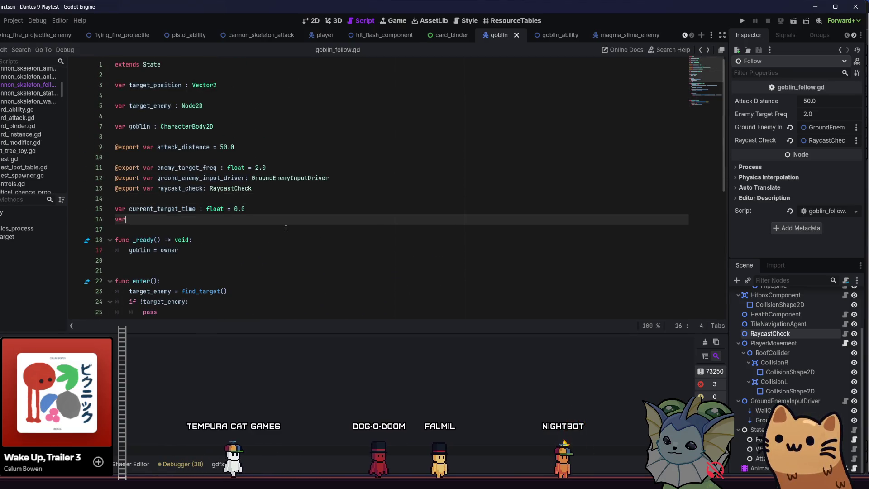
type("_see_tar")
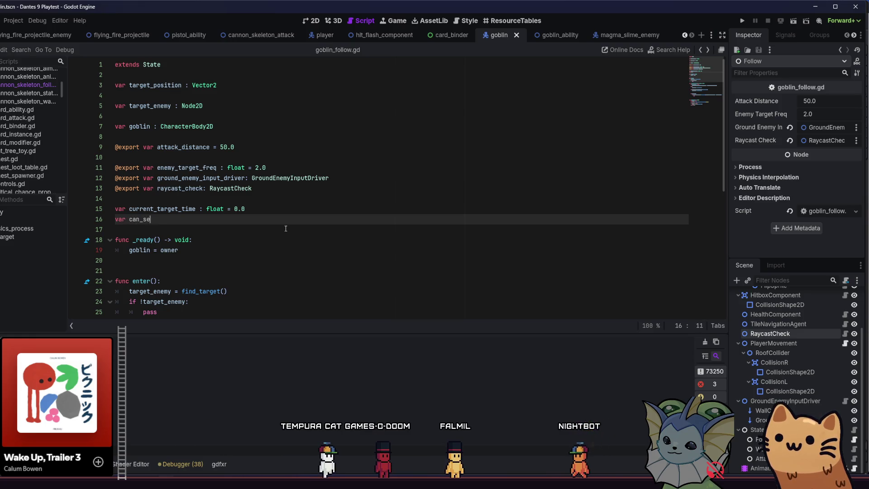
type("get L")
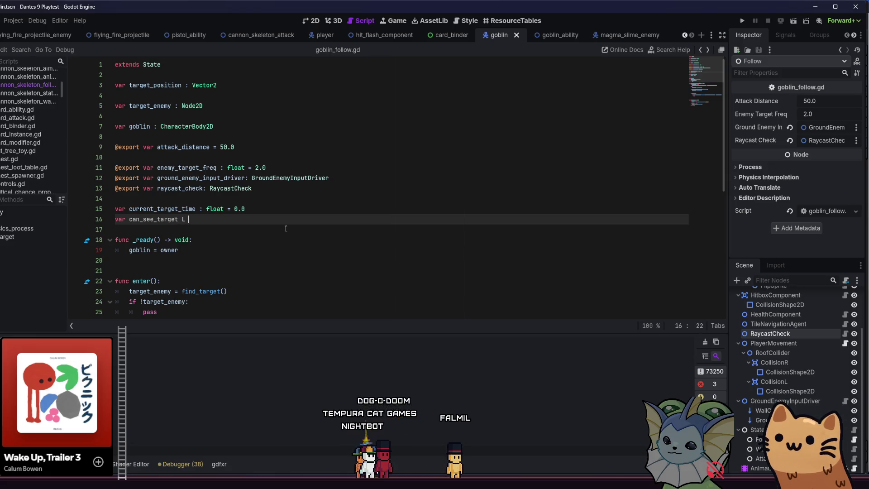
key("BackSpace")
key("BackSpace")
key("BackSpace")
type("ool")
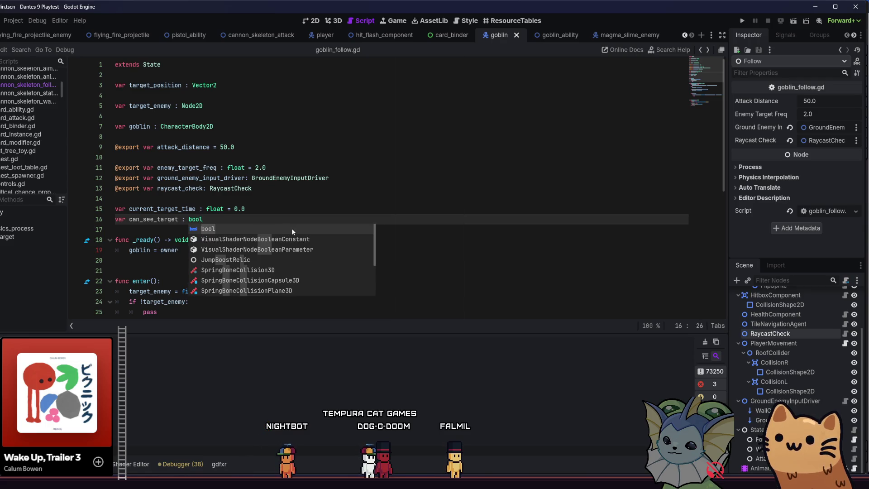
left_click(294, 188)
scroll(303, 226, "down", 6)
left_click(303, 291)
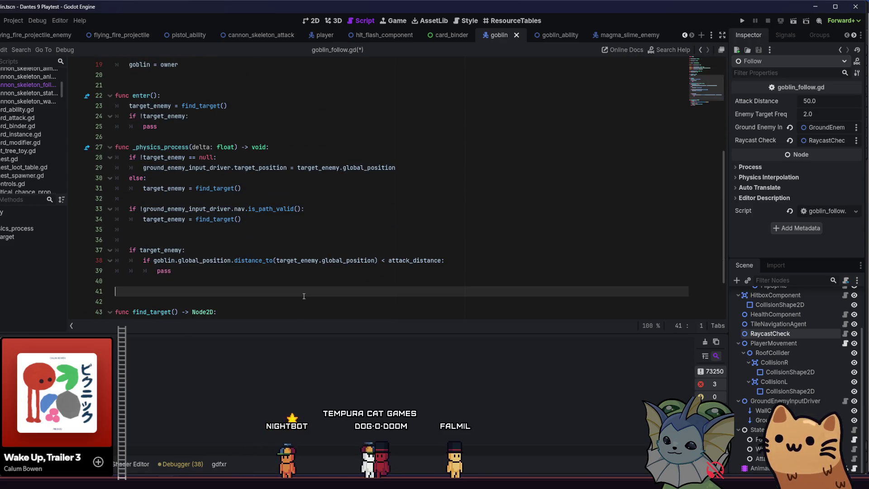
Write can_see_target = !raycast_check.get_raycast(...) and move it to line 36 above the target check.
key("Tab")
key("Return")
type("=")
key("ctrl+v")
scroll(316, 263, "down", 2)
left_click(326, 237)
left_click(496, 230)
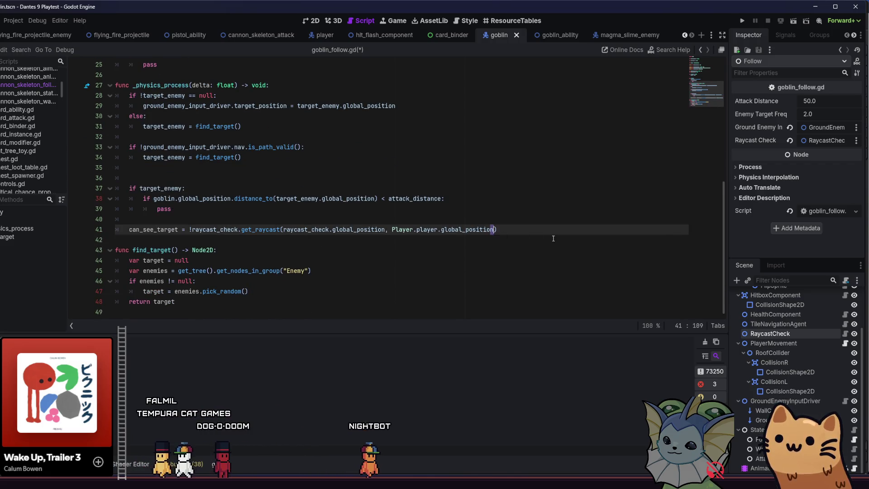
left_click_drag(497, 229, 130, 230)
key("ctrl+c")
key("BackSpace")
key("BackSpace")
key("BackSpace")
left_click(226, 177)
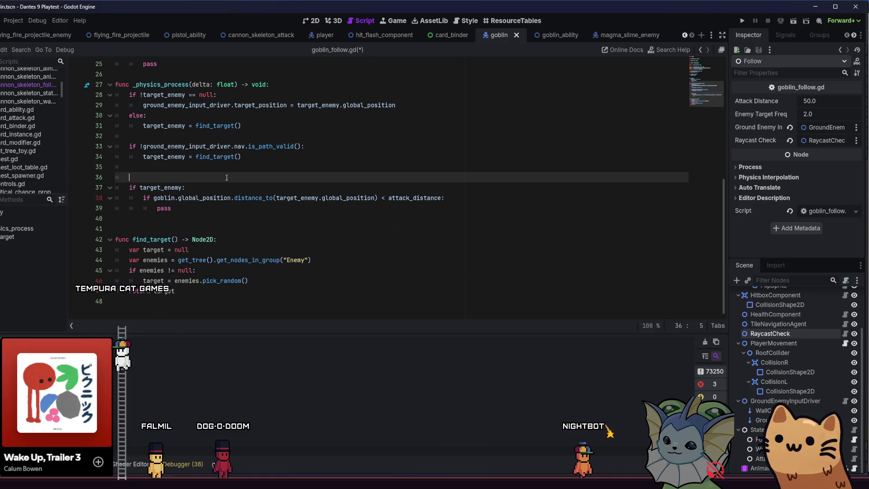
key("ctrl+v")
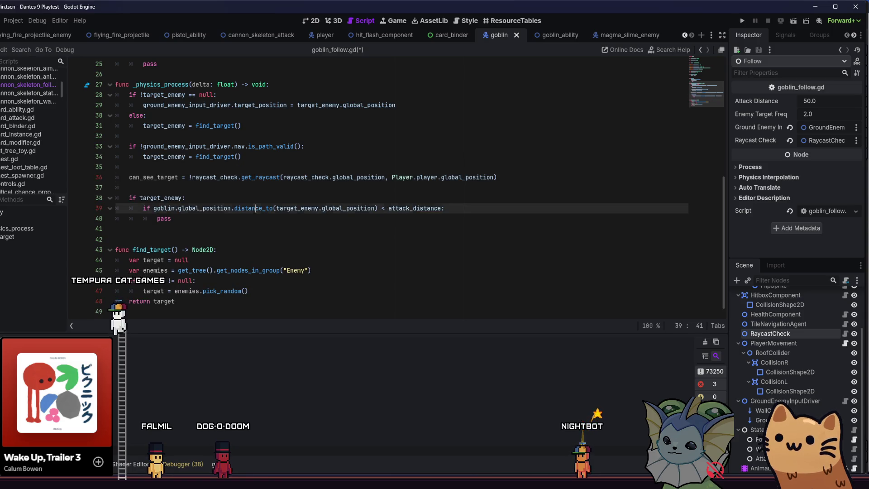
Append 'and can_see_target' to the attack_distance condition and add an #attack comment under pass.
left_click(441, 208)
type("nd can")
key("Return")
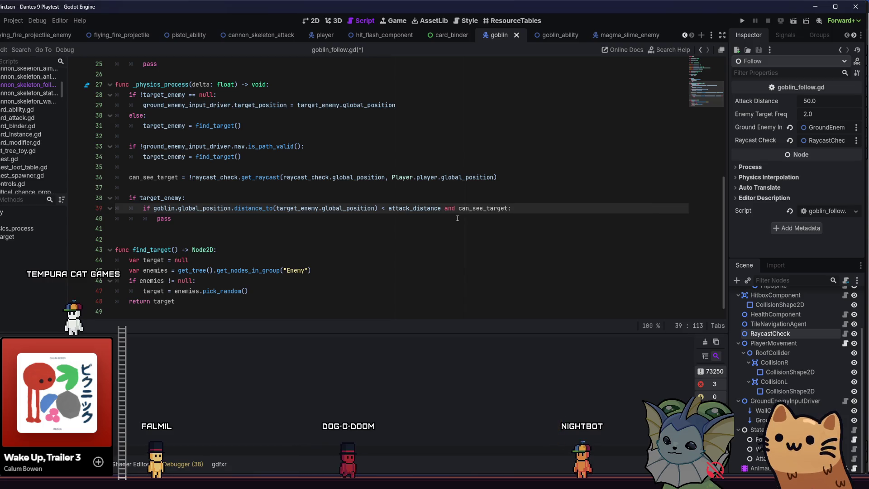
left_click(300, 221)
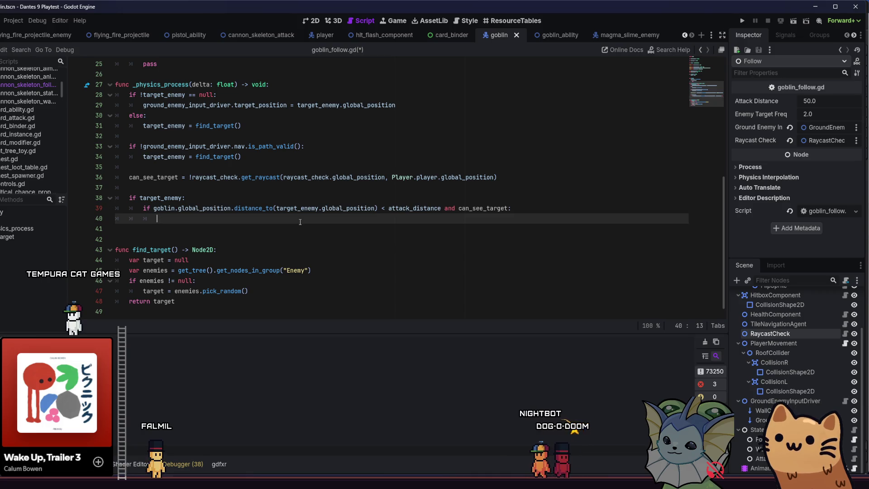
key("BackSpace")
key("BackSpace")
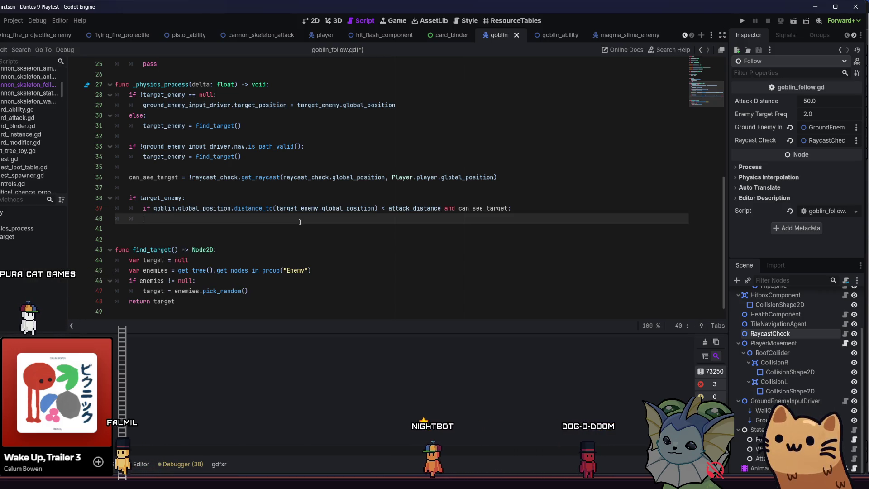
key("Tab")
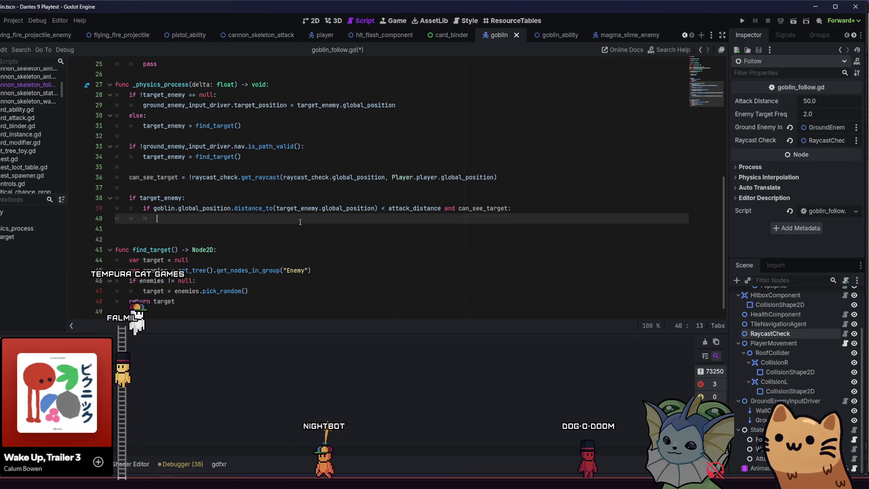
type("pass")
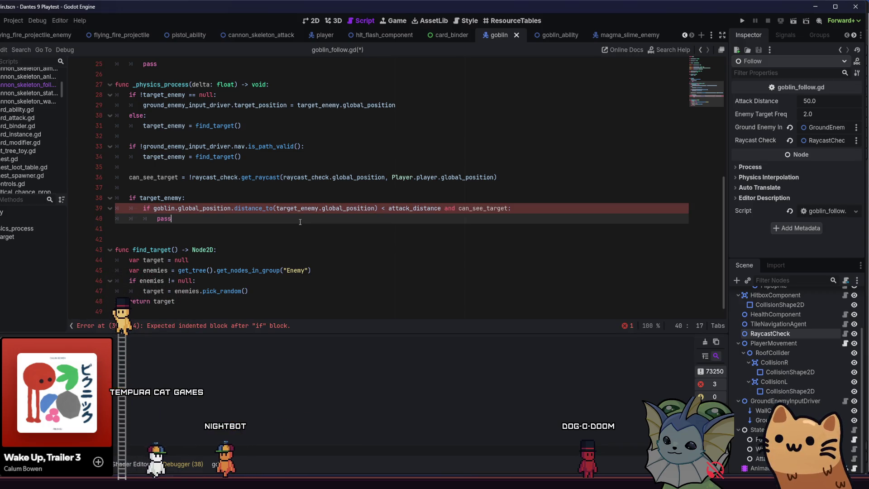
key("Return")
type("#")
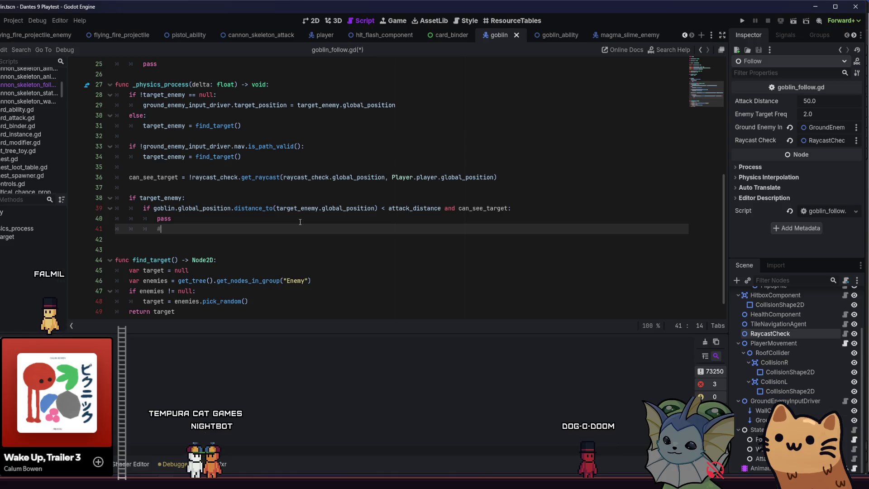
type("attack")
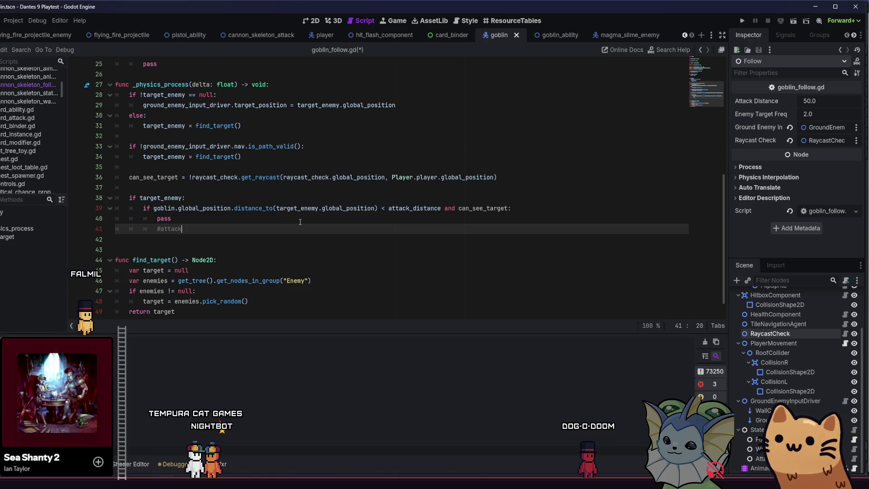
left_click(300, 221)
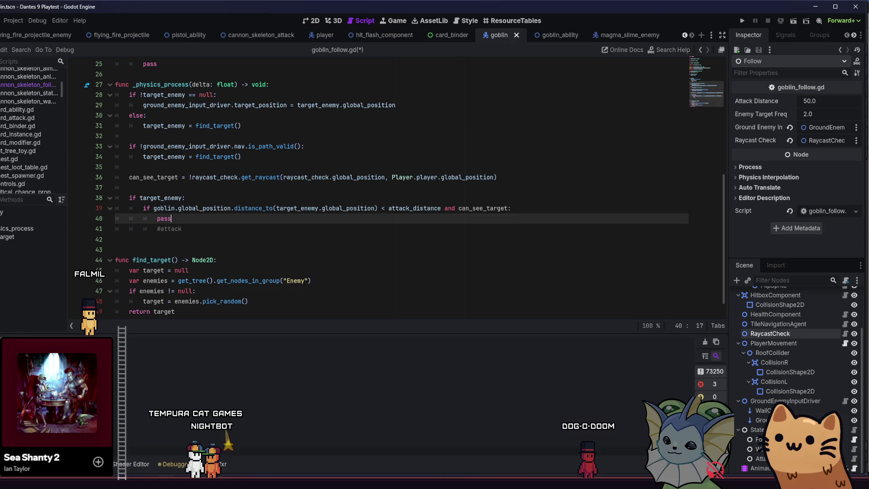
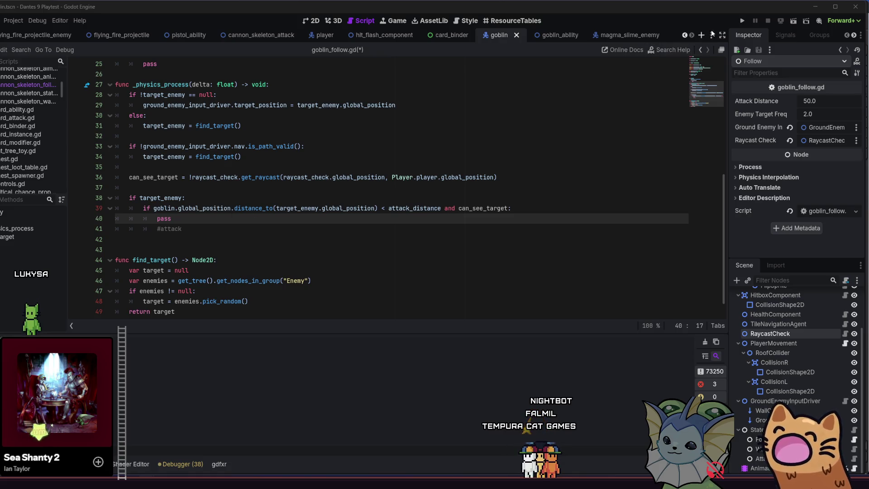
Run the Dante's 9 project with F5 so the game opens on its title menu.
key("F5")
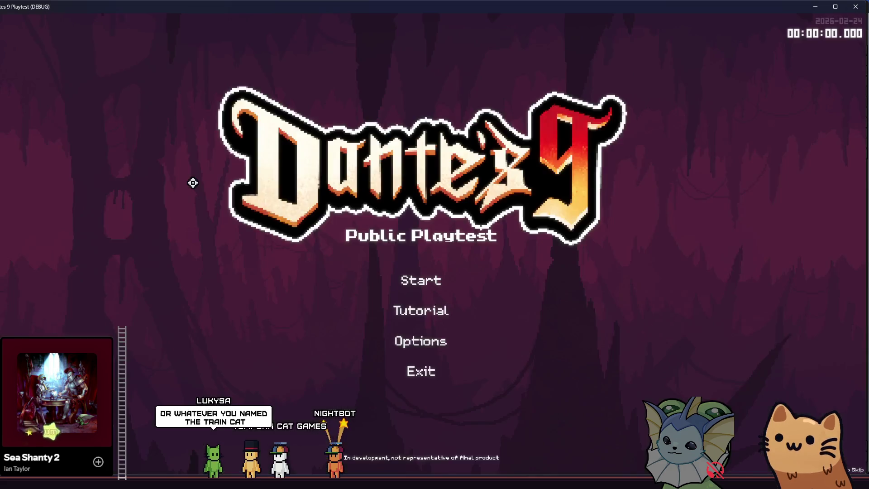
Start a new run and guide the black cat onto the small platform by the cat tree.
left_click(367, 271)
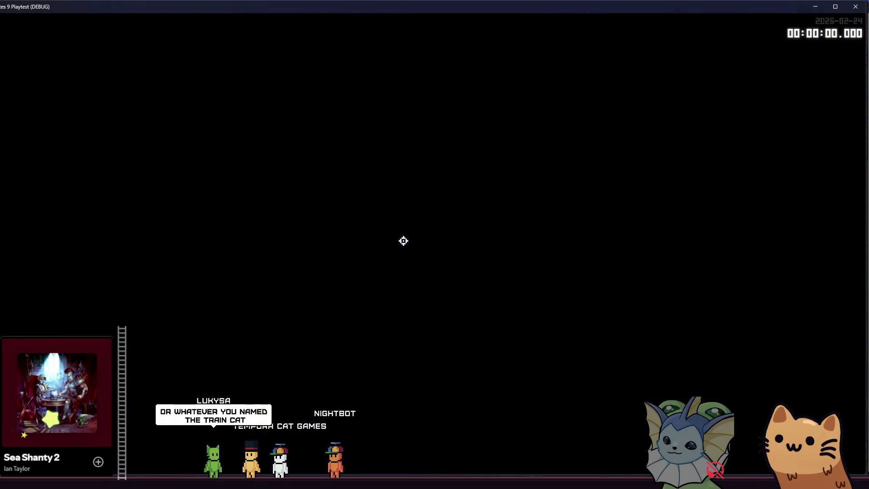
key("d")
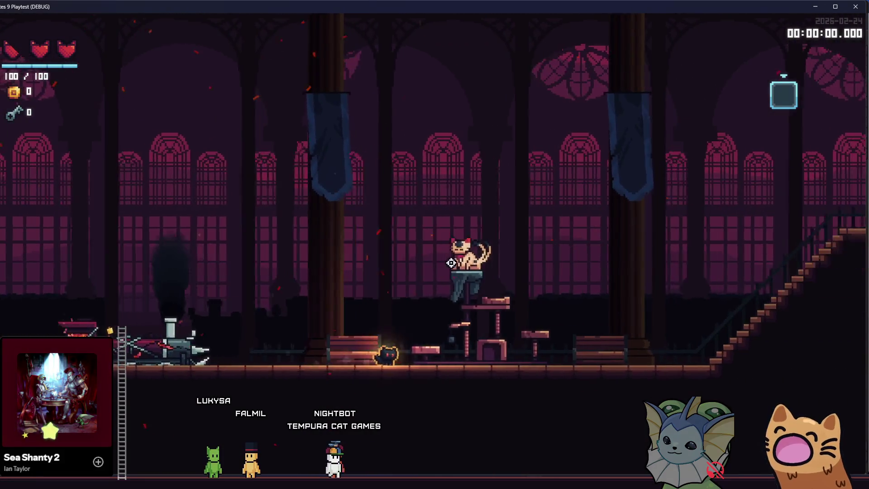
key("a")
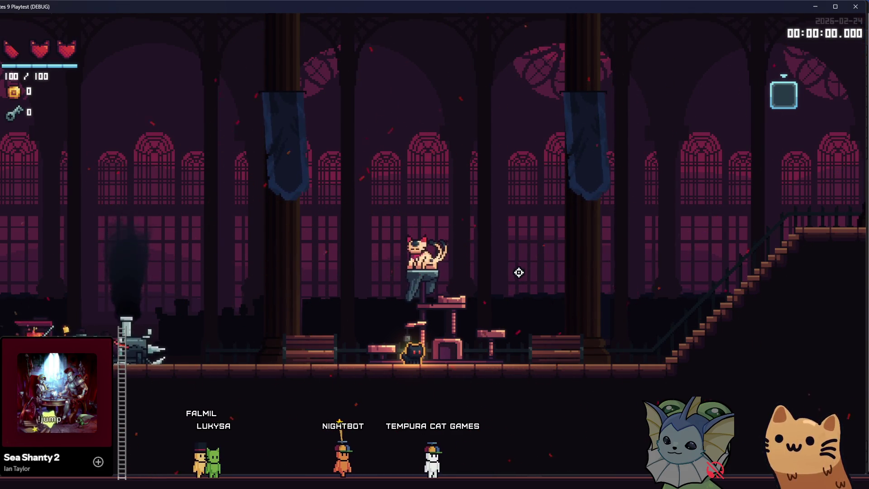
key("space")
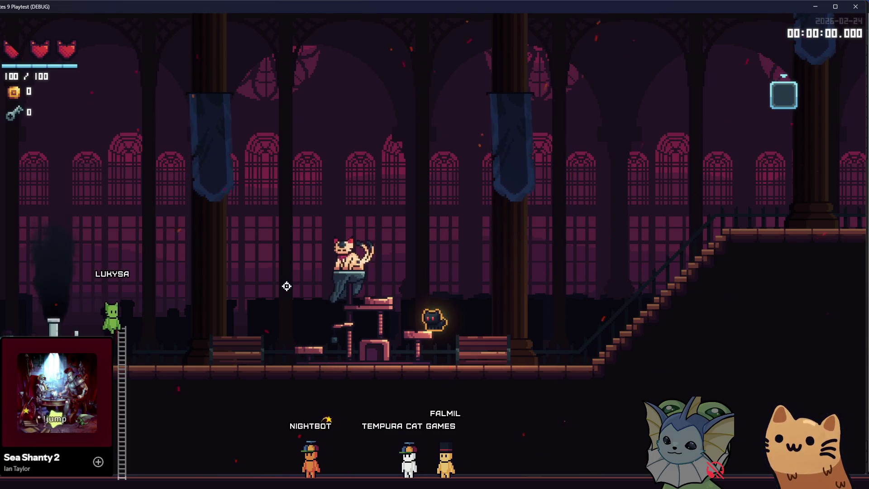
key("Down")
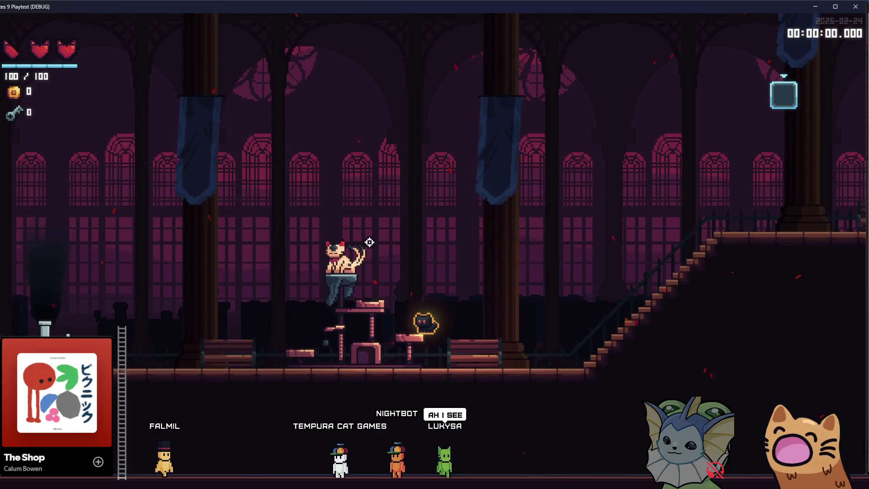
Drop to the floor, walk left, slash toward the right, then jump back onto the platform.
key("d")
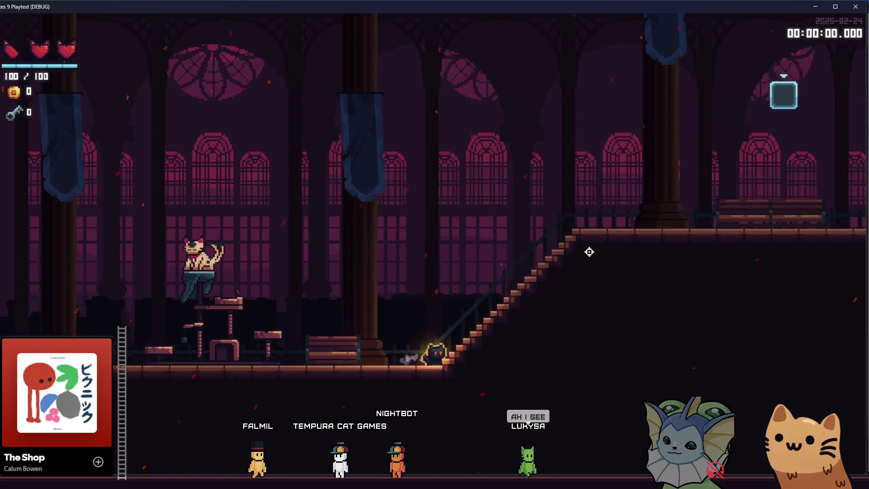
key("a")
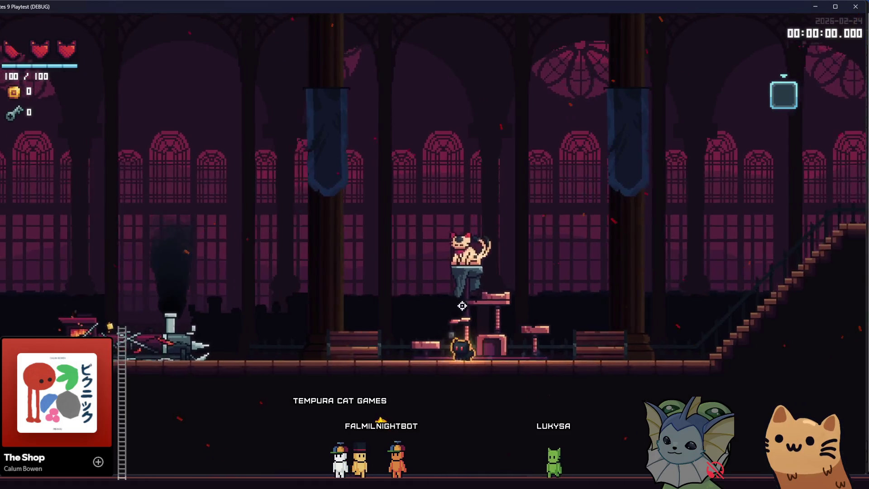
key("a")
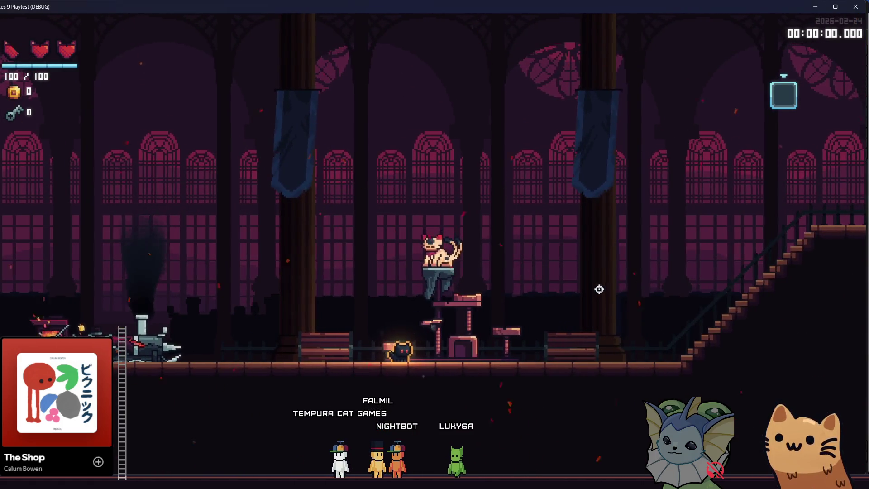
left_click(567, 285)
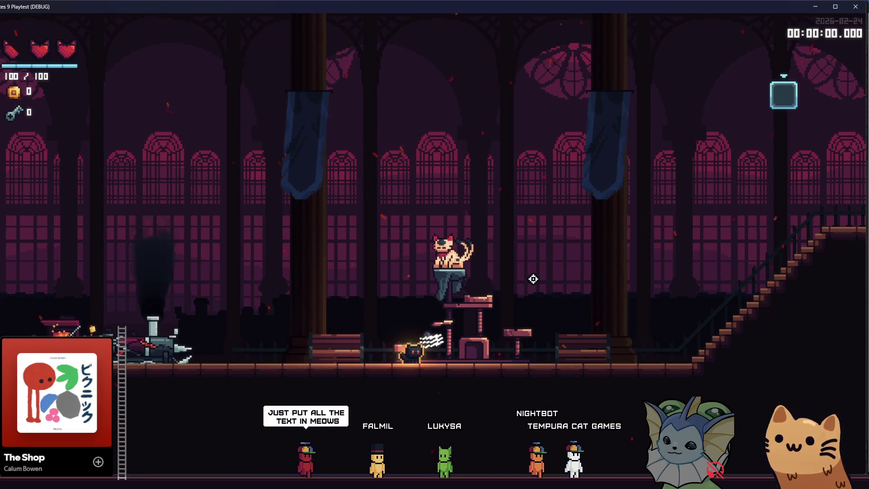
key("space")
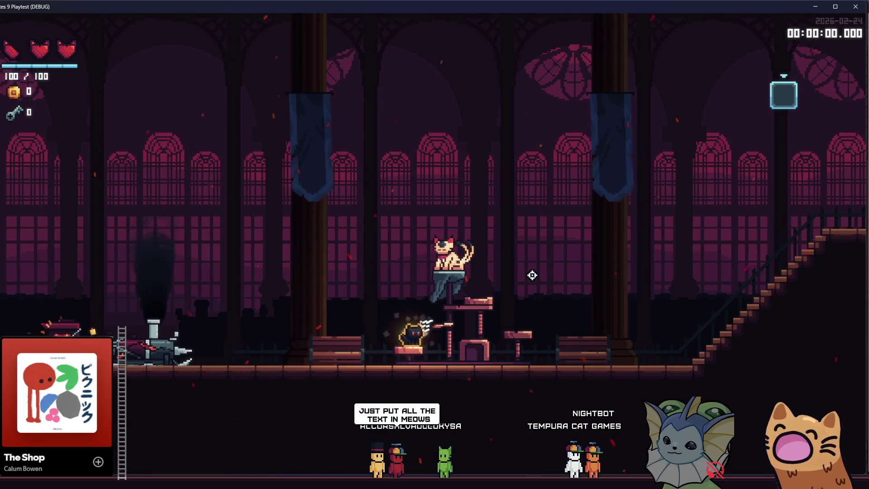
Repeat the slash attack several times toward the aim point beside the cat.
left_click(520, 331)
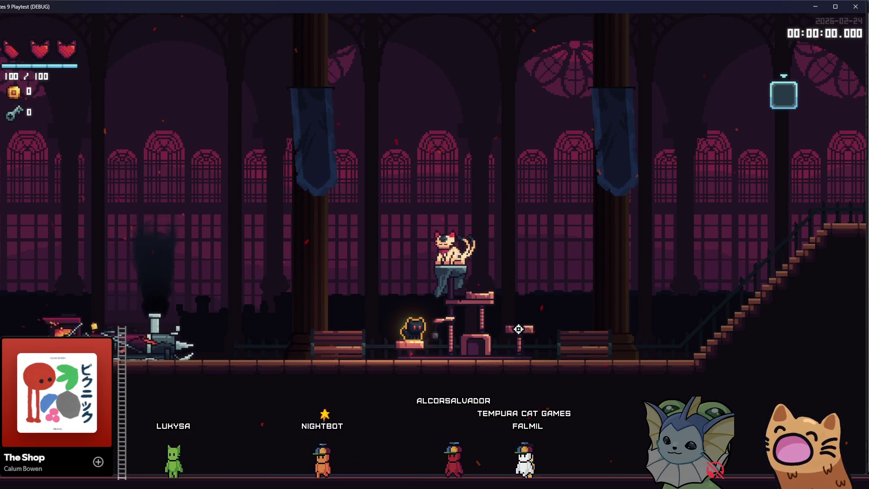
left_click(519, 329)
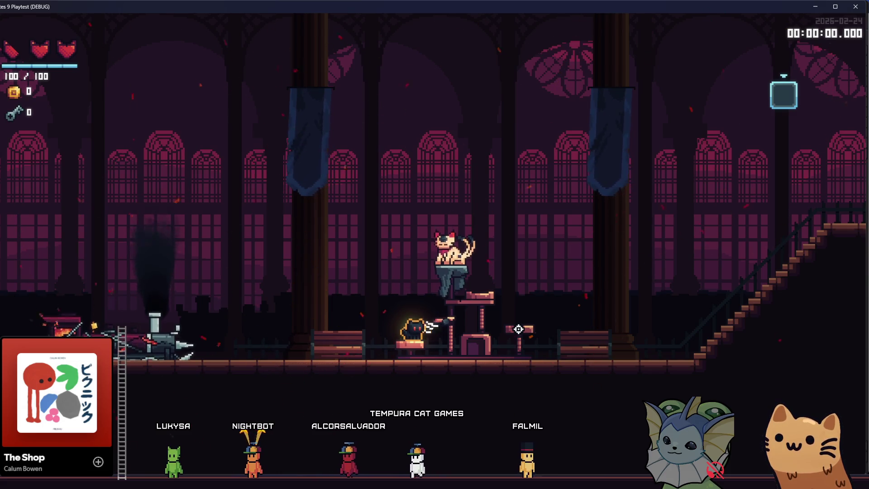
left_click(518, 329)
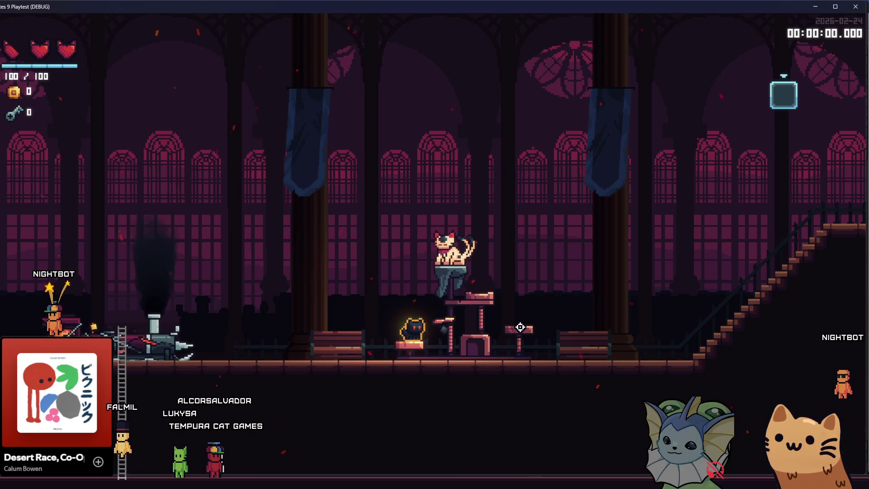
left_click(516, 329)
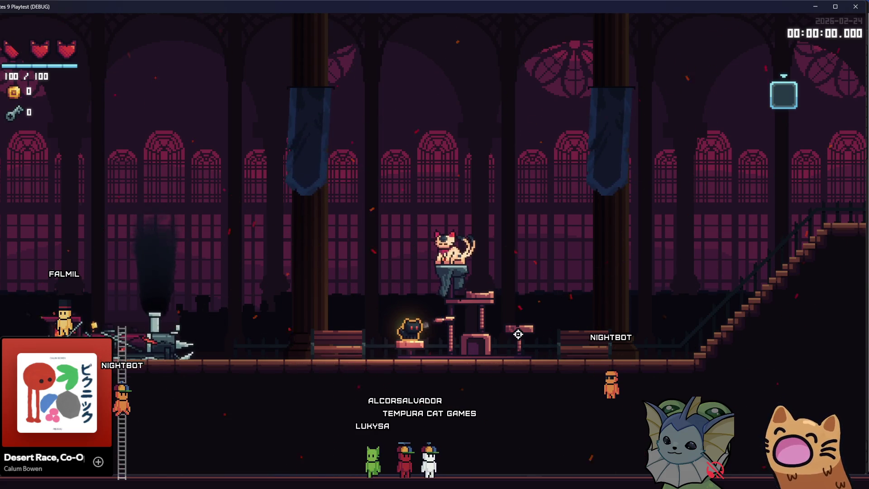
left_click(518, 334)
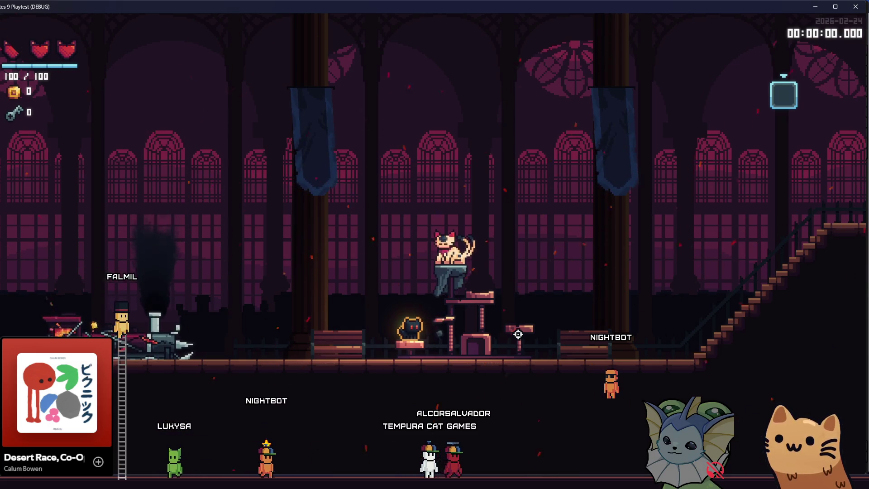
left_click(518, 334)
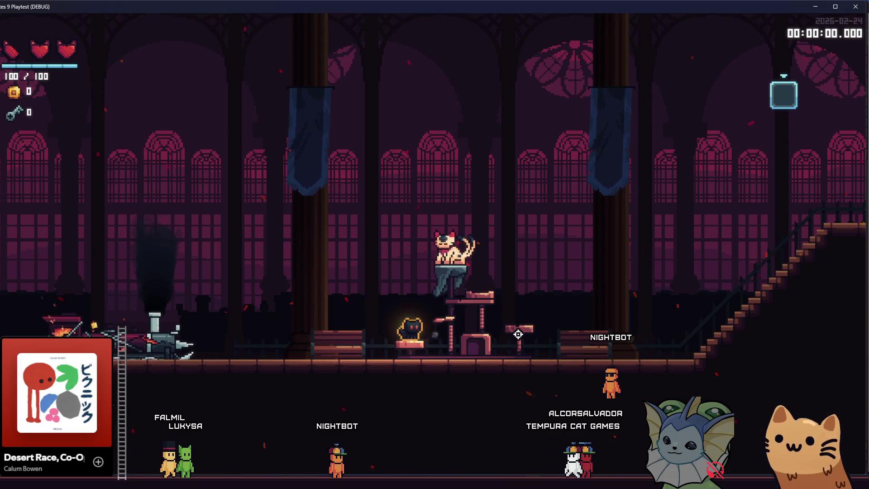
left_click(518, 334)
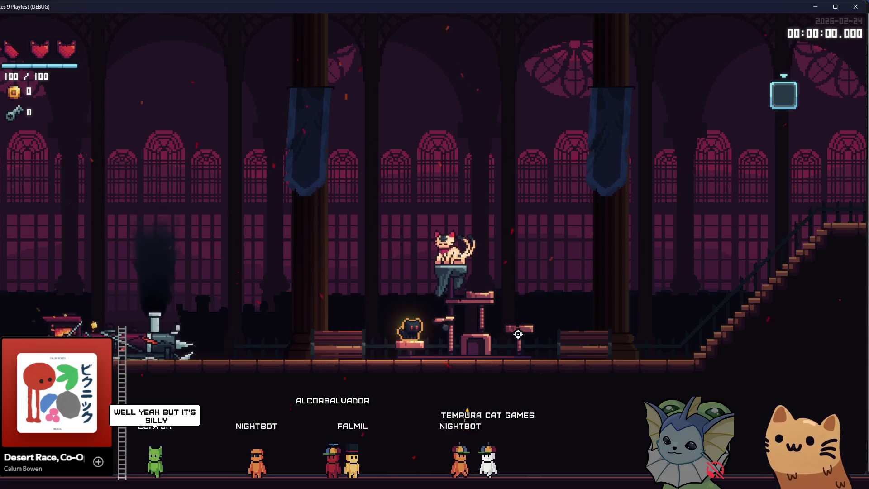
Run up the staircase and back down to the floor, then switch to GitHub Desktop.
key("d")
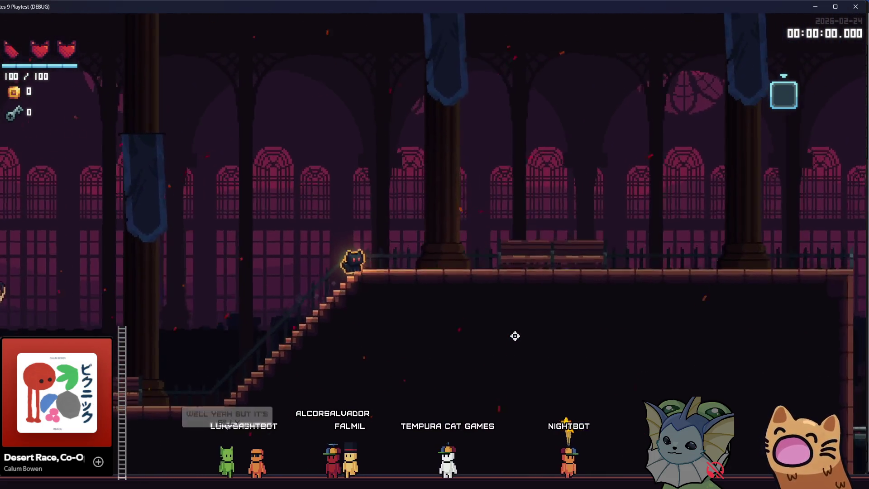
key("a")
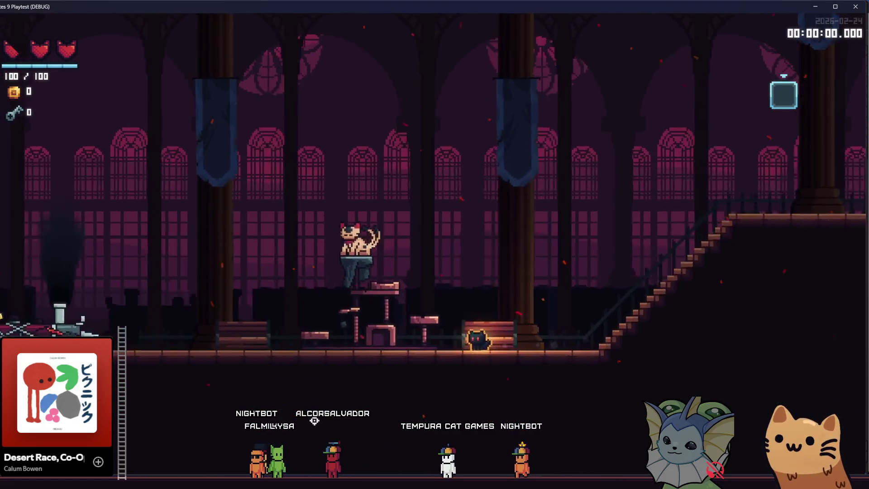
key("a")
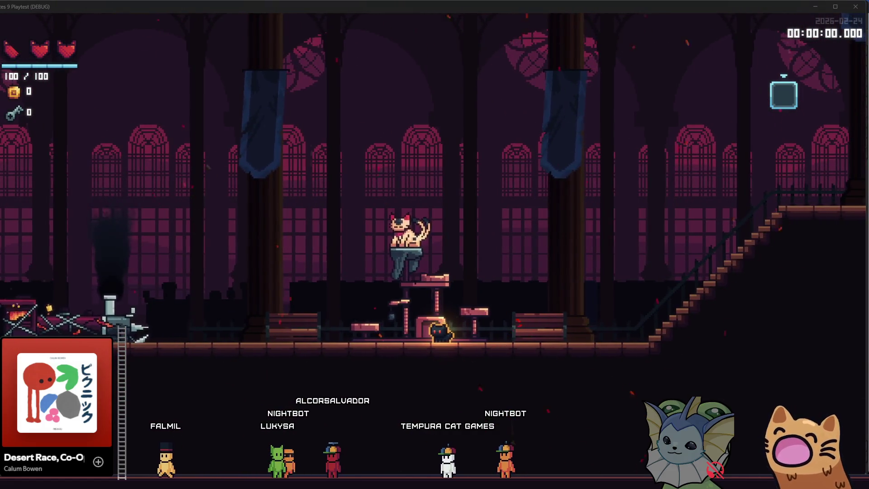
key("alt+Tab")
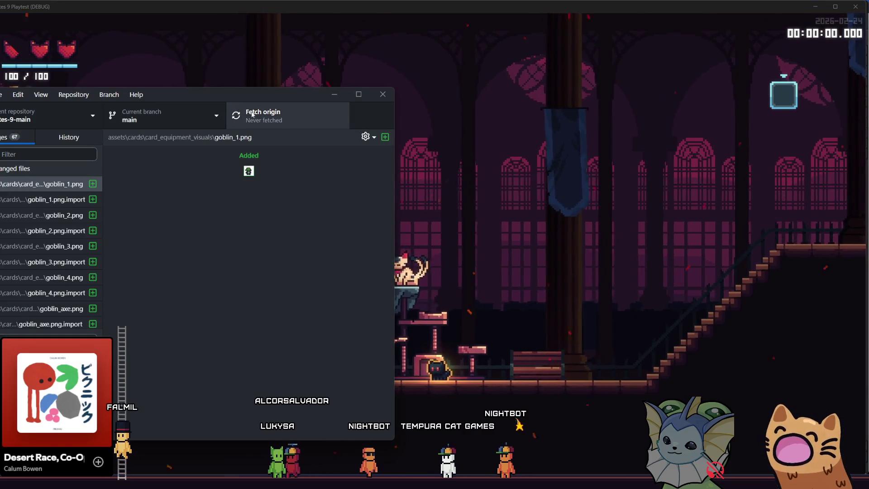
Fetch origin in GitHub Desktop, close it, and switch over to the gatos sprite sheet in Aseprite.
left_click(249, 115)
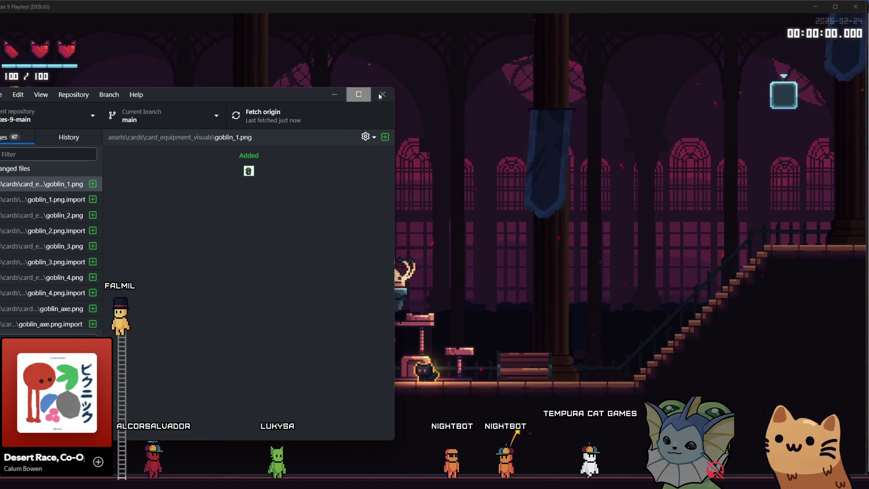
left_click(383, 95)
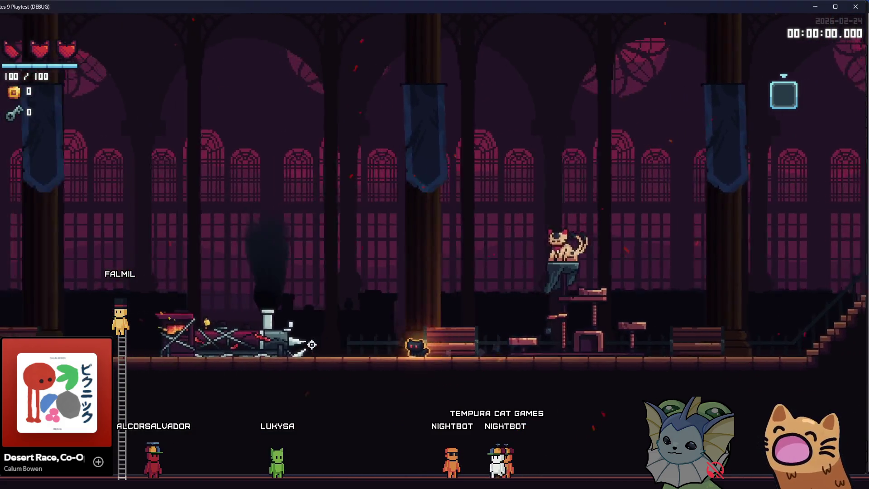
key("alt+Tab")
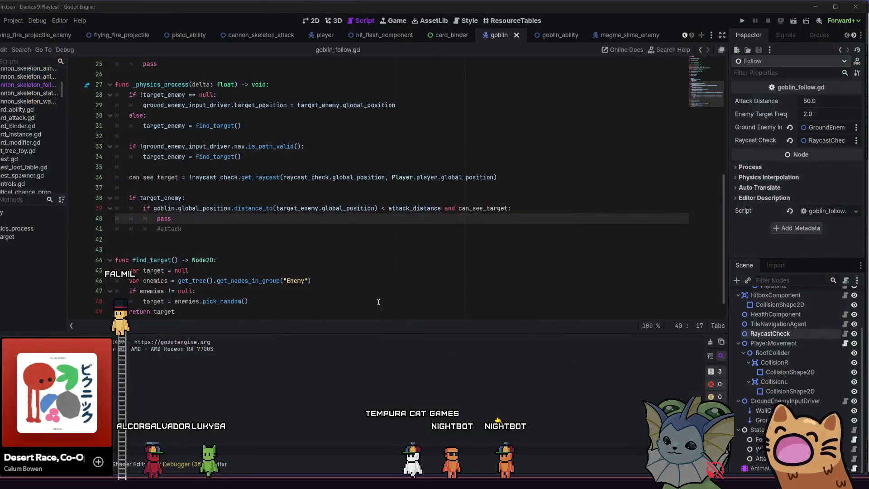
key("alt+Tab")
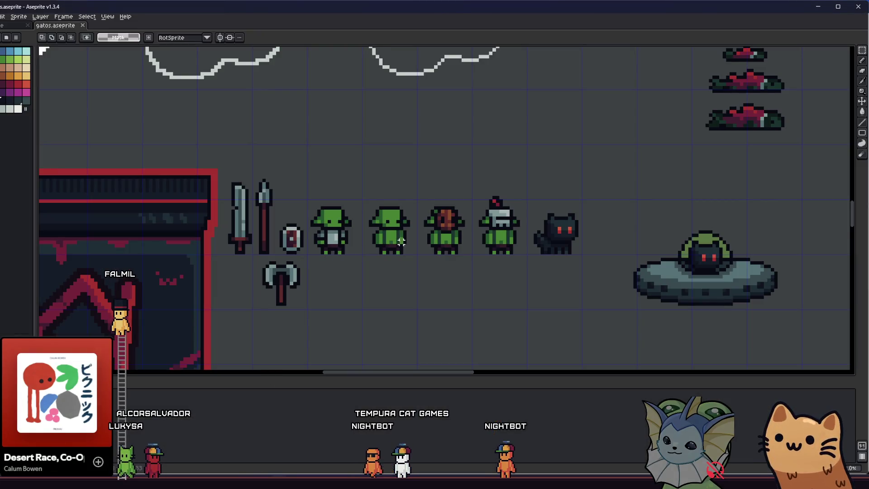
Zoom onto the skeleton sprite, marquee-select its body, then clear the selection.
scroll(401, 241, "down", 4)
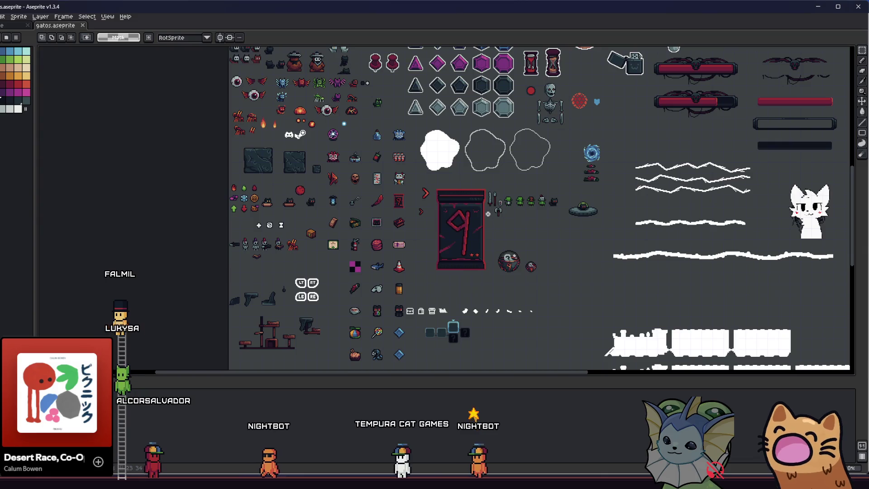
scroll(488, 213, "right", 5)
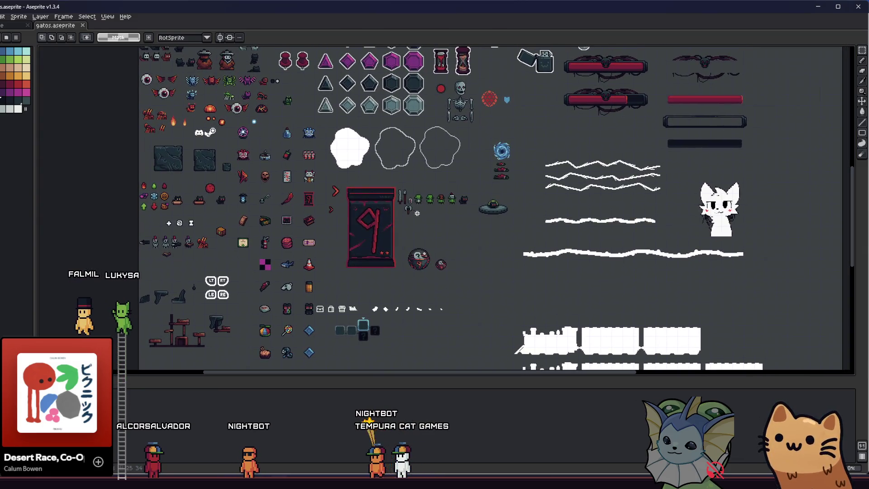
scroll(417, 213, "up", 3)
scroll(351, 228, "up", 4)
scroll(351, 228, "left", 2)
scroll(359, 184, "up", 2)
mouse_move(359, 185)
left_mouse_down()
mouse_move(545, 354)
mouse_move(545, 368)
left_mouse_up()
key("ctrl+d")
Pan and re-zoom the view, then marquee-select the whole skeleton sprite.
left_click_drag(425, 279, 397, 256)
scroll(397, 256, "down", 4)
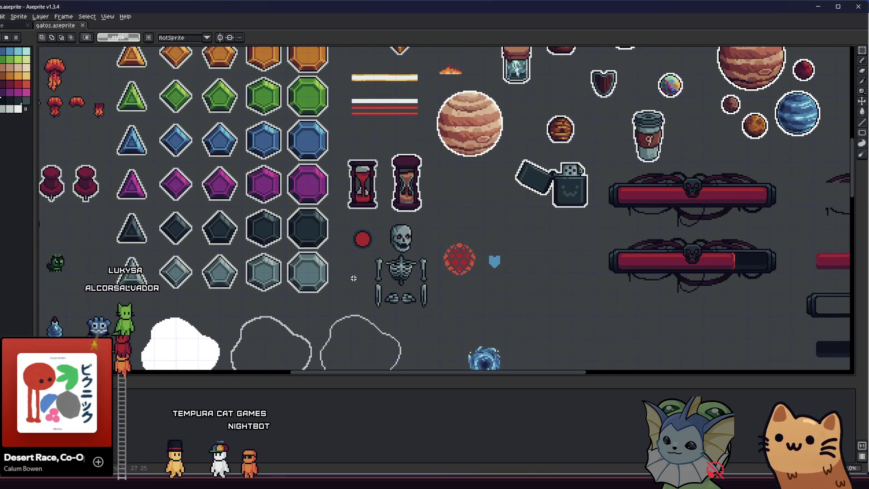
scroll(353, 280, "up", 3)
scroll(348, 260, "up", 1)
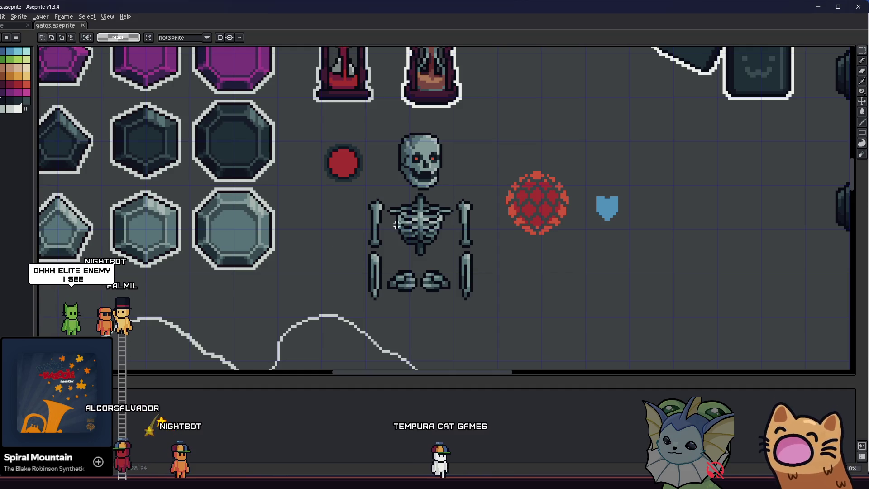
mouse_move(361, 120)
left_mouse_down()
mouse_move(504, 306)
mouse_move(494, 321)
left_mouse_up()
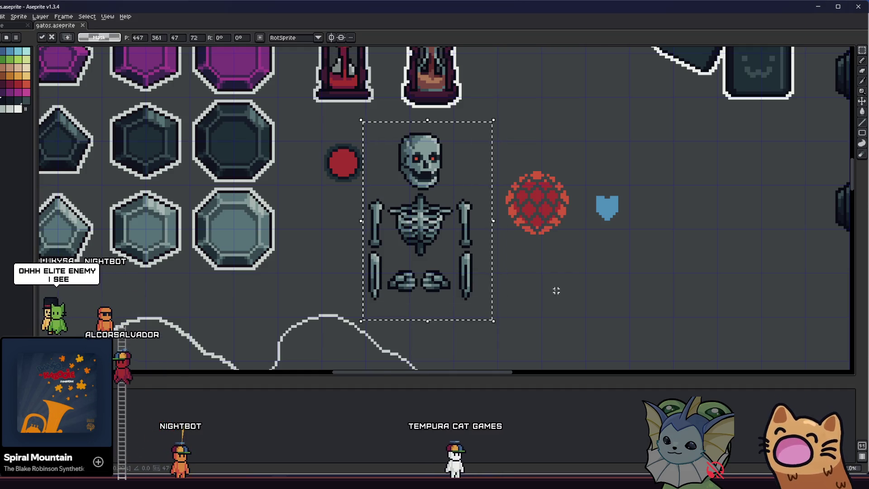
scroll(557, 291, "down", 3)
scroll(129, 221, "up", 2)
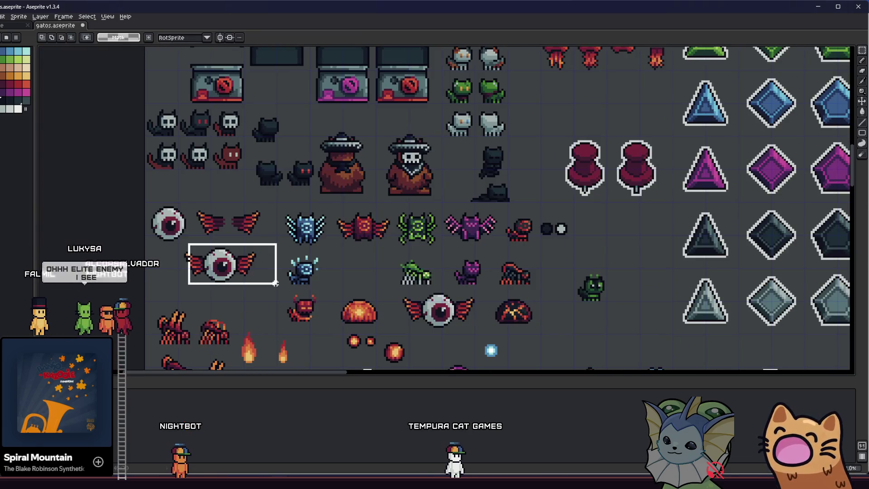
scroll(257, 312, "down", 3)
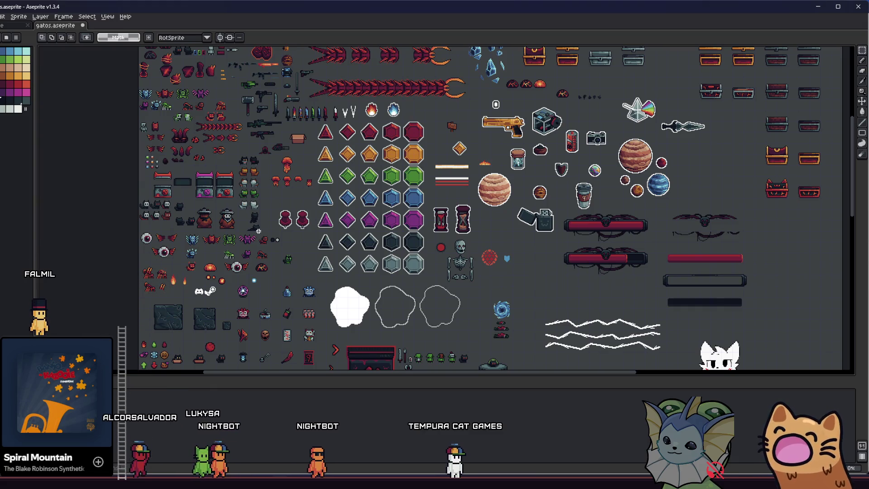
scroll(441, 247, "up", 5)
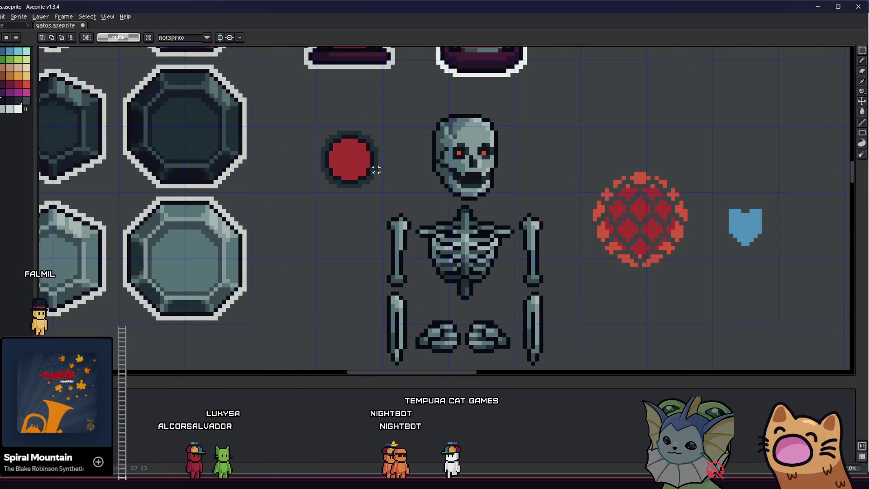
scroll(357, 152, "right", 2)
scroll(358, 151, "down", 1)
scroll(420, 131, "right", 1)
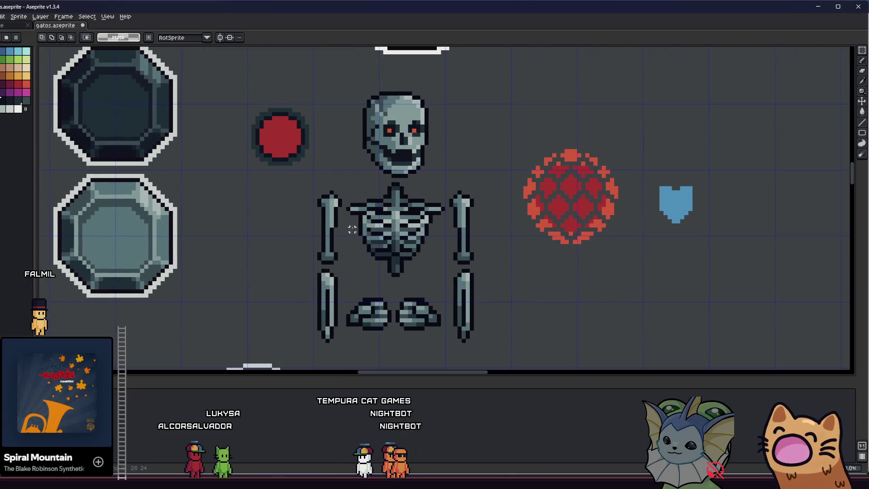
scroll(465, 159, "up", 1)
scroll(374, 200, "down", 1)
scroll(361, 204, "down", 1)
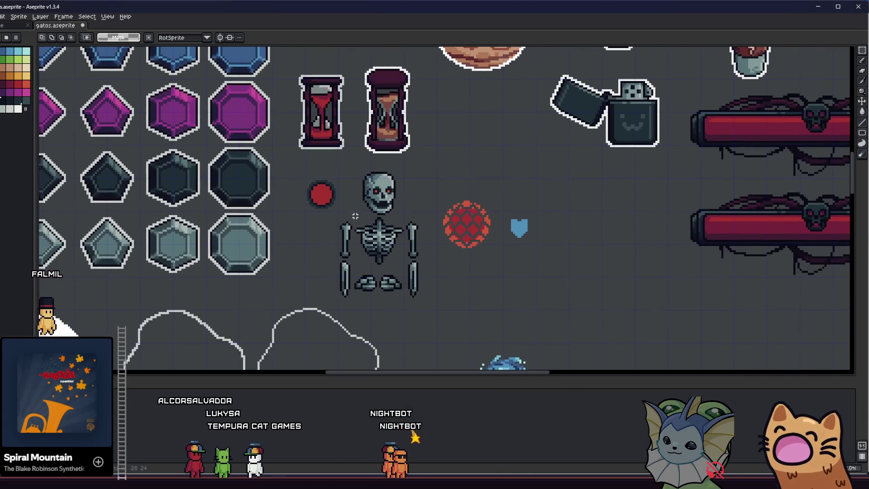
scroll(353, 216, "down", 1)
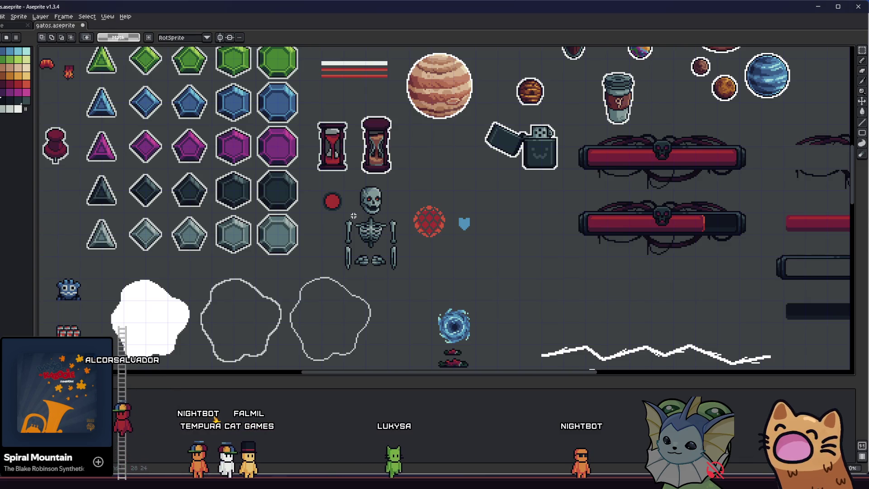
Zoom and pan across the gatos sheet to view the armoured knight sprite row up close.
scroll(354, 216, "up", 1)
scroll(396, 258, "down", 3)
mouse_move(397, 258)
left_mouse_down()
mouse_move(390, 320)
mouse_move(354, 309)
left_mouse_up()
scroll(294, 267, "down", 2)
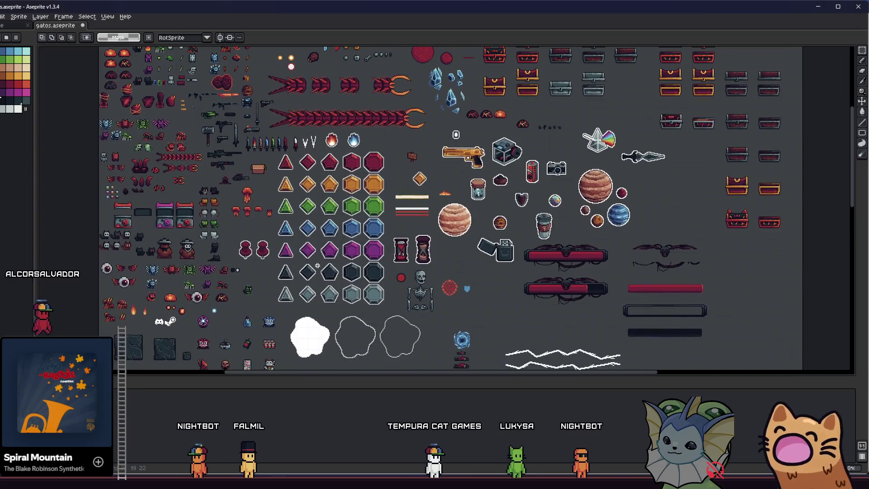
scroll(376, 277, "down", 3)
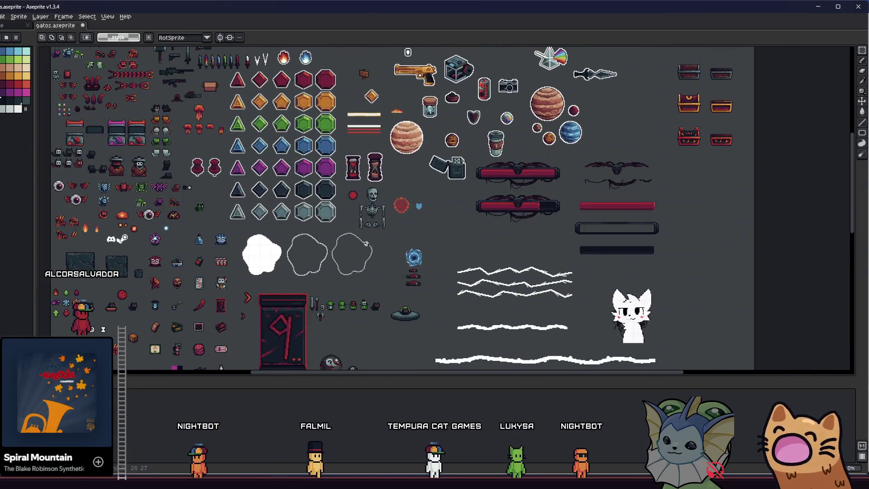
scroll(377, 277, "up", 3)
scroll(400, 290, "down", 2)
scroll(401, 290, "down", 5)
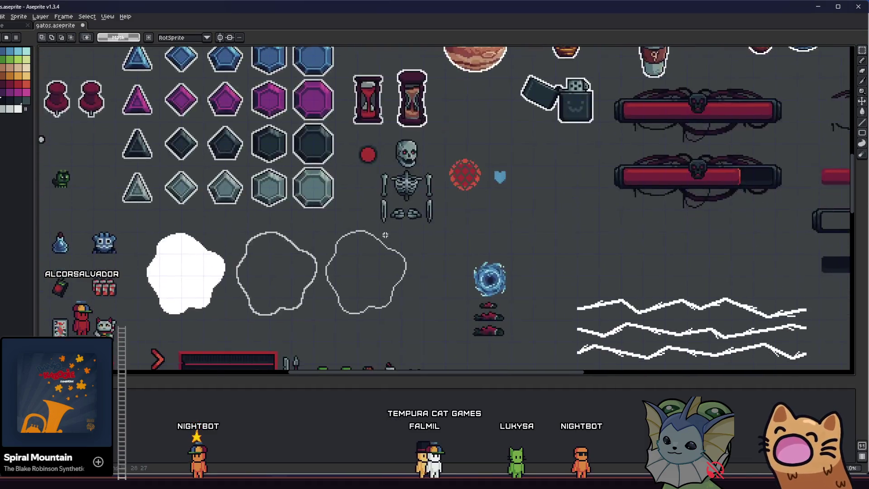
mouse_move(445, 188)
left_mouse_down()
mouse_move(382, 217)
mouse_move(384, 229)
mouse_move(423, 214)
left_mouse_up()
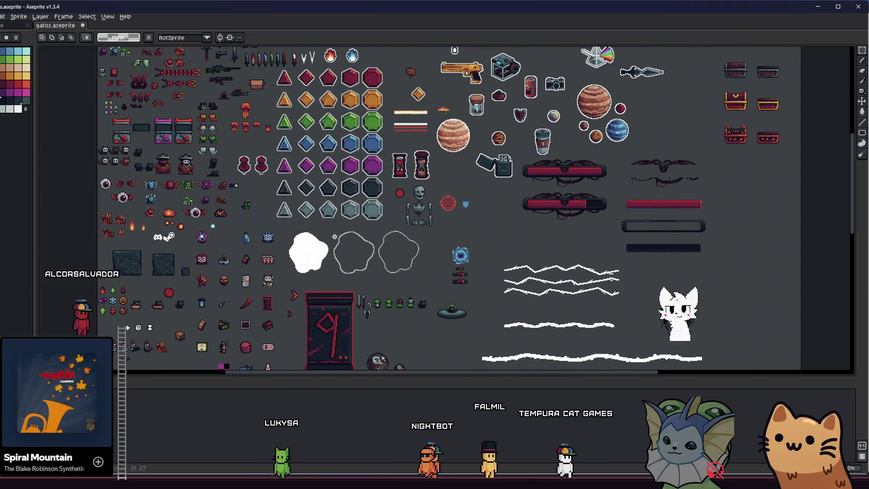
scroll(324, 249, "down", 3)
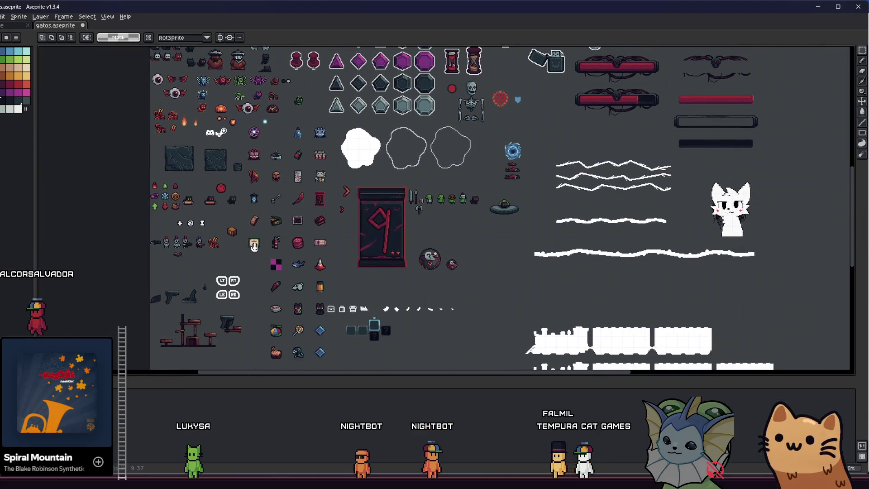
scroll(186, 251, "up", 4)
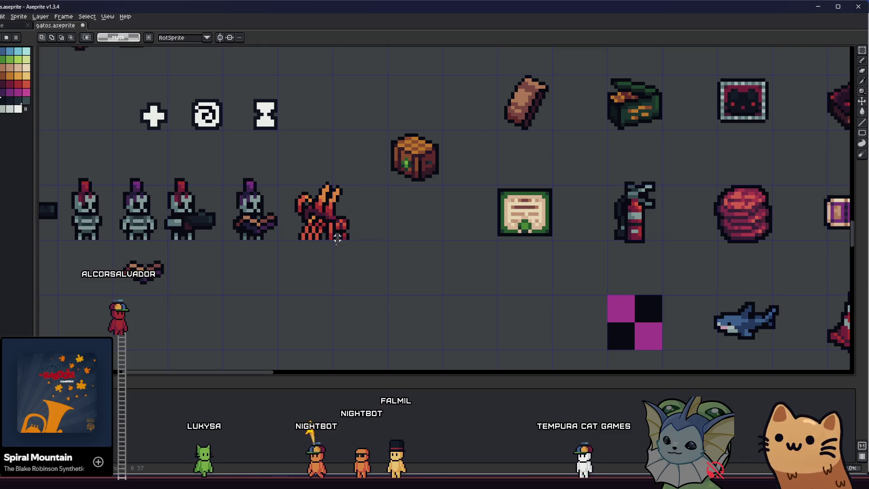
scroll(390, 248, "up", 2)
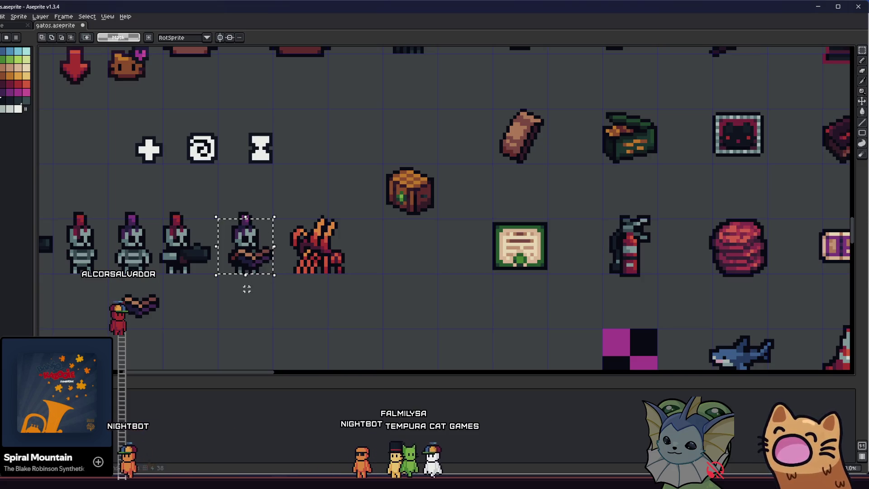
left_click_drag(244, 190, 264, 238)
left_click(181, 238)
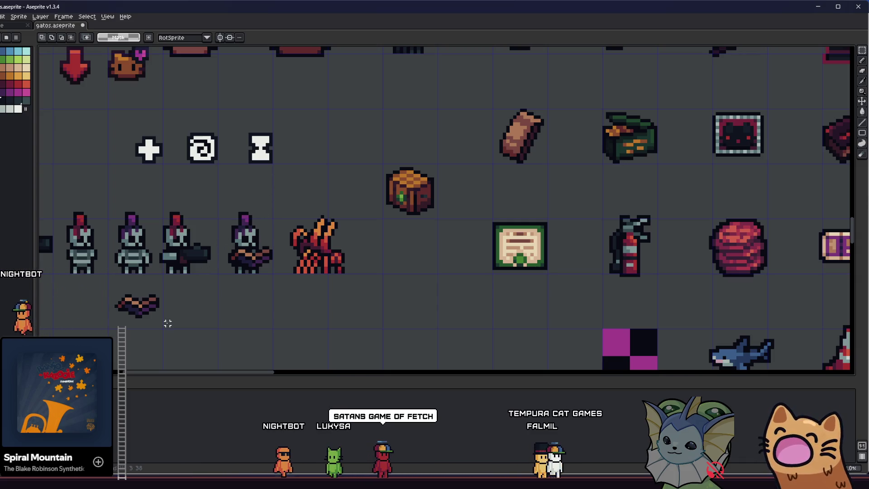
key("alt+Tab")
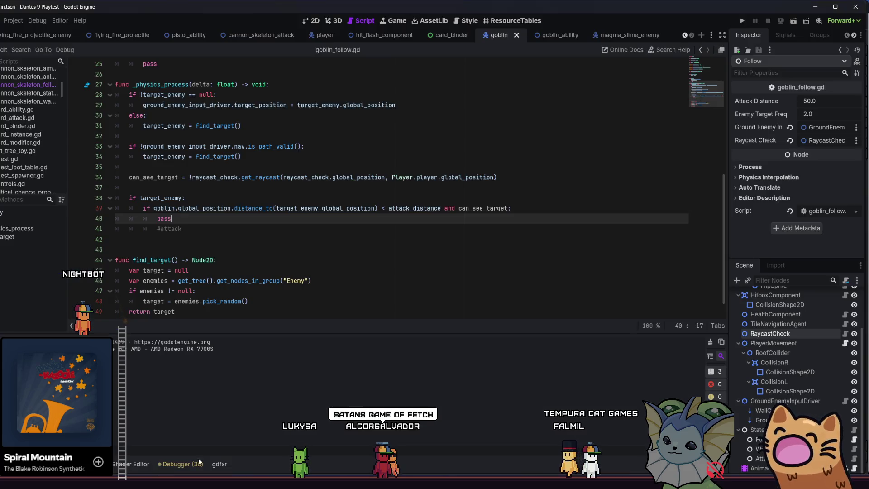
Run the project from Godot and maximize the debug game window.
left_click(743, 20)
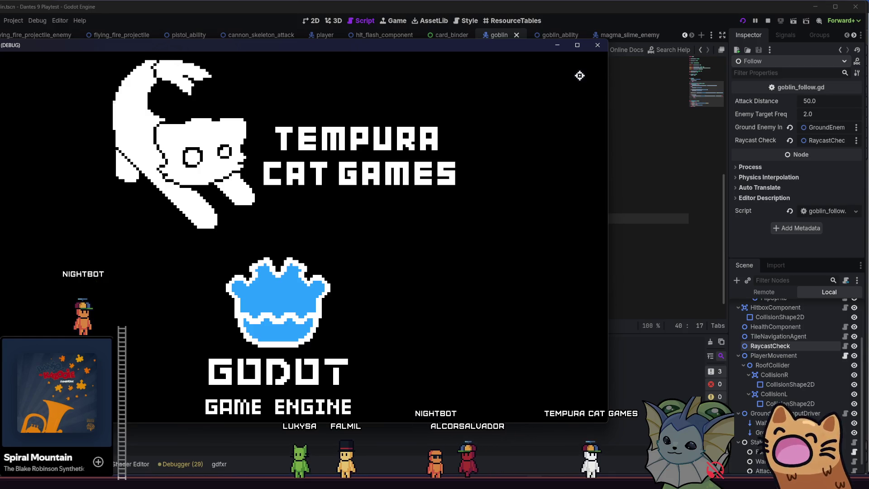
key("super+Up")
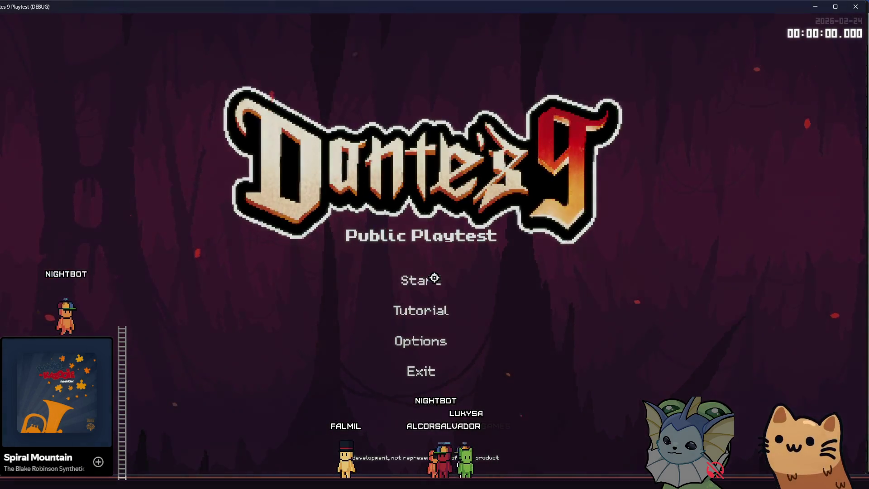
Start a new run and use the debug menu's Level options to force the current room to end.
left_click(422, 280)
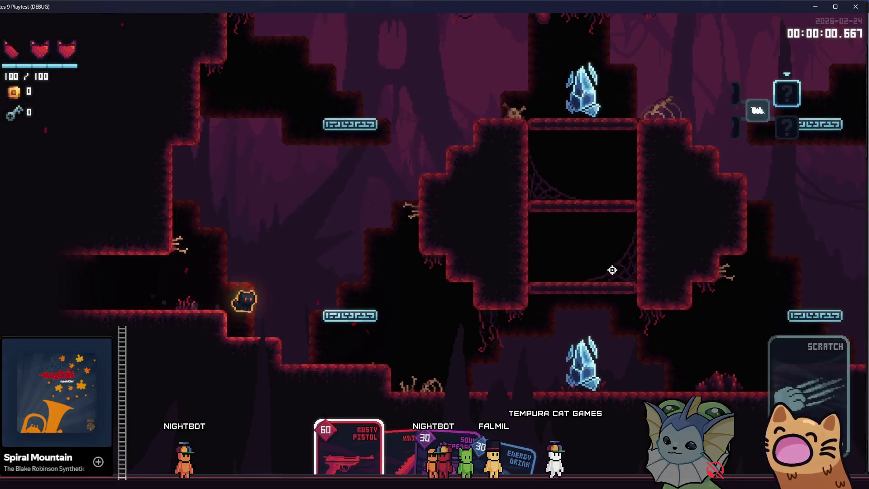
key("F1")
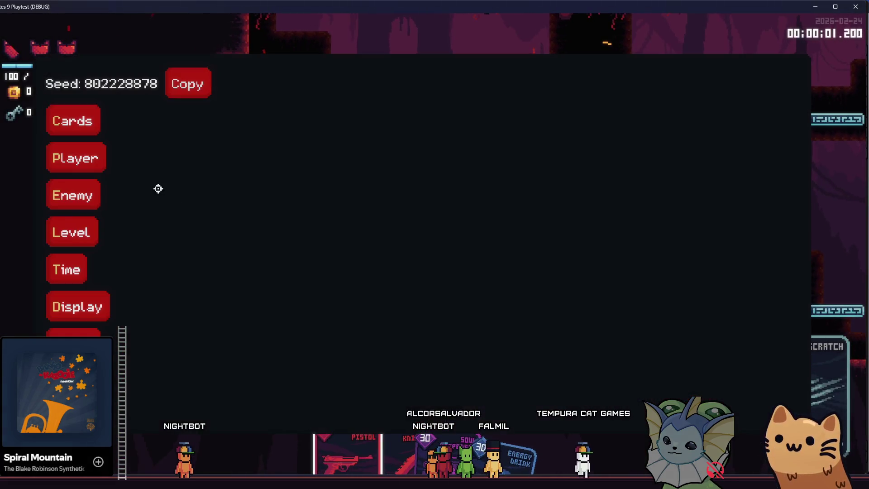
left_click(73, 195)
left_click(71, 232)
left_click(319, 115)
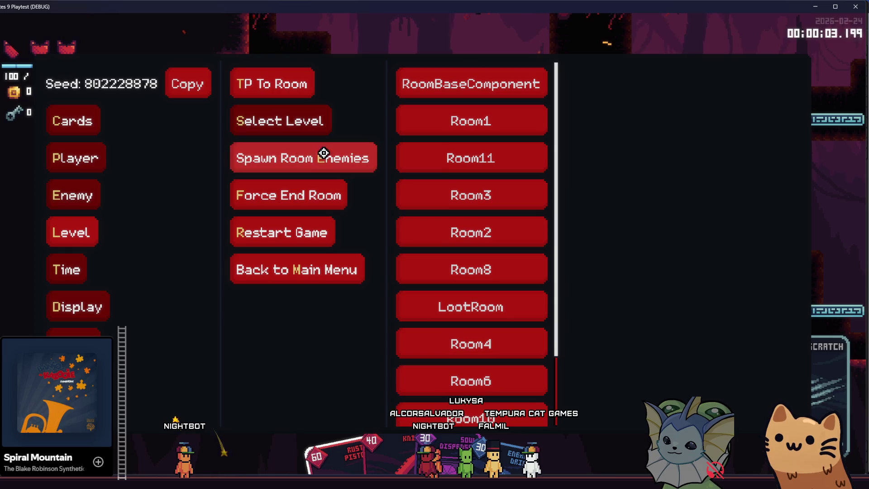
left_click(303, 195)
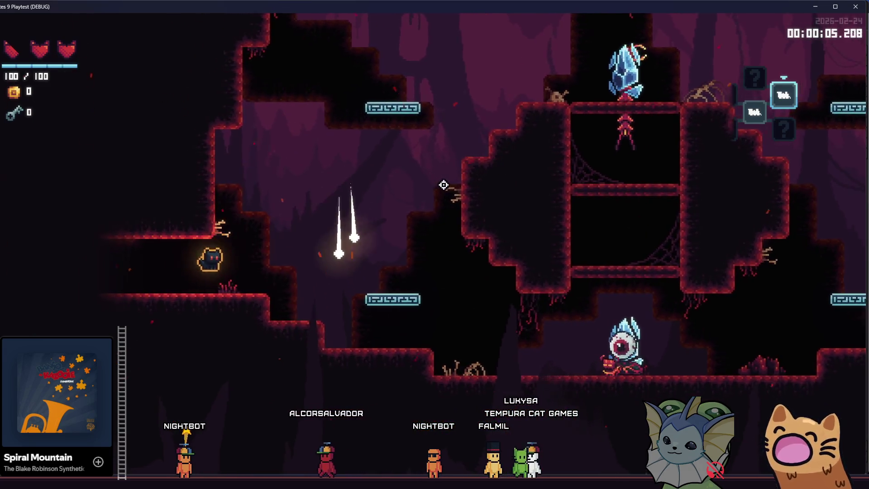
Walk into the next room and inspect the Time Scale settings in the debug menu's Time section.
key("d")
key("a")
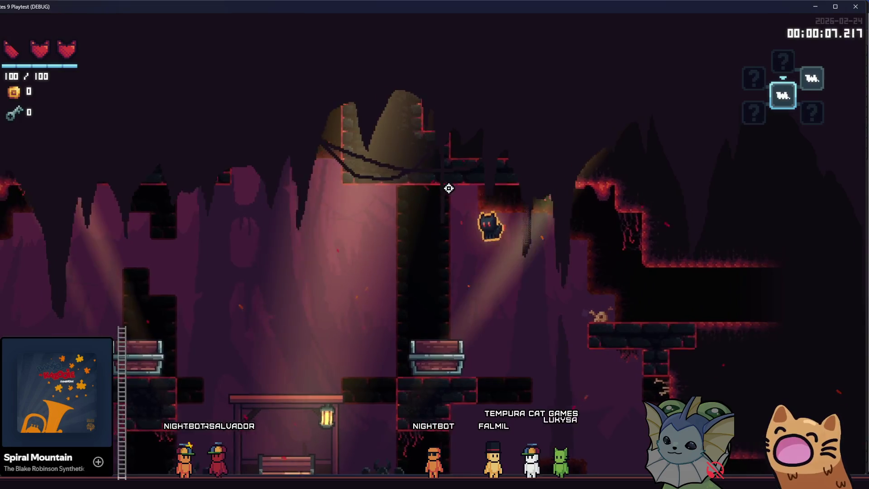
key("Tab")
key("F1")
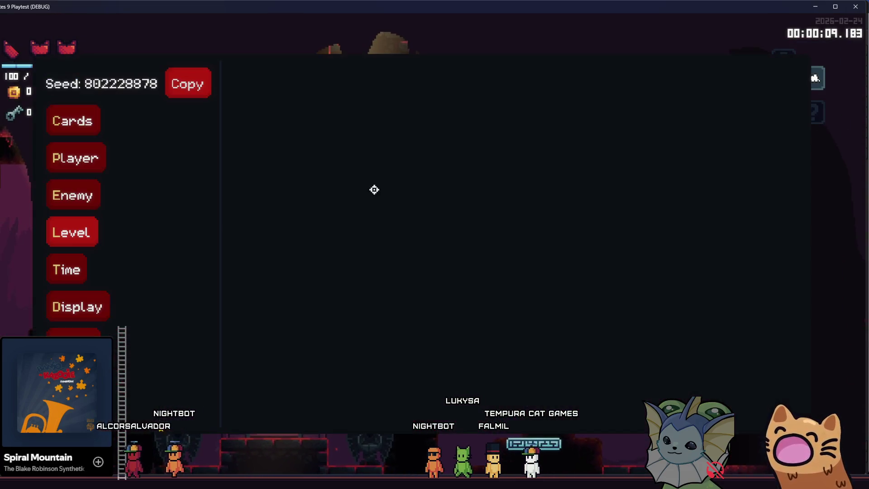
left_click(63, 268)
left_click(243, 83)
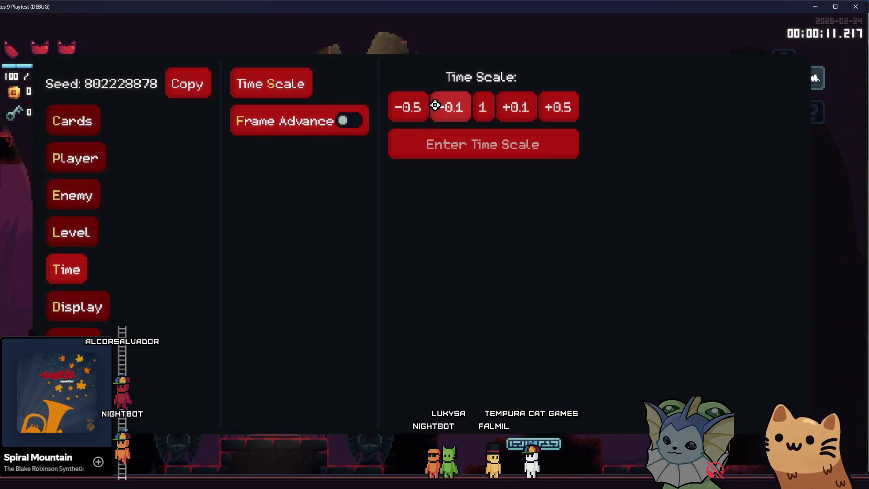
key("F1")
key("Tab")
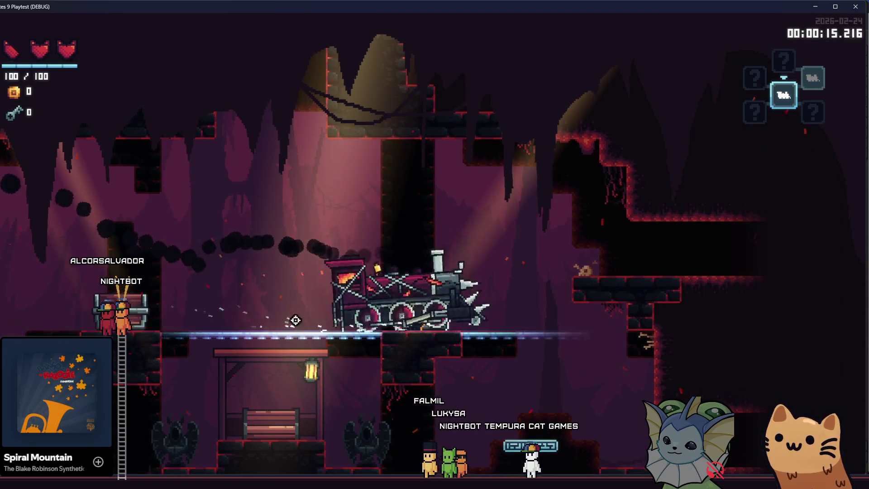
Enter the train room, check the fast-travel map, and close the debug panel.
key("d")
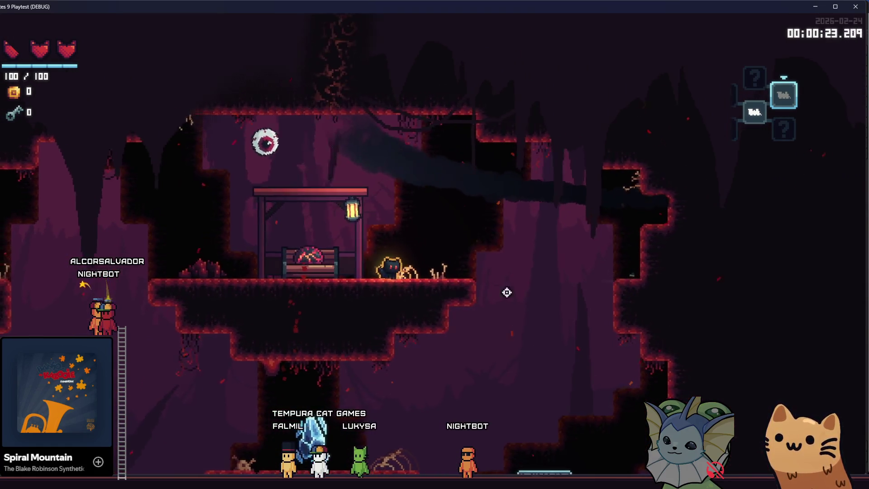
key("m")
key("m")
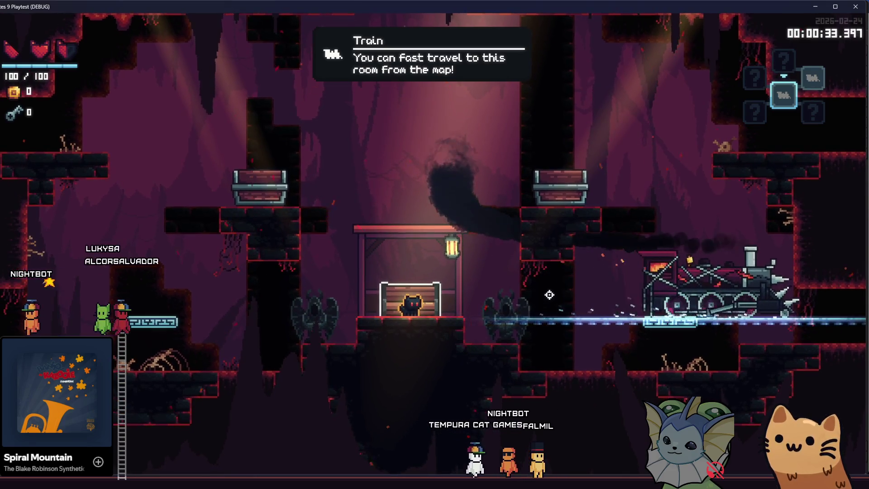
key("m")
key("m")
key("F1")
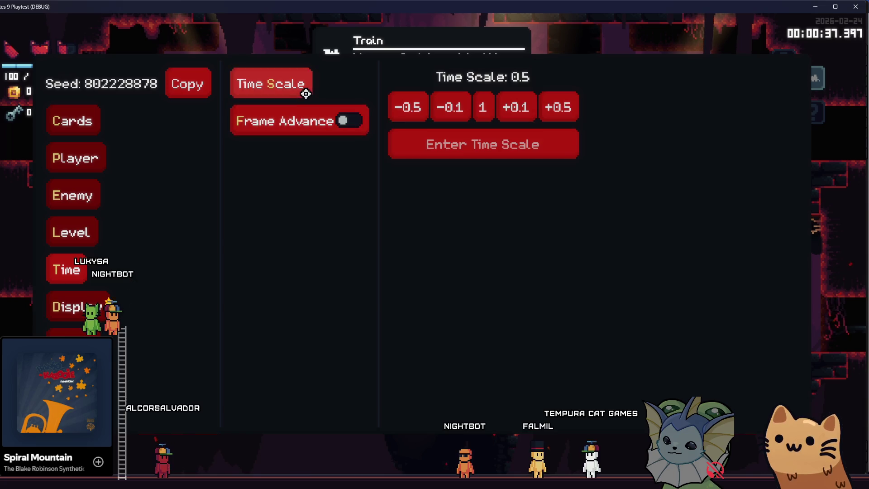
key("F1")
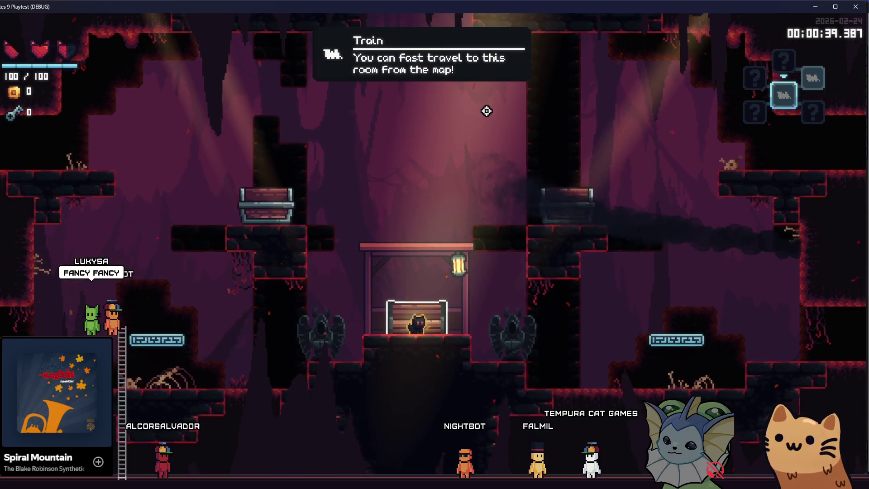
key("F1")
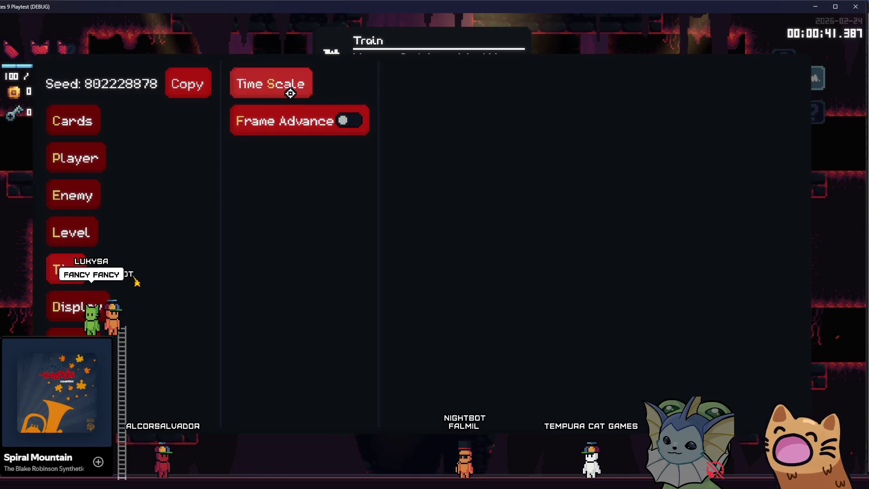
key("F1")
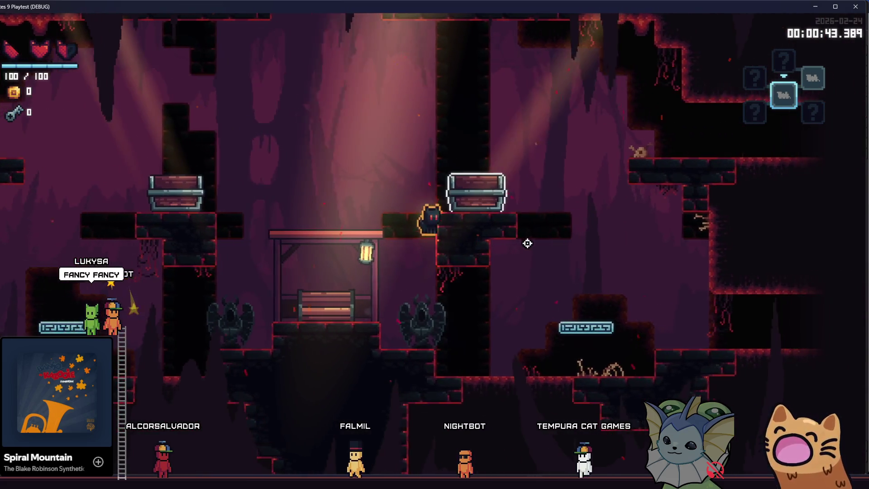
Hop across the chests, drop off the ledge, and shoot the first cave enemy.
key("d")
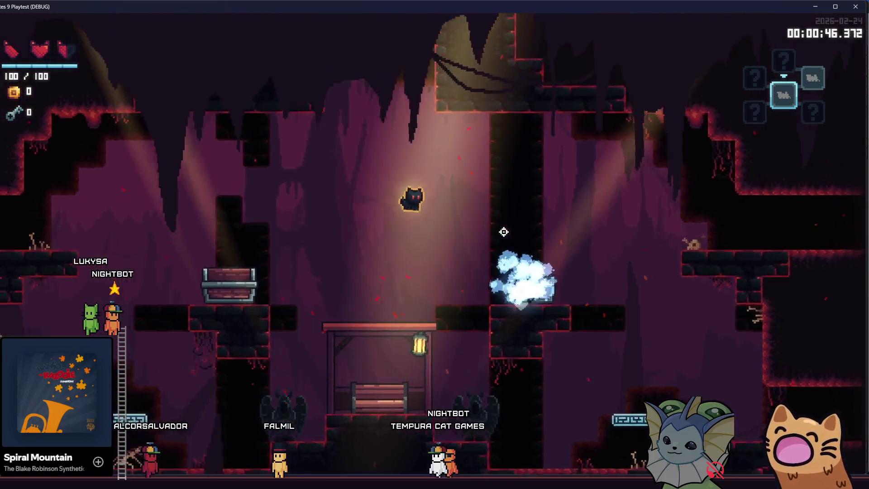
key("a")
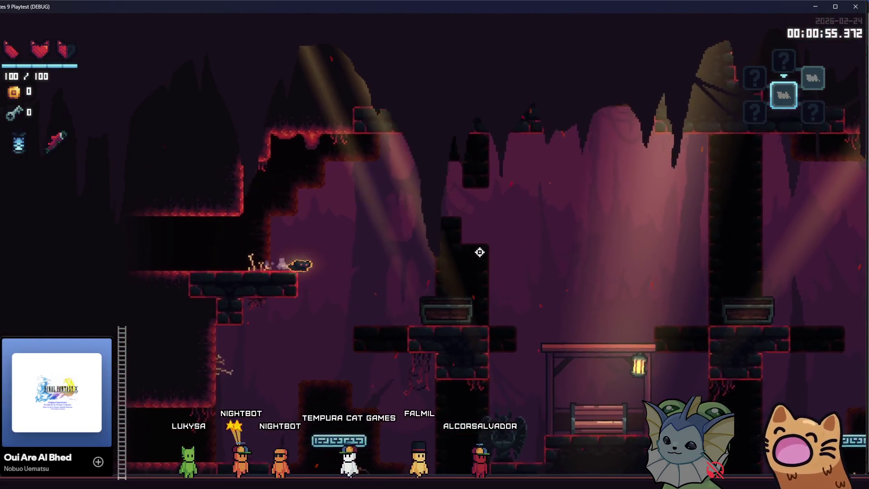
key("d")
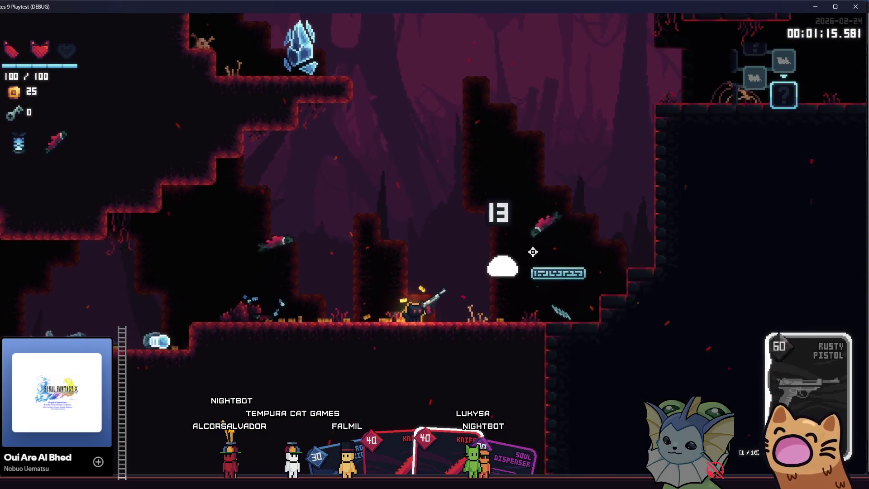
left_click(556, 301)
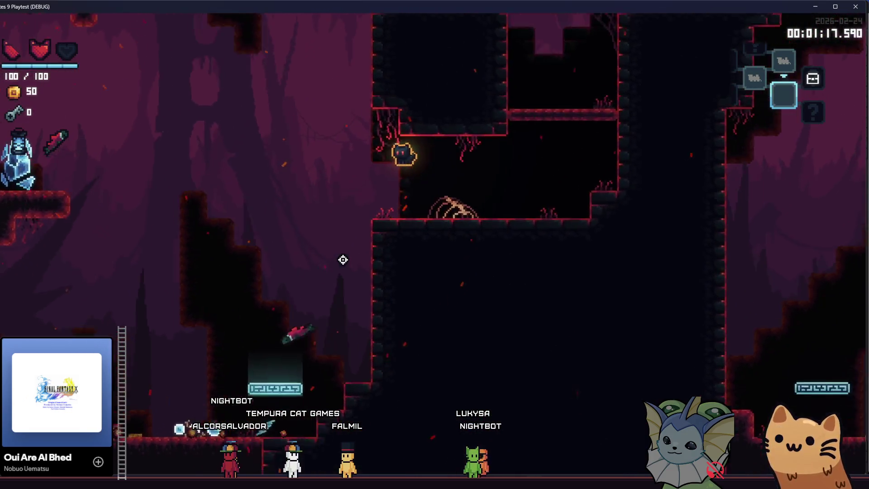
key("a")
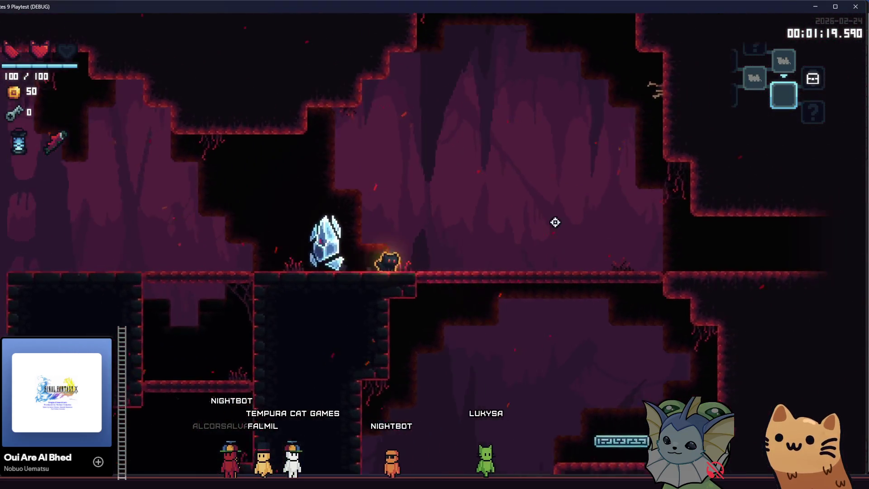
key("d")
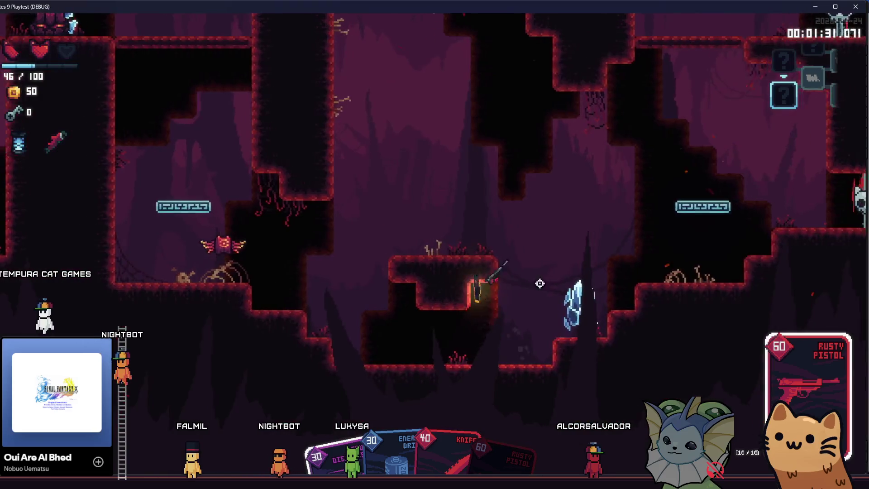
Shoot down the upper-right enemy and the crystal foes, then walk right to the card pack.
left_click(262, 208)
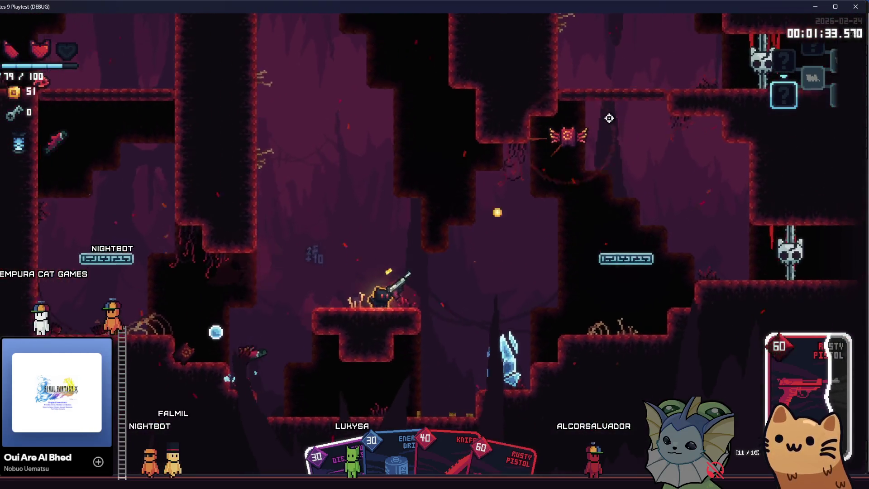
left_click(606, 117)
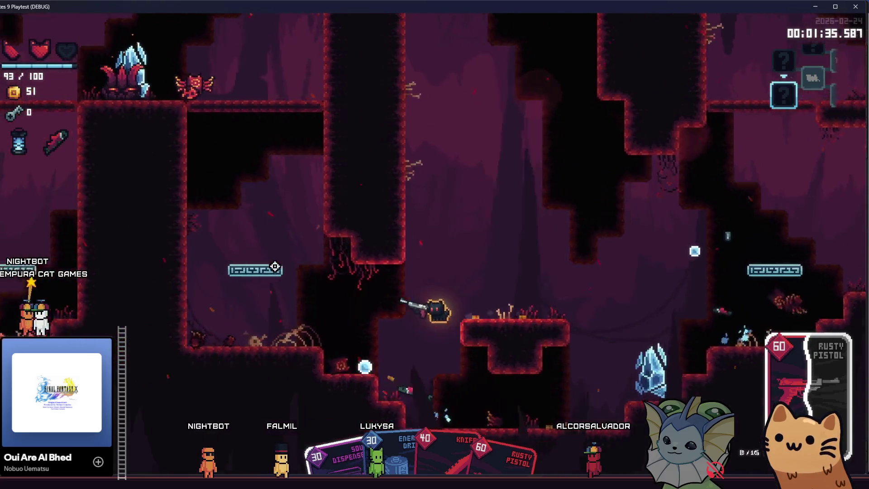
left_click(294, 255)
left_click(393, 119)
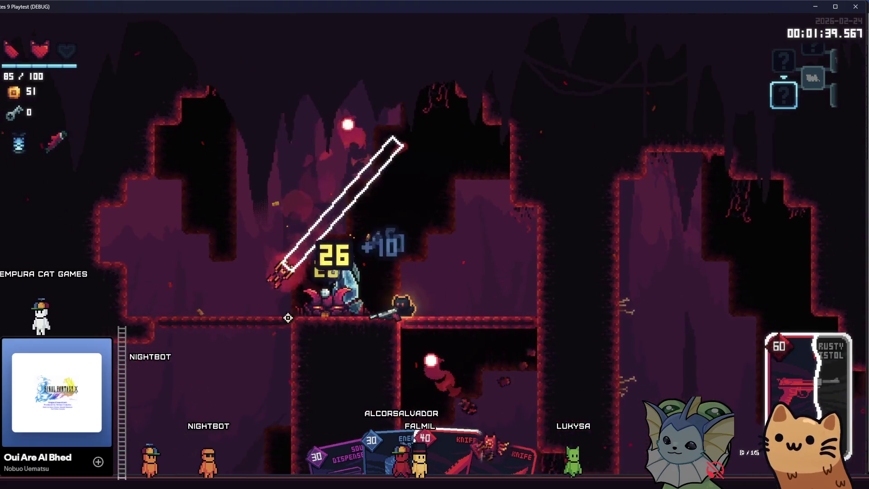
left_click(302, 322)
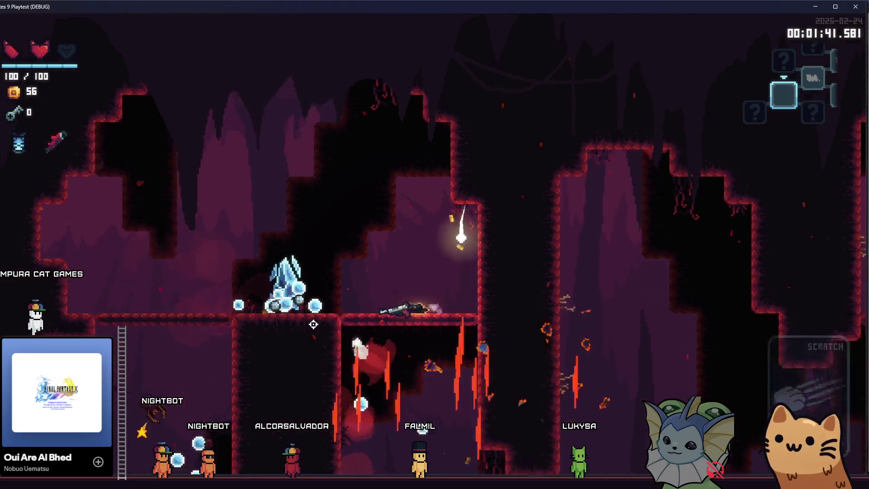
key("a")
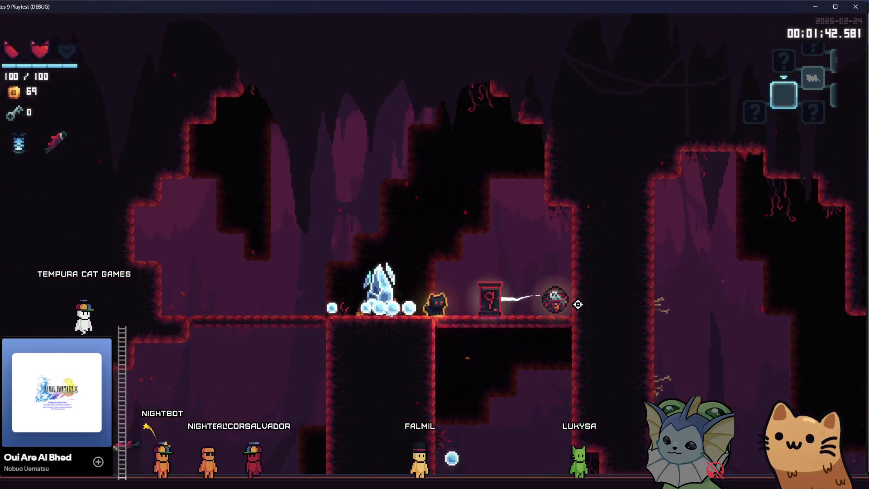
key("d")
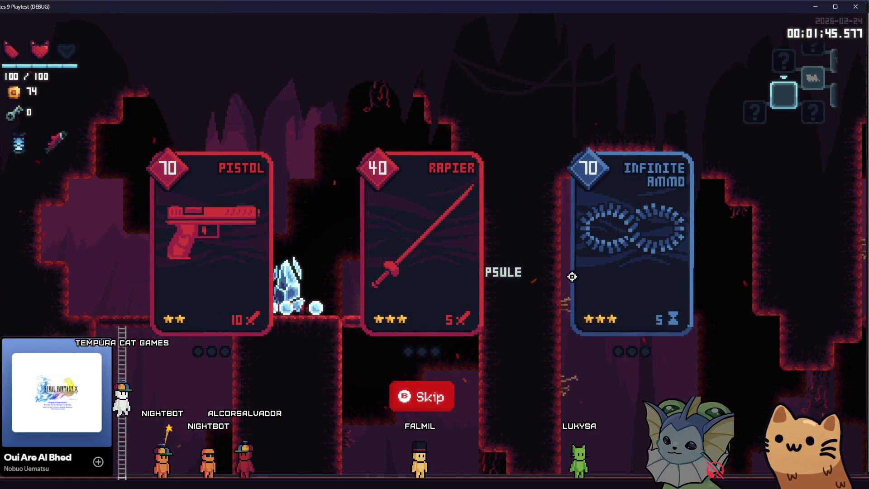
Drop into the next cave room and fight through it, shooting enemies while jumping onward.
key("a")
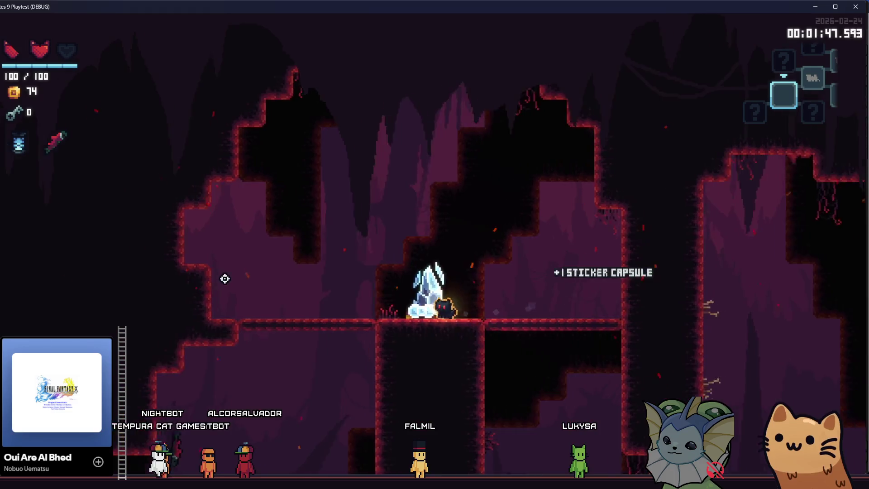
key("a")
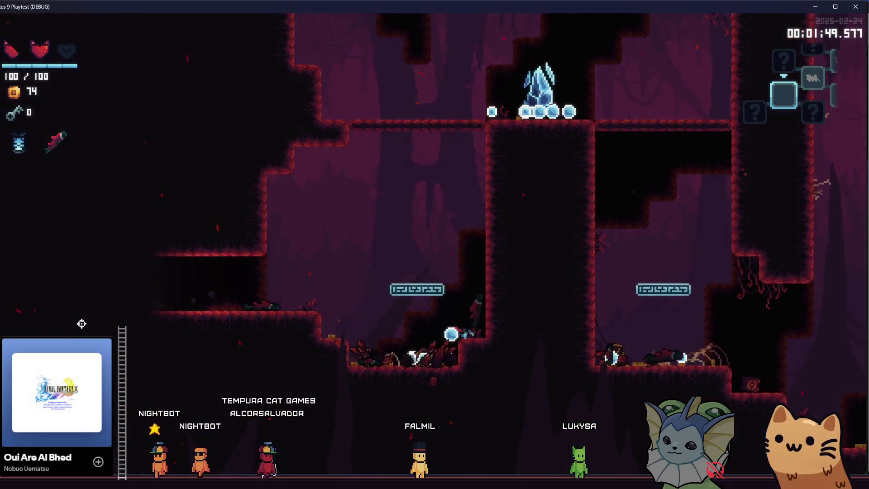
key("space")
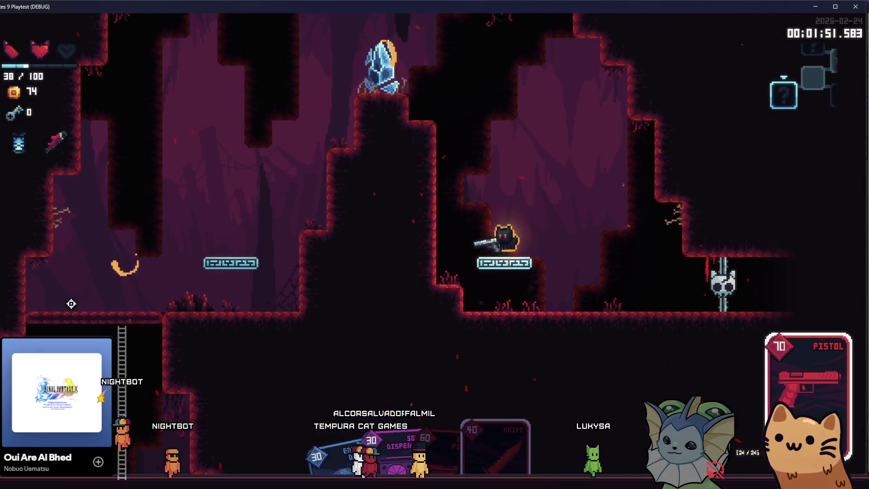
key("a")
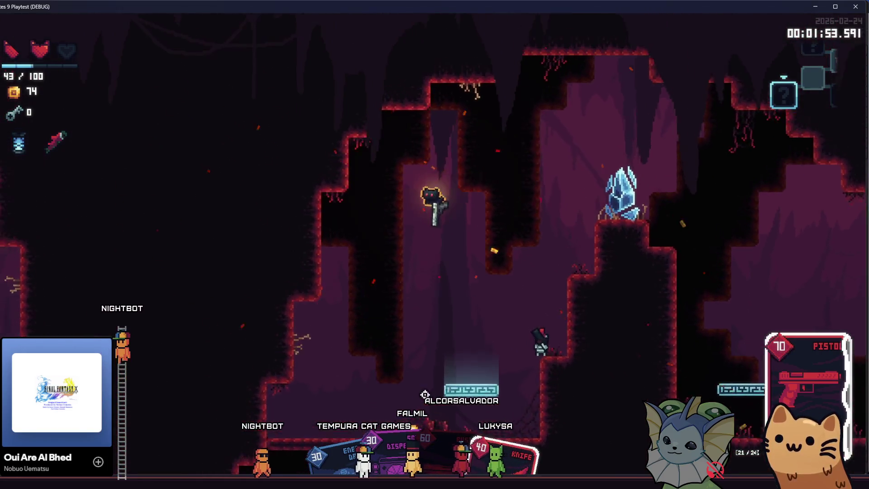
left_click(576, 260)
left_click(549, 248)
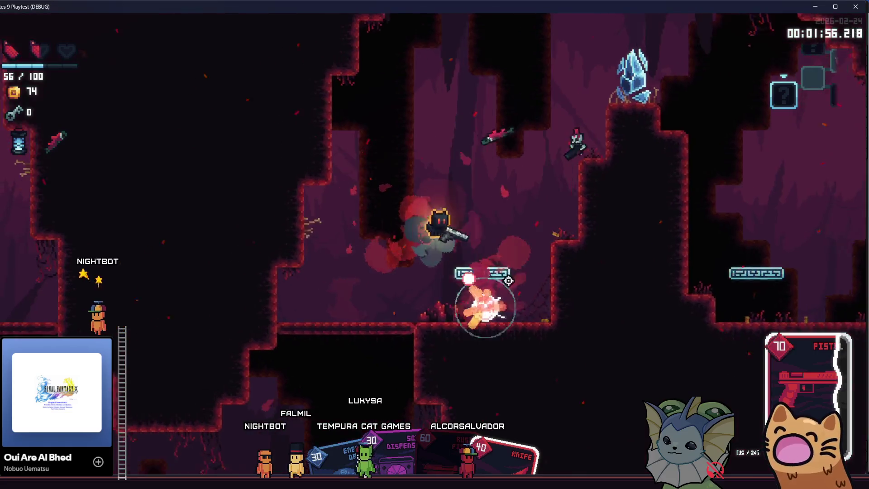
left_click(566, 235)
key("space")
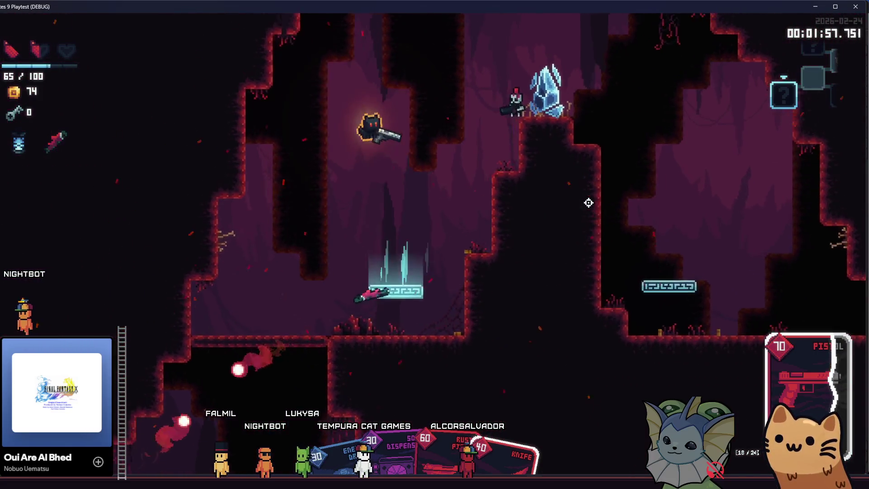
key("space")
key("d")
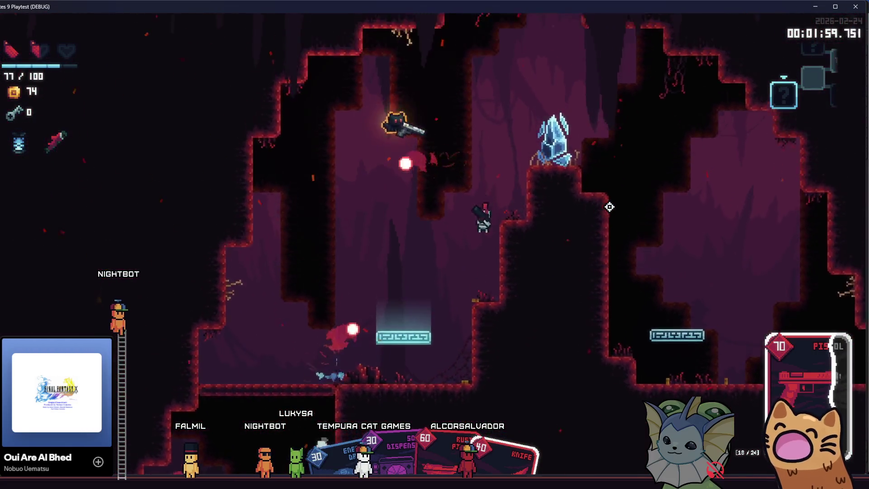
key("d")
key("space")
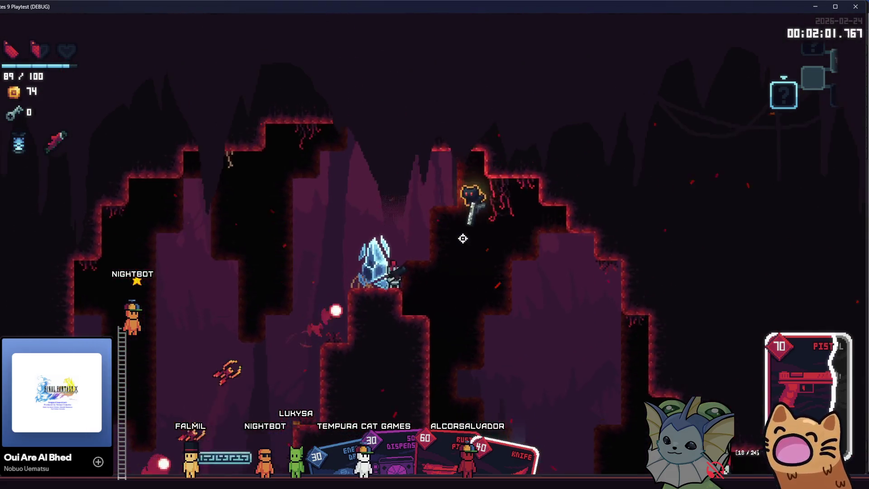
key("d")
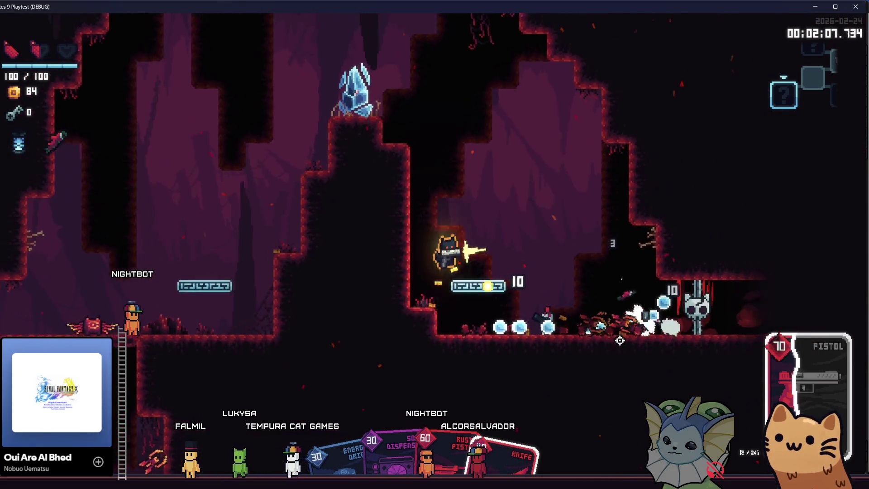
Swap between Scratch and Rusty Pistol and shoot down the remaining cave enemies.
left_click(392, 258)
key("a")
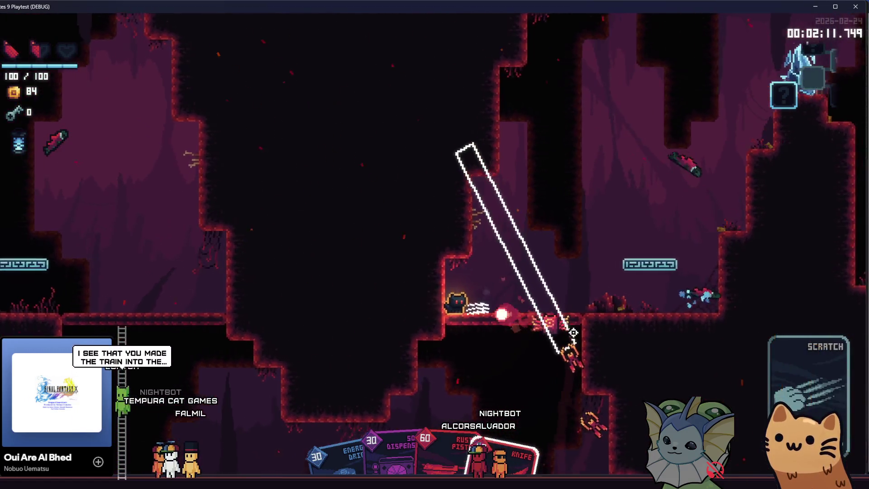
key("q")
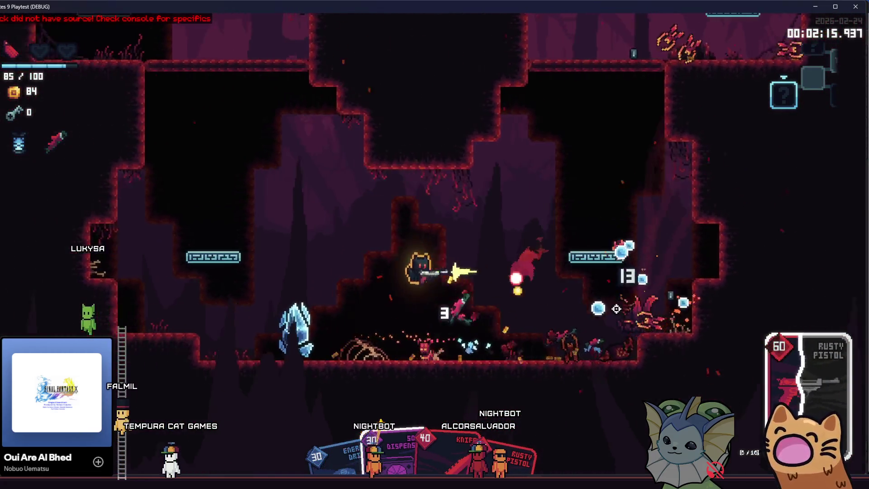
left_click(666, 294)
key("q")
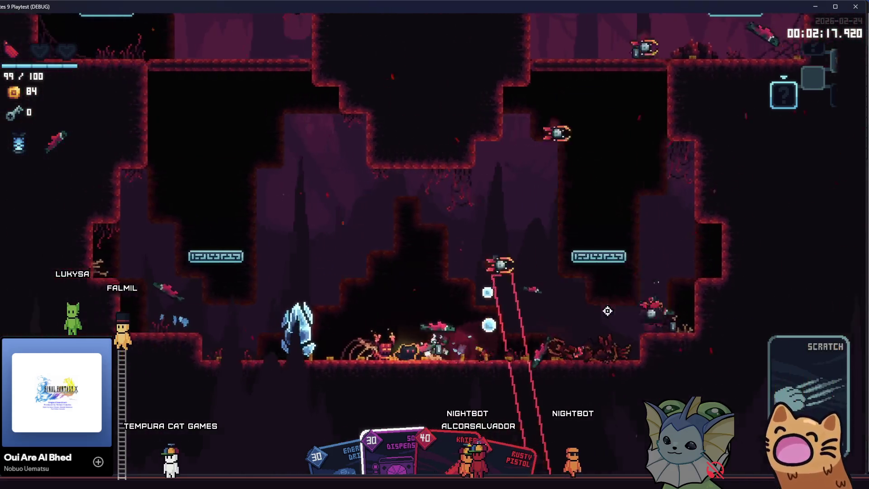
key("q")
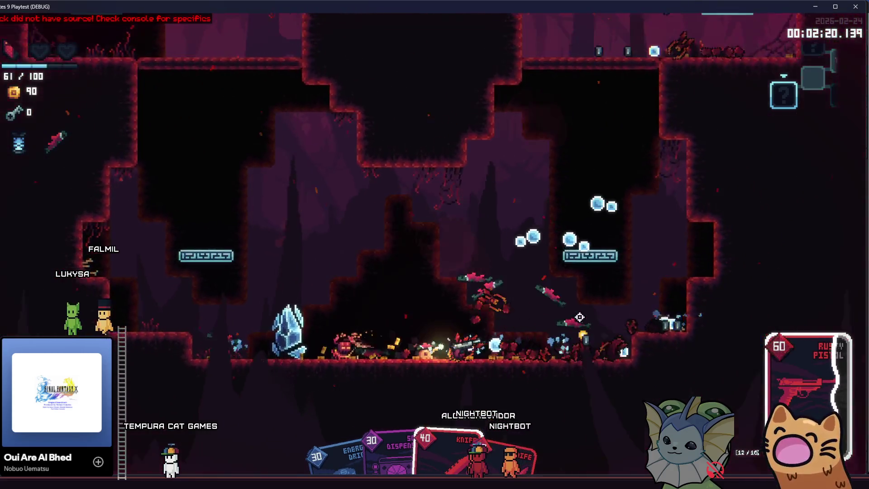
left_click(190, 327)
left_click(190, 327)
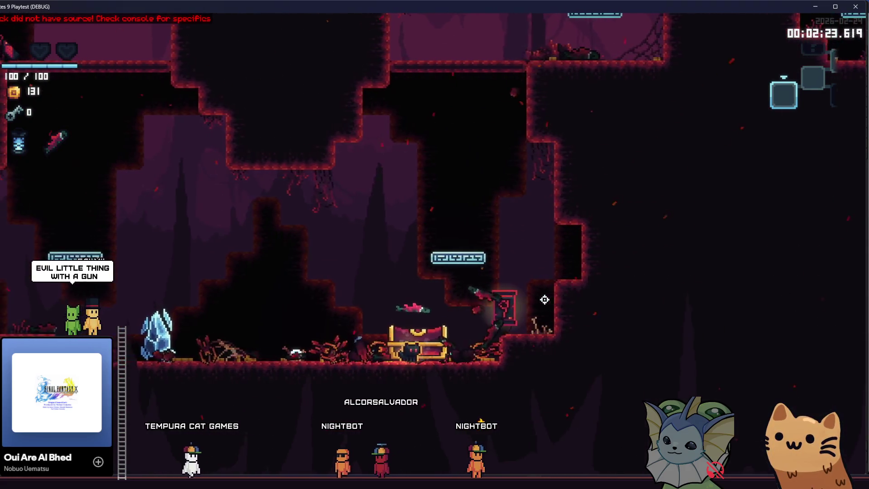
Loot the Remote Detonator from the chest and take Goblin Army from the card pack.
key("e")
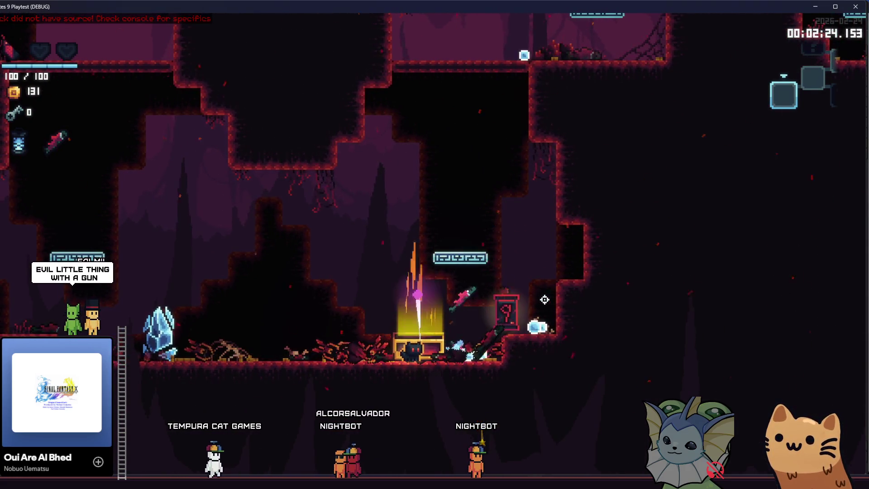
key("d")
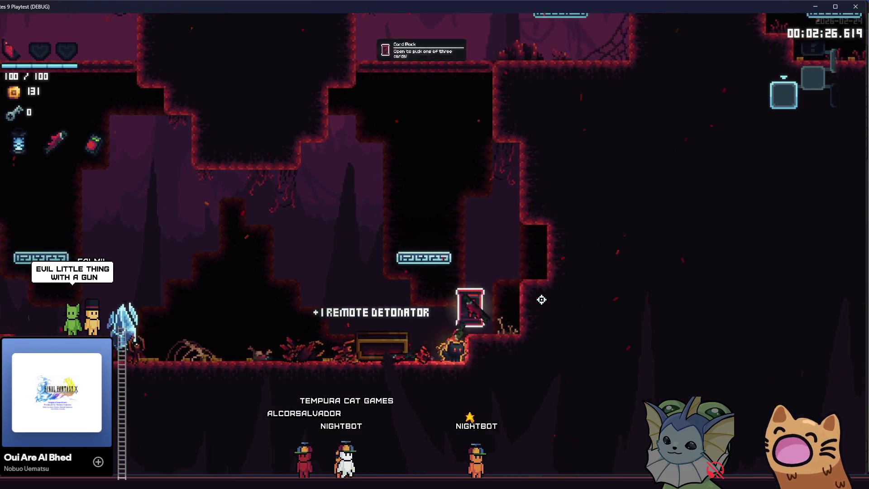
key("e")
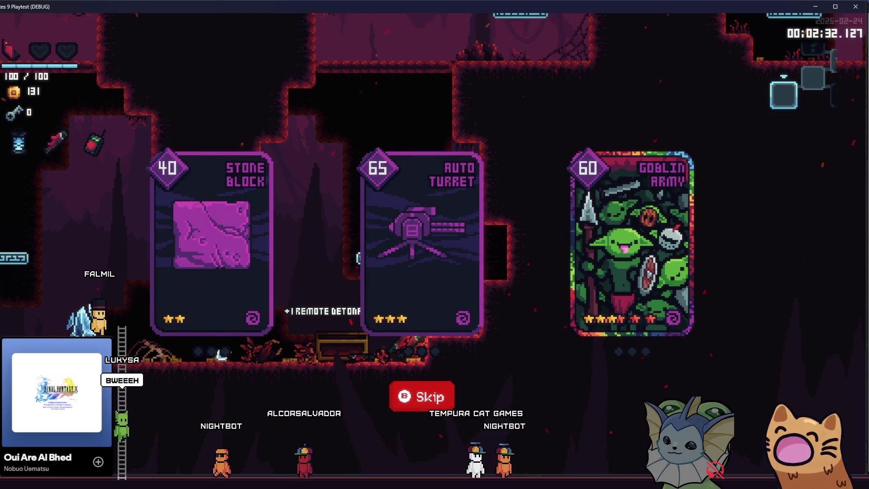
mouse_move(490, 256)
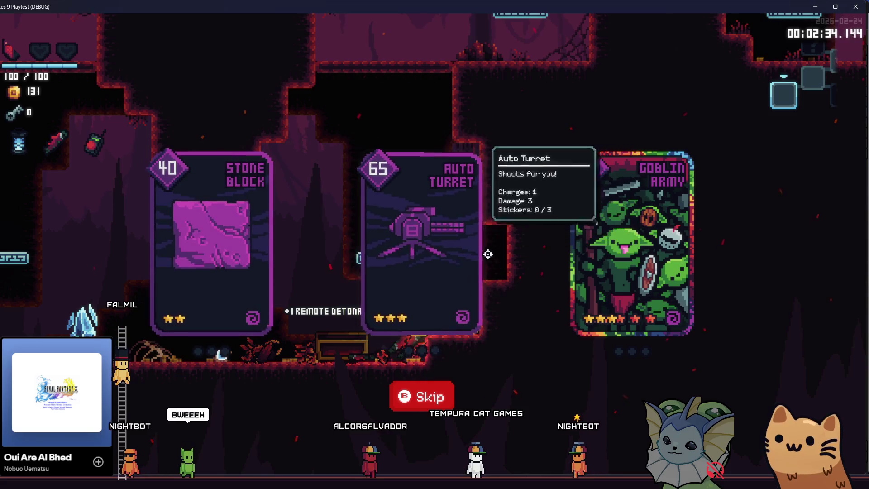
mouse_move(581, 296)
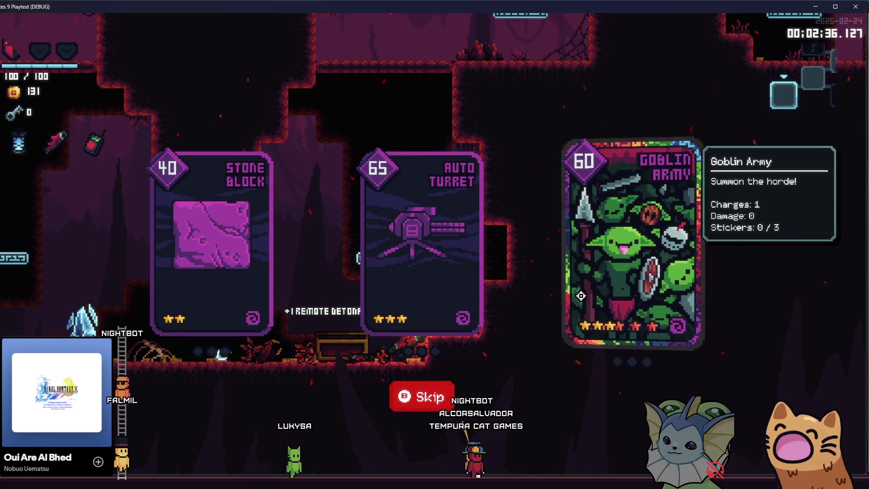
left_click(633, 219)
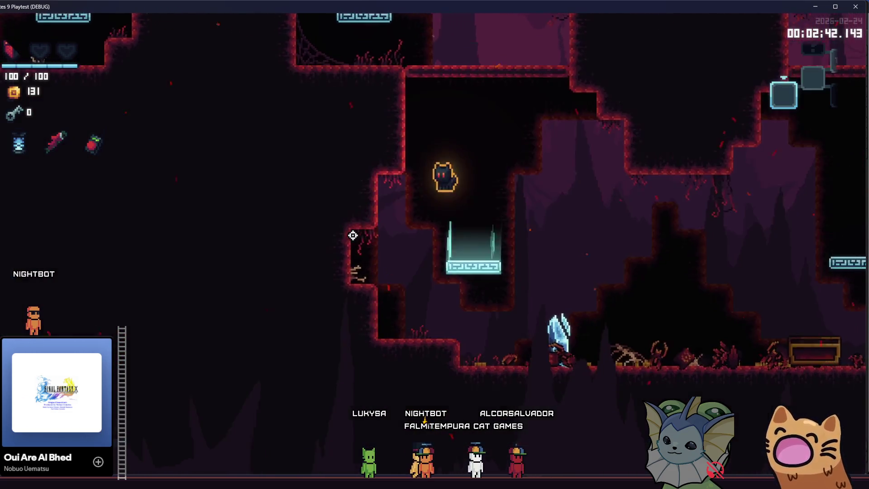
Toggle the debug menu open and closed, then return to the Godot editor.
key("F1")
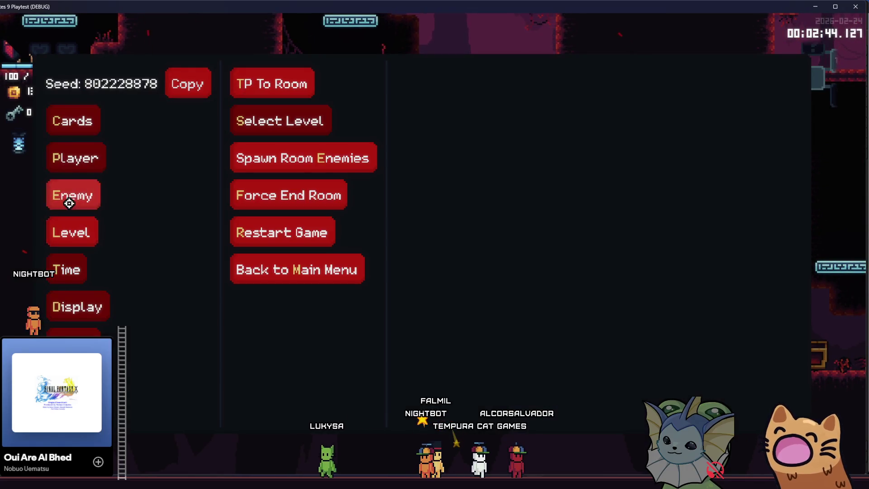
key("F1")
key("alt+Tab")
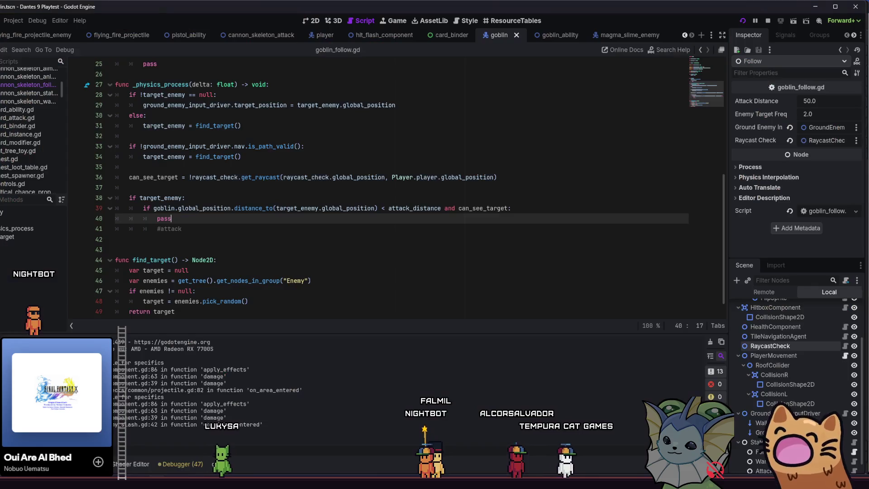
Open the card_goblin_army.tres resource through Quick Open by searching 'card_goblin'.
key("alt+f")
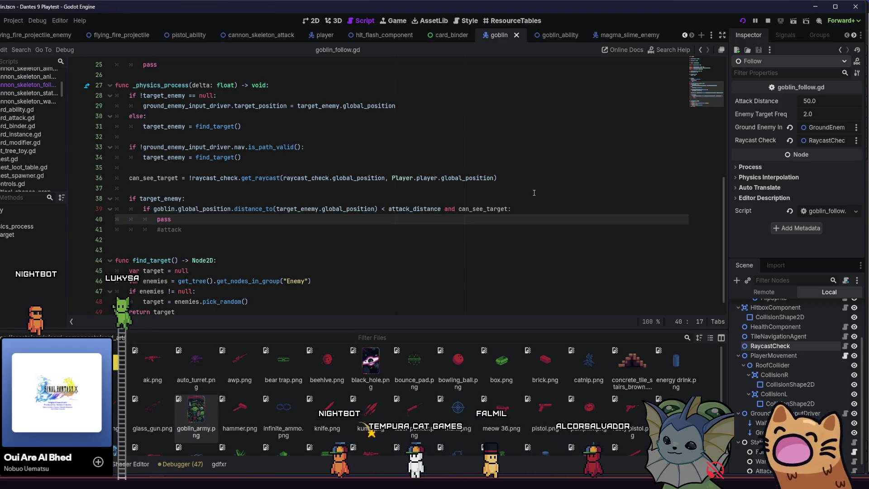
key("shift+alt+o")
type("card_")
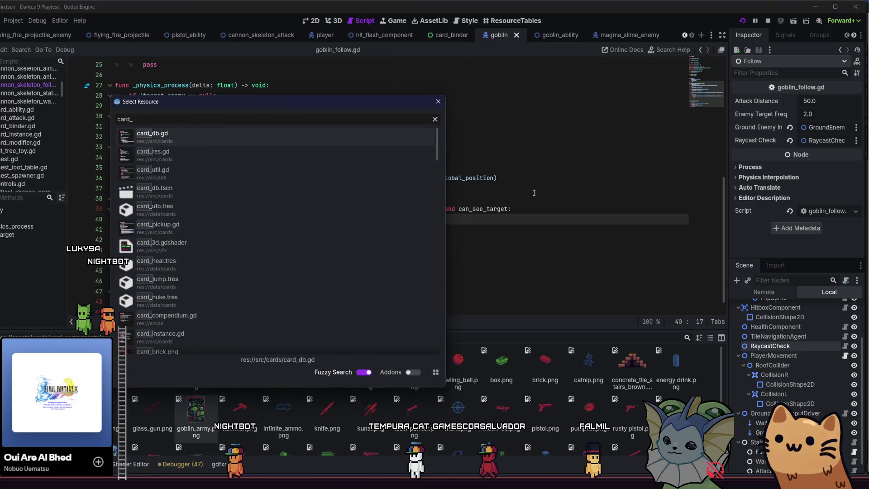
type("goblin")
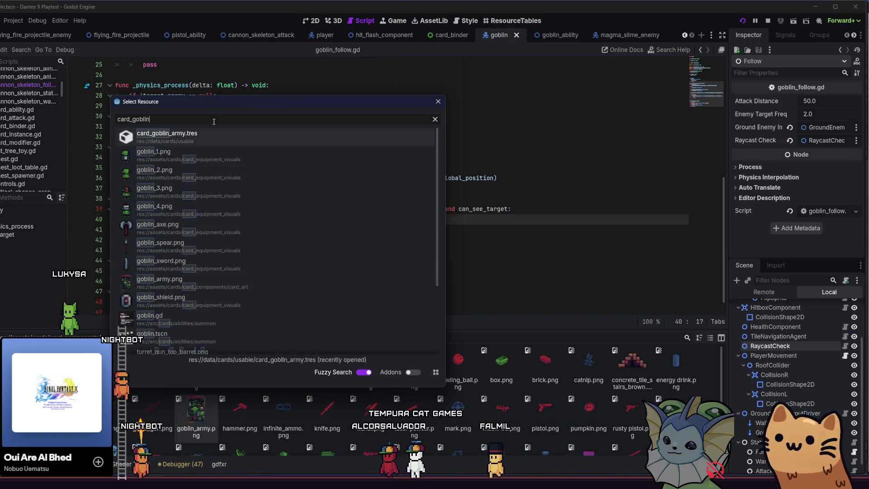
key("Return")
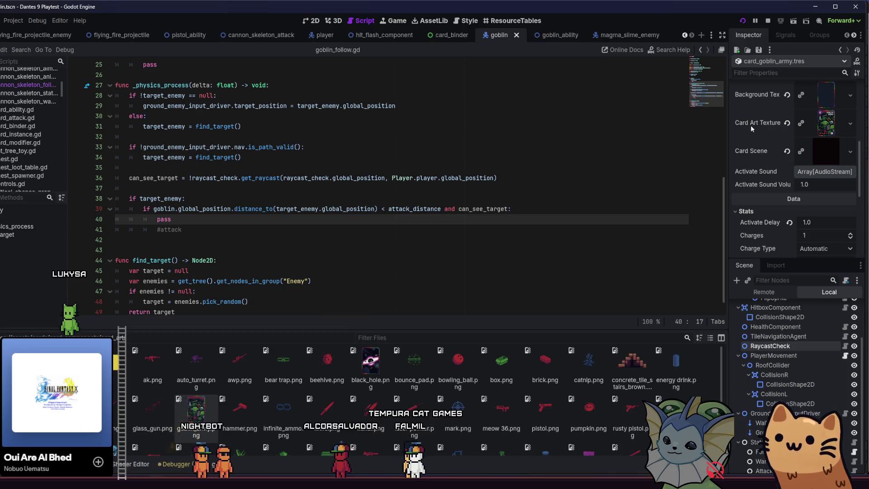
Replace the Card Art Texture with the goblin army image from FileSystem and save the resource.
left_click(786, 124)
left_click_drag(199, 412, 826, 118)
key("ctrl+s")
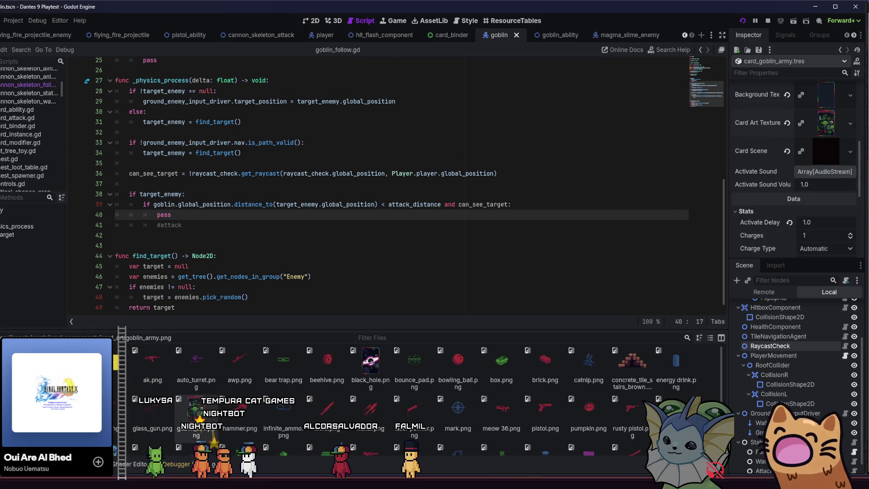
key("Tab")
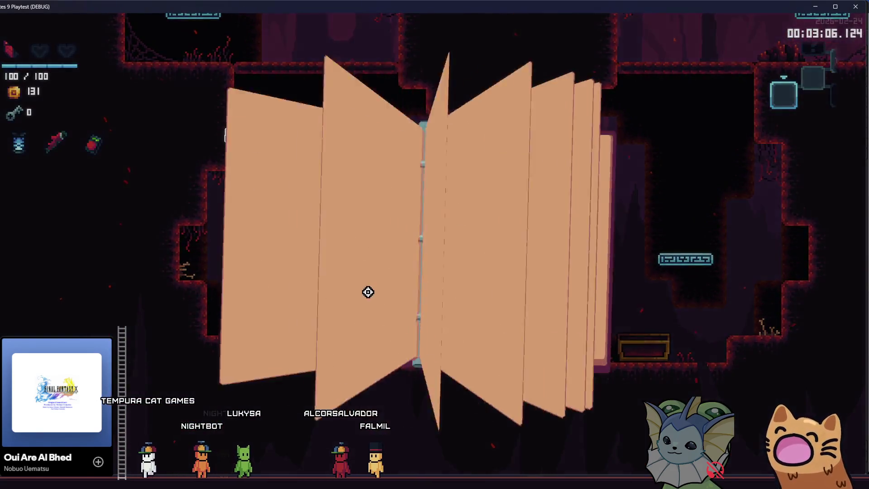
Scroll the deck book down to the Goblin Army card, close it, and travel to a room from the map.
scroll(309, 306, "down", 2)
scroll(308, 316, "down", 1)
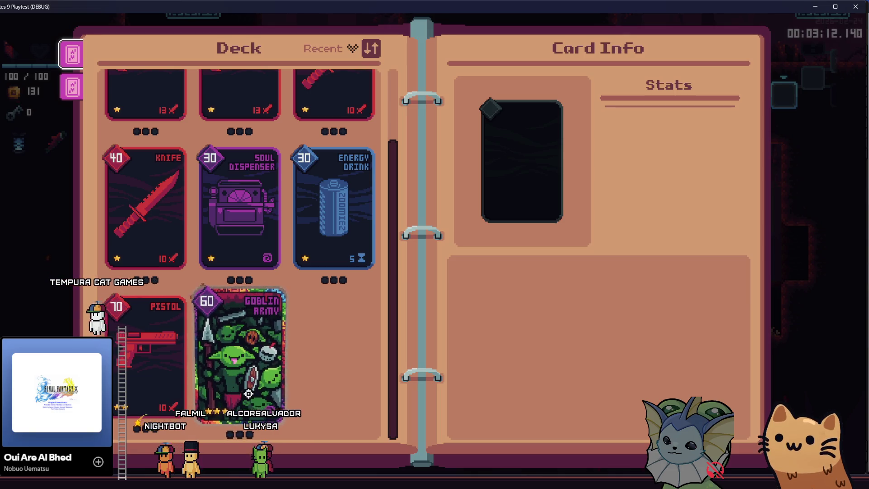
key("Escape")
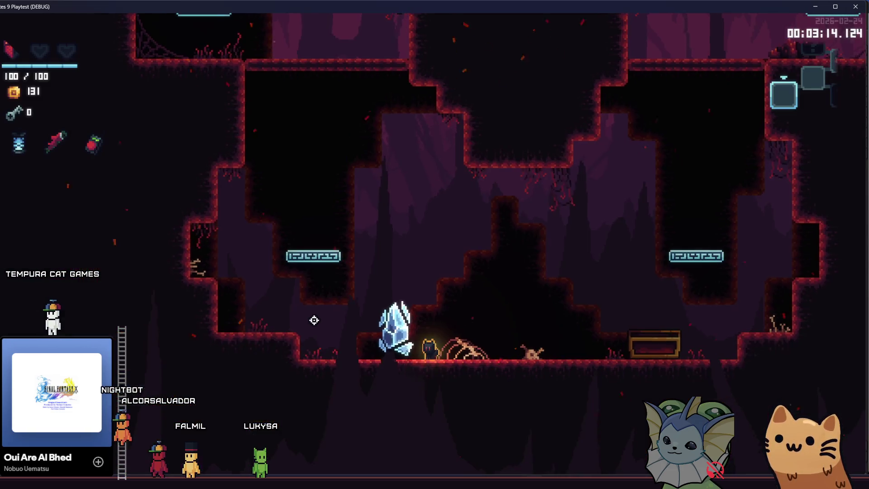
key("Tab")
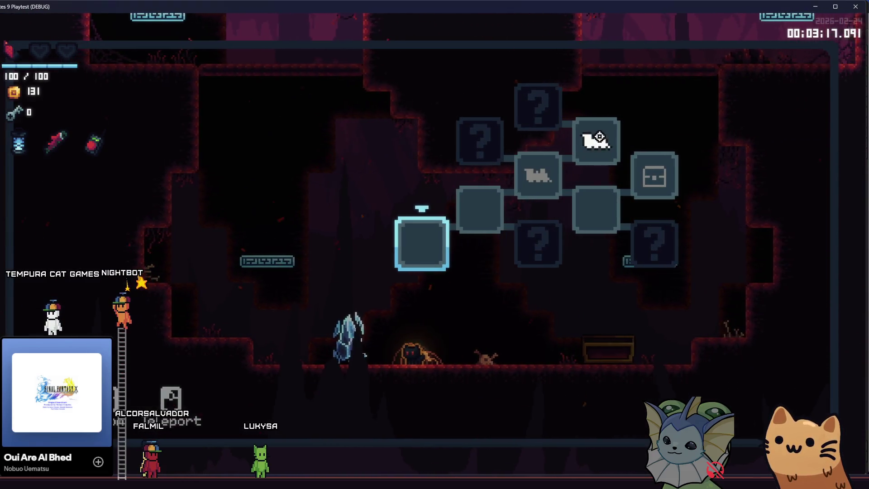
left_click(599, 139)
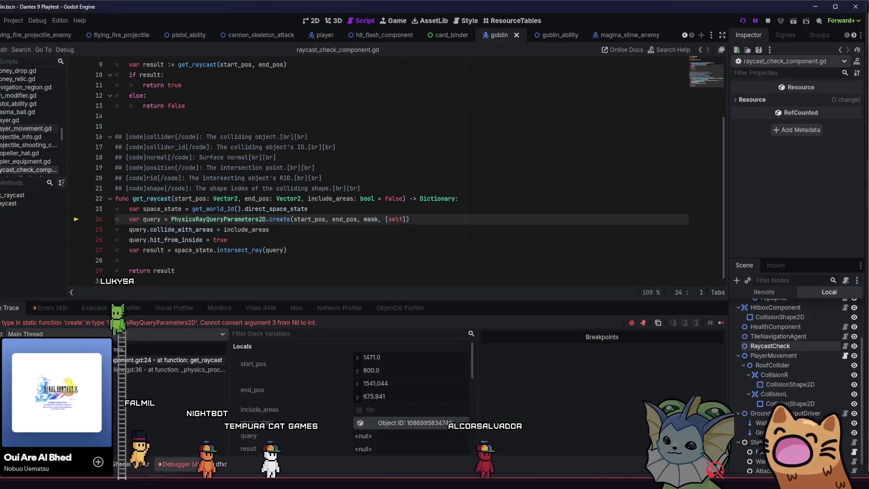
Inspect the mask argument of the ray query on line 24 of raycast_check_component.gd.
left_click(252, 263)
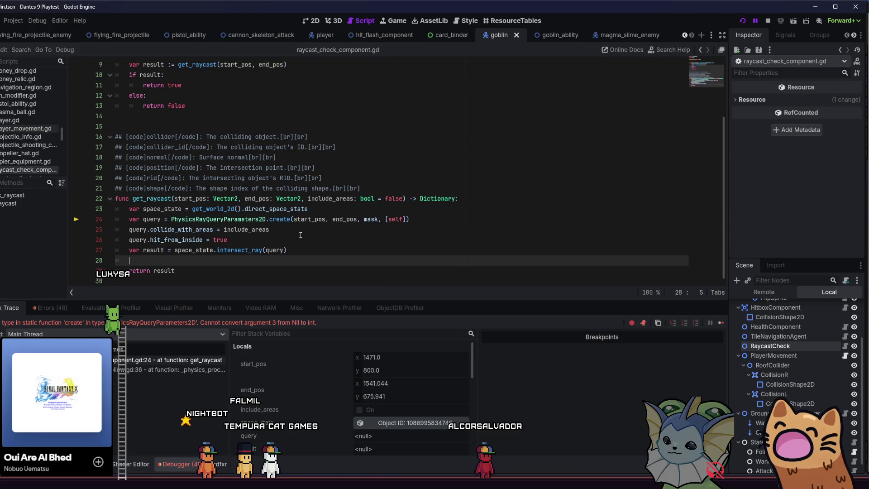
left_click(368, 218)
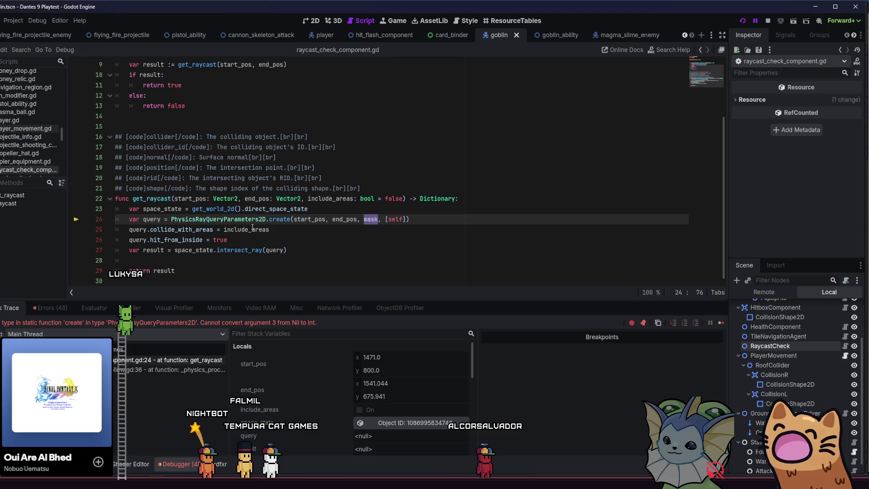
scroll(362, 220, "up", 3)
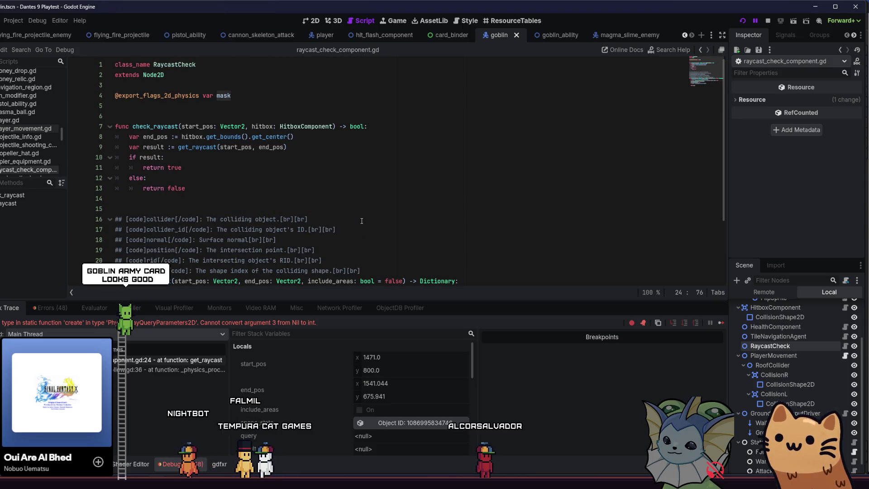
scroll(361, 220, "down", 3)
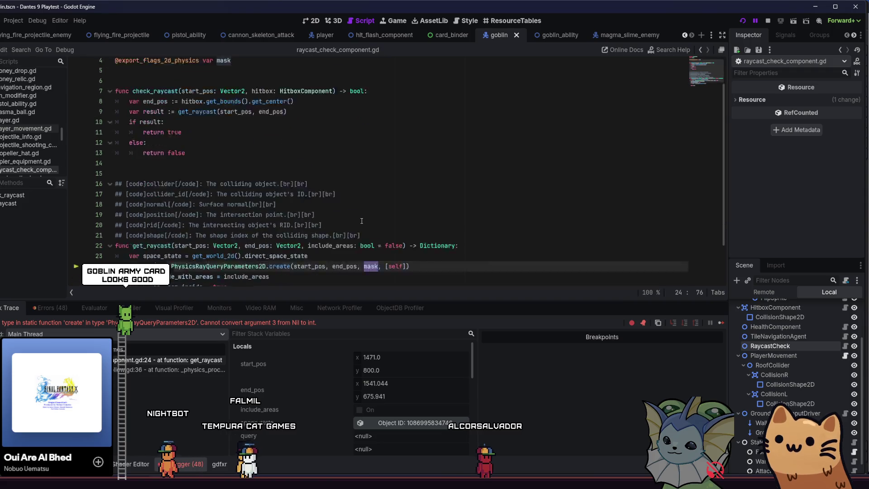
Enable layer 6 in the RaycastCheck node's collision mask and resume the paused game.
left_click(770, 346)
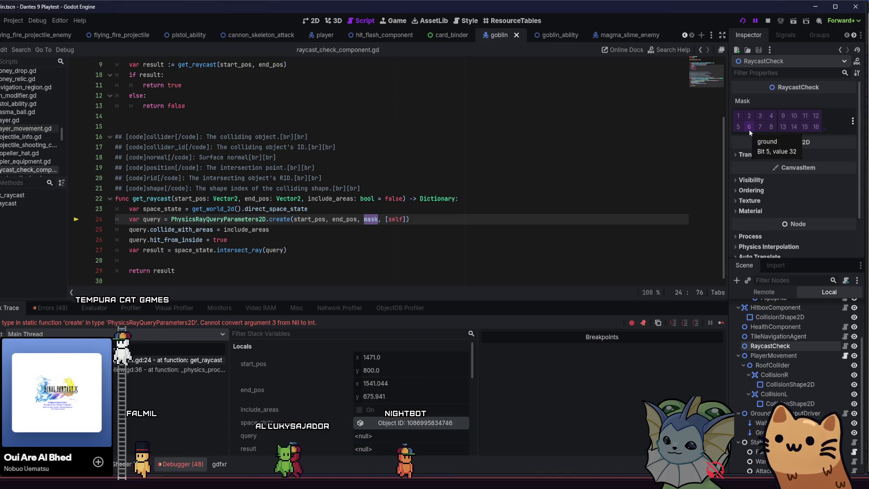
scroll(420, 172, "up", 3)
scroll(420, 172, "down", 3)
scroll(420, 171, "down", 1)
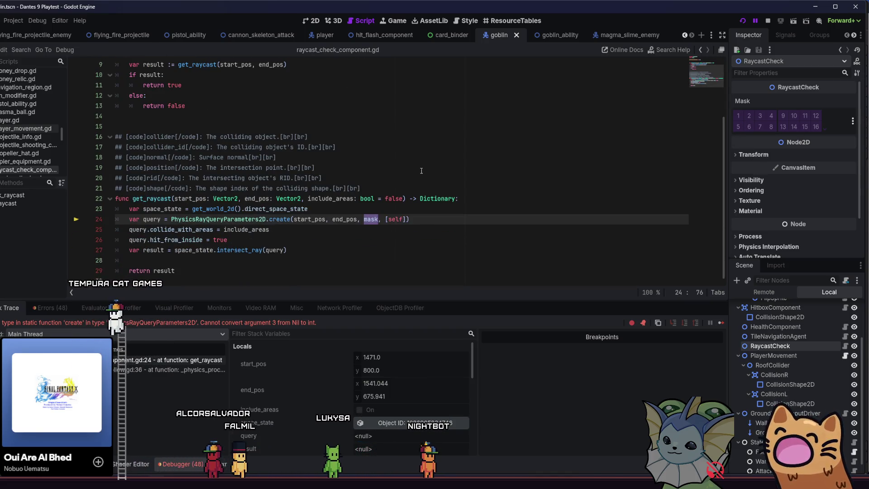
left_click(750, 127)
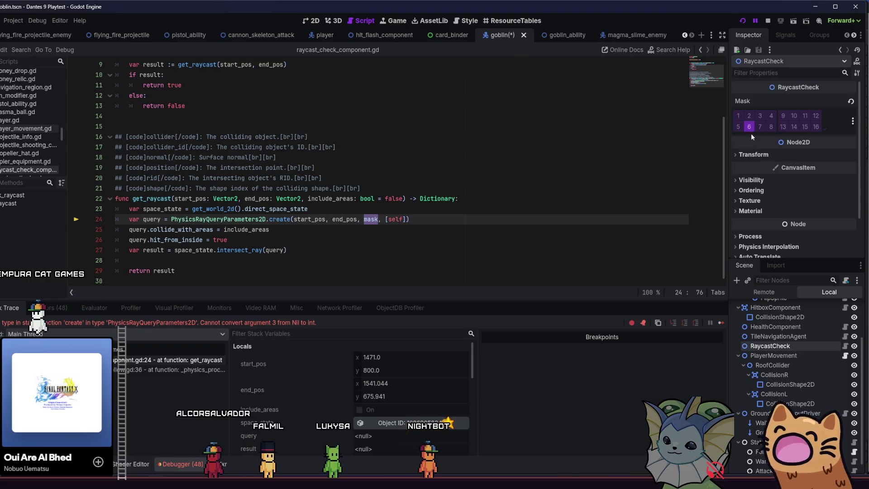
key("Up")
left_click(721, 322)
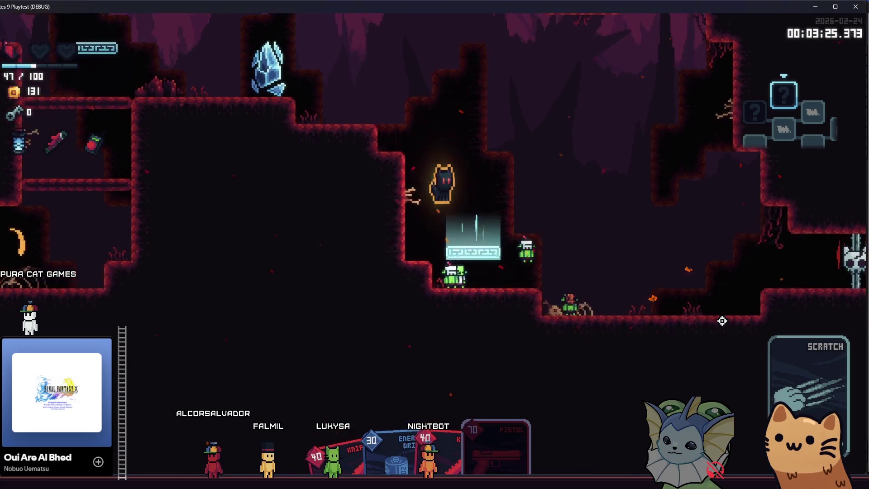
Fight through the cave slashing with the Knife card, then play the Pistol card.
key("a")
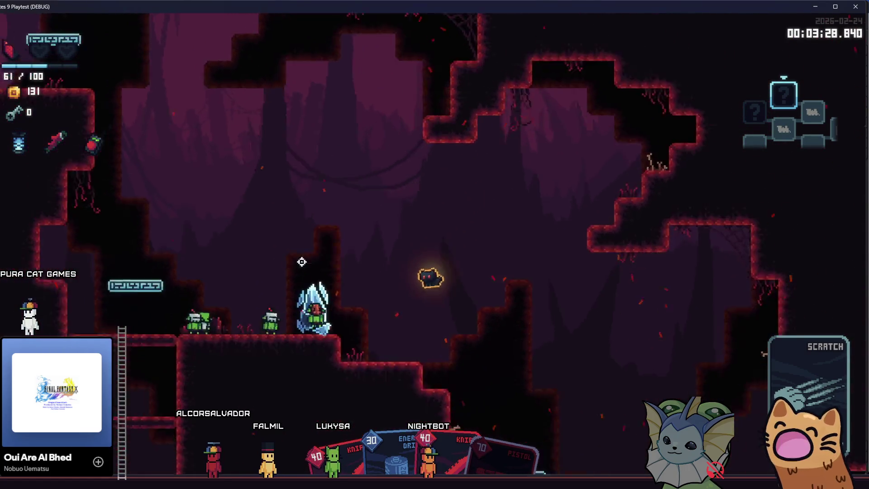
key("d")
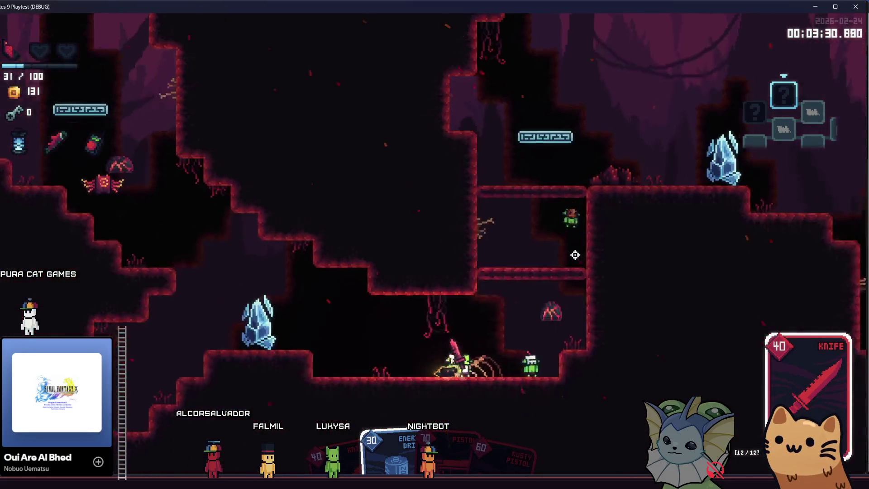
key("d")
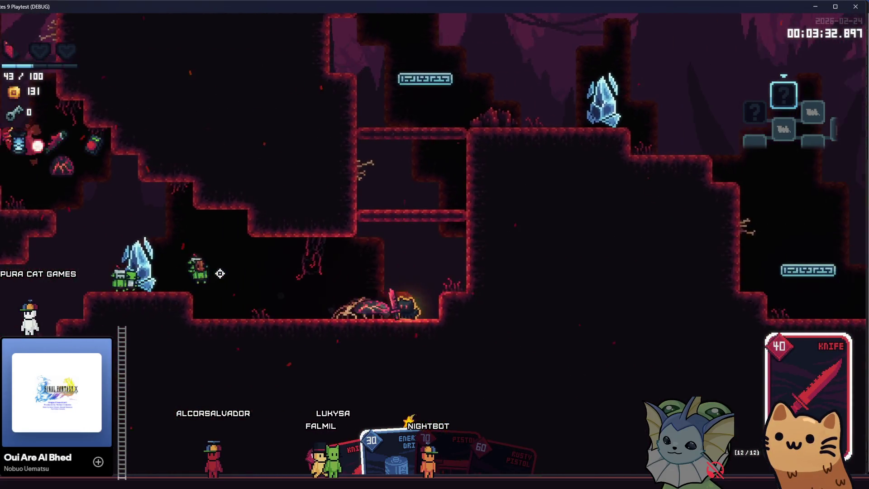
key("a")
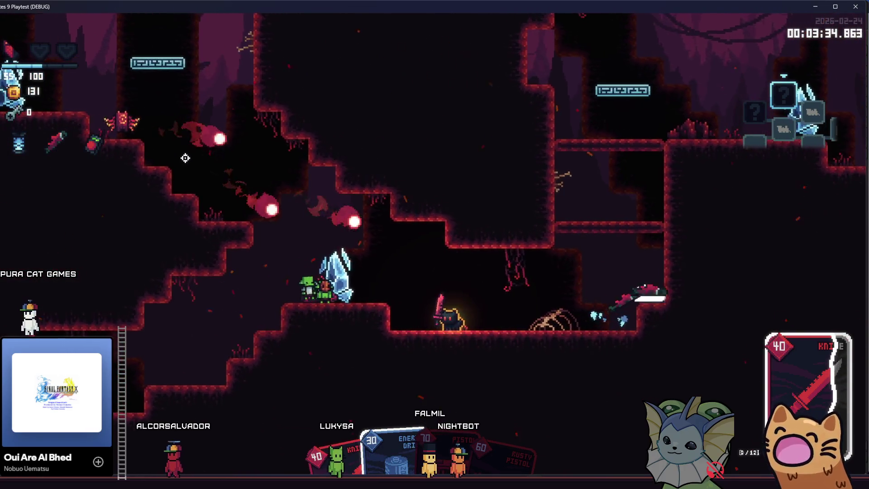
key("d")
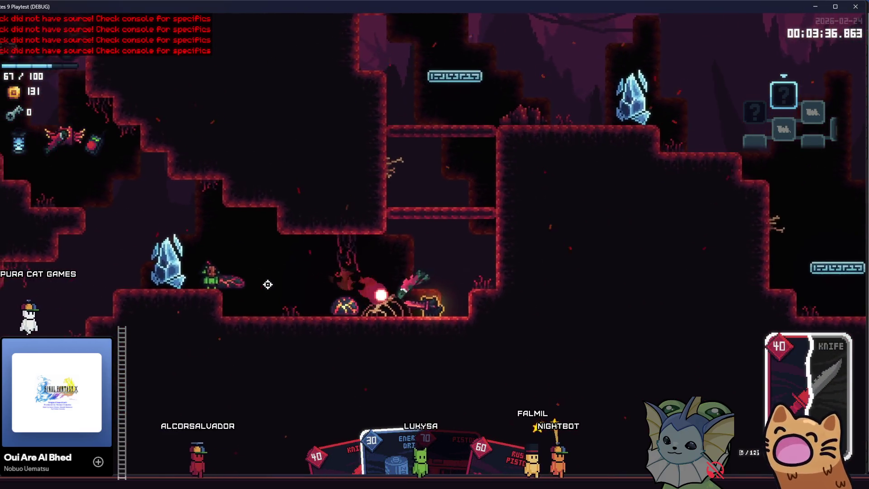
left_click(268, 285)
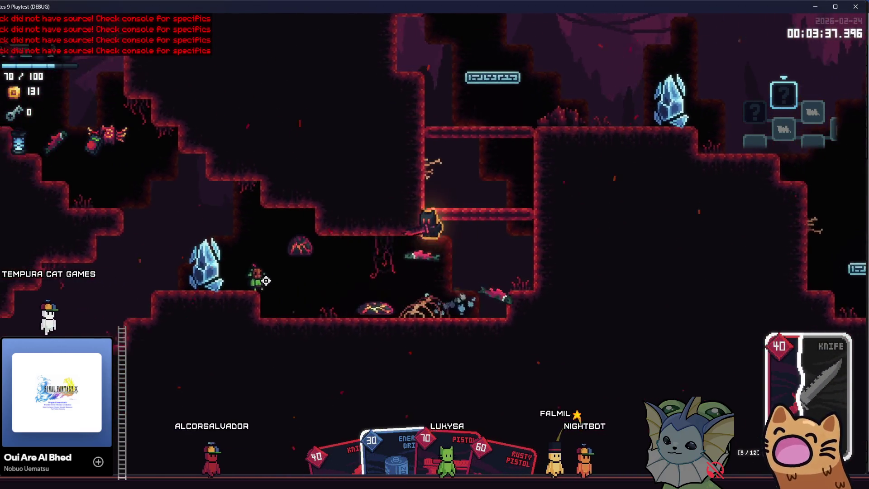
key("d")
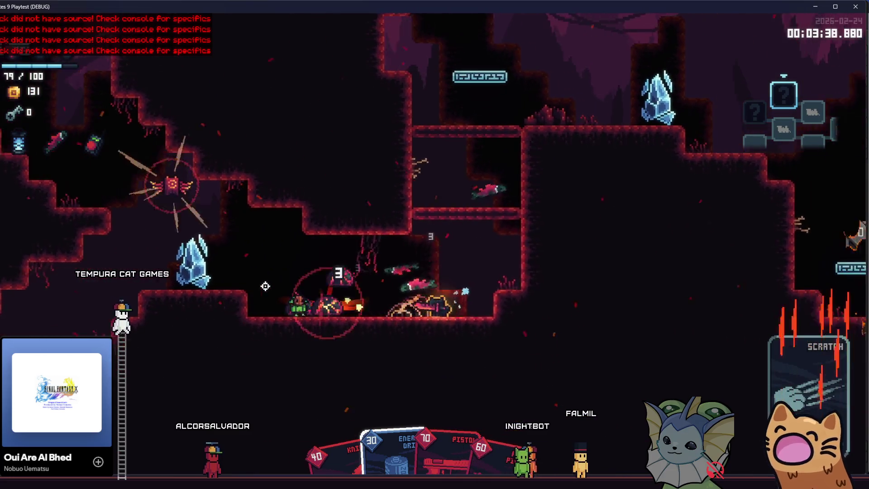
key("d")
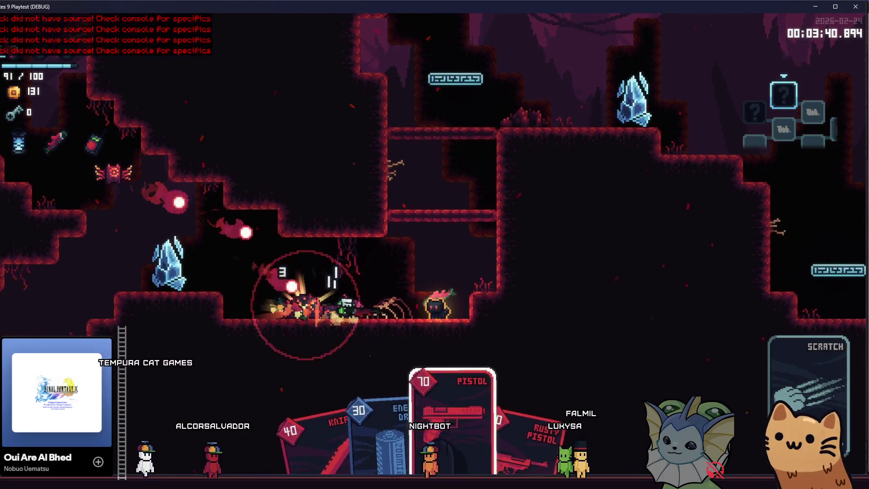
left_click(275, 313)
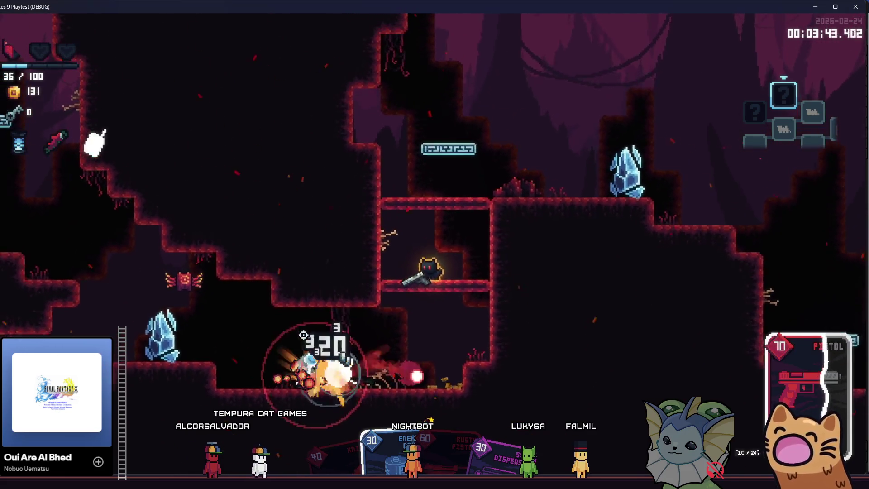
Remove the stray 'a' from line 33 of attack.gd and resume the game.
type("a")
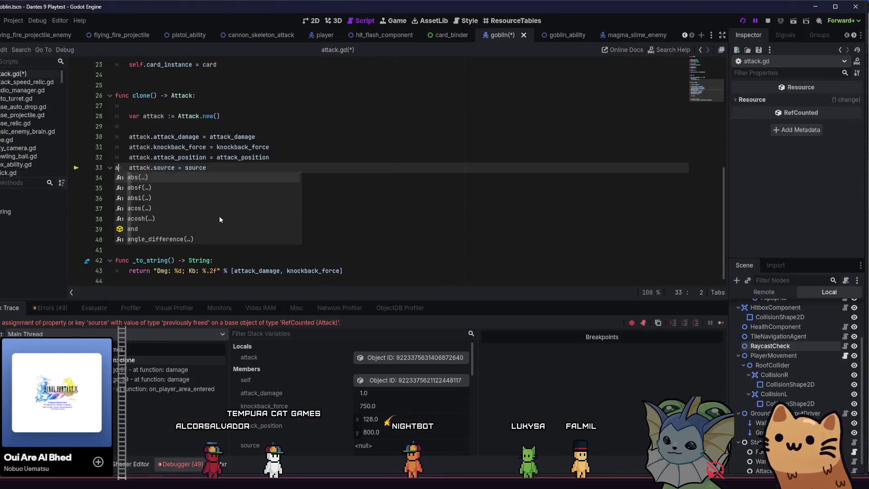
key("ctrl+z")
left_click(291, 196)
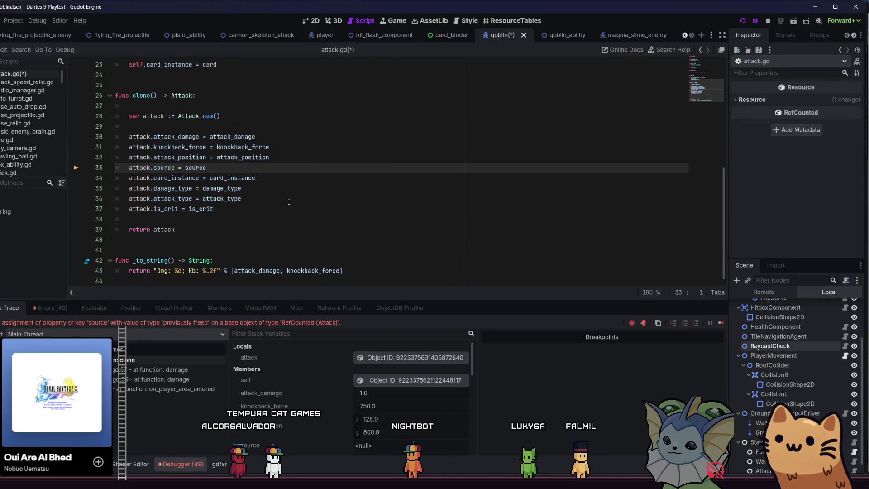
left_click(721, 323)
Shoot upward through the cave, take the Sawed Off weapon card reward, and move on.
key("a")
mouse_move(215, 294)
left_mouse_down()
mouse_move(235, 257)
mouse_move(192, 208)
mouse_move(196, 163)
mouse_move(232, 143)
left_mouse_up()
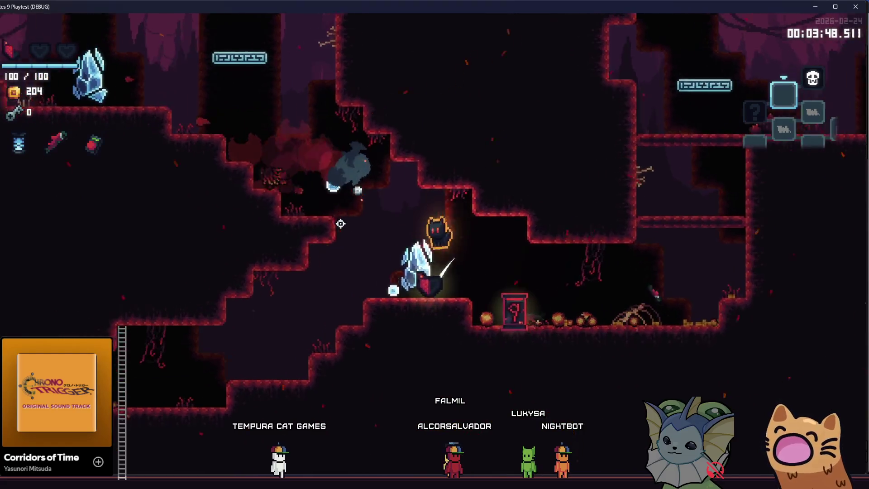
left_click(474, 260)
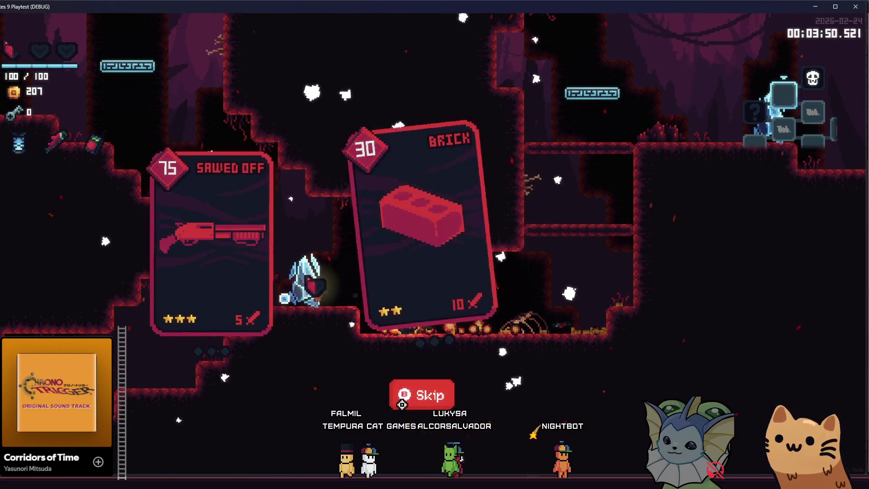
left_click(242, 249)
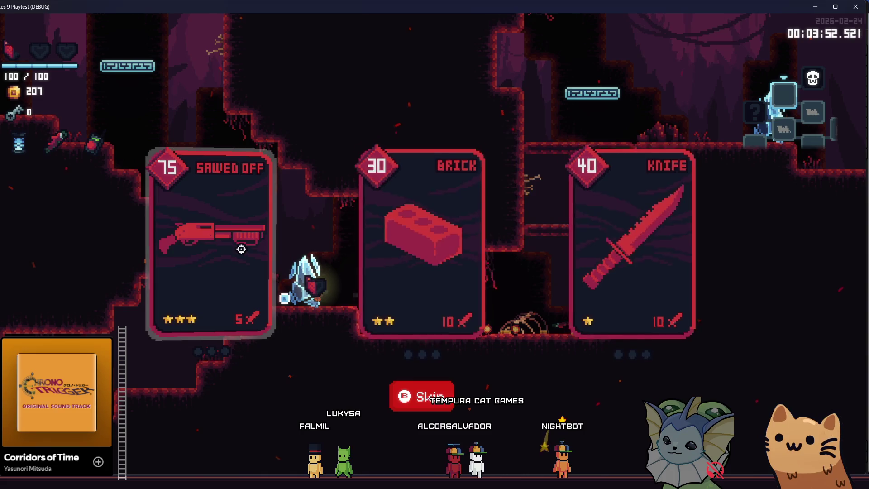
key("d")
key("a")
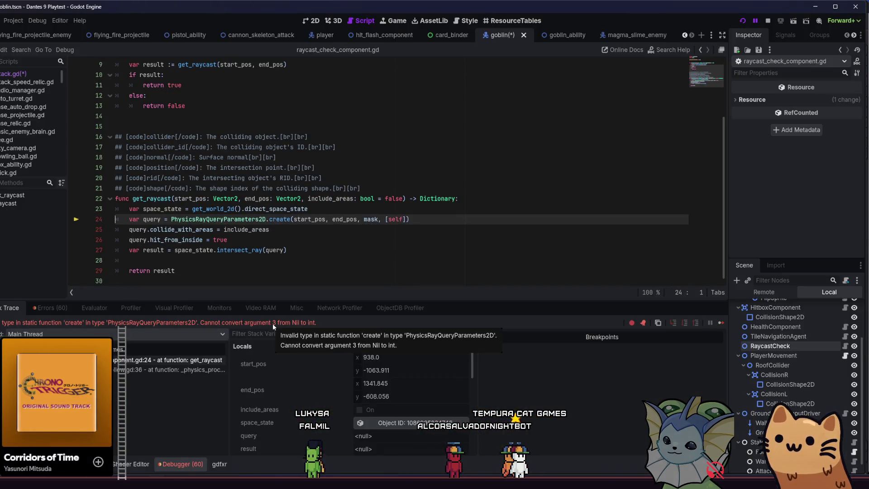
Continue past the raycast line 24 break, check RaycastCheck's properties, and resume play.
left_click(339, 158)
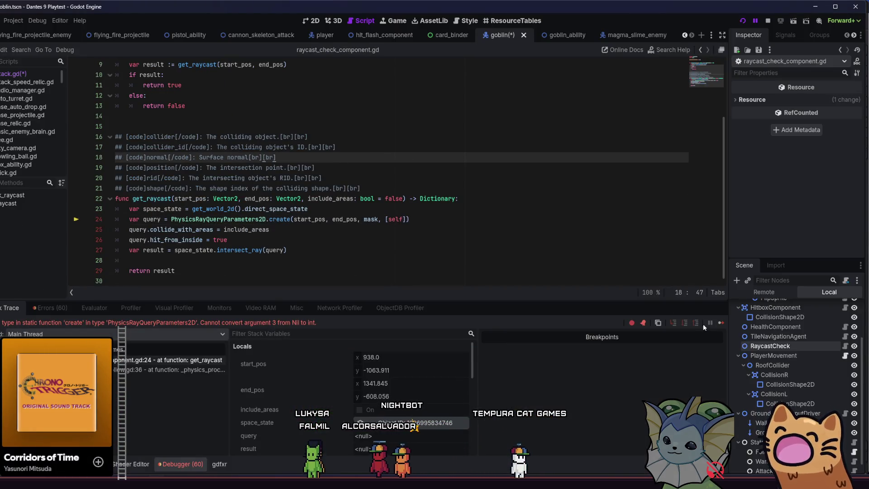
left_click(719, 325)
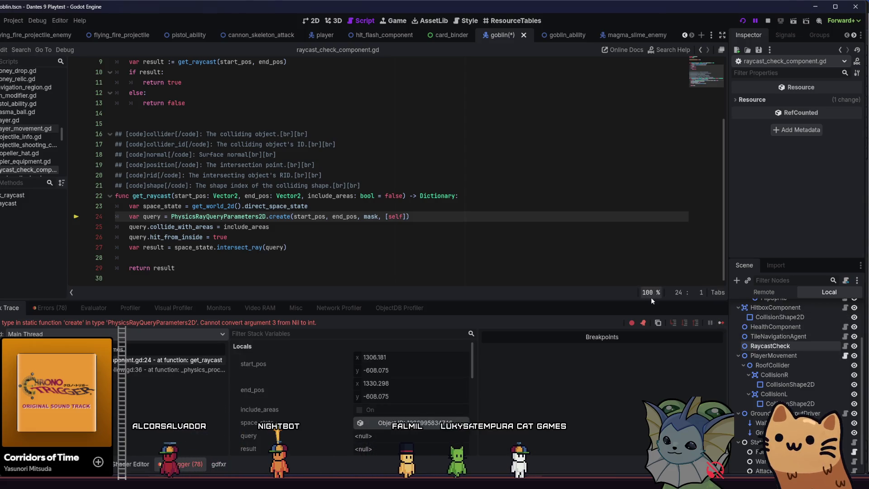
left_click(765, 346)
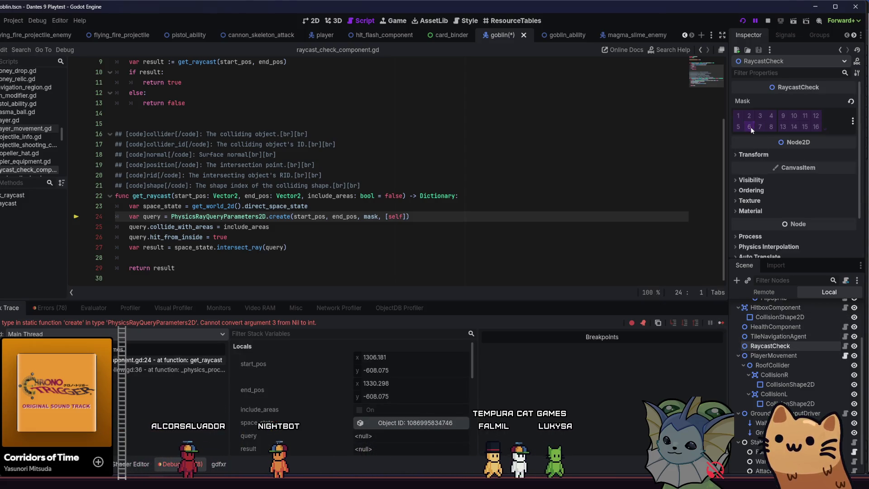
left_click(719, 321)
key("s")
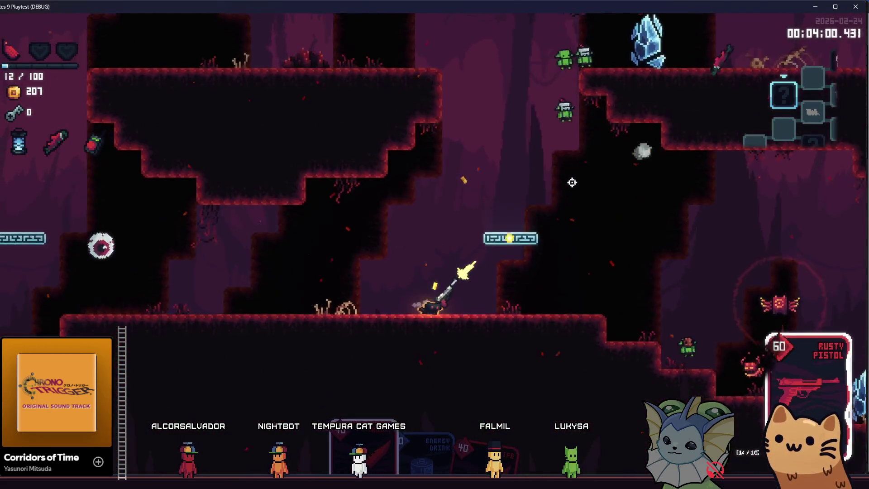
Shoot and slash the eyeball enemies while jumping into the upper cavern.
left_click(207, 282)
left_click(500, 93)
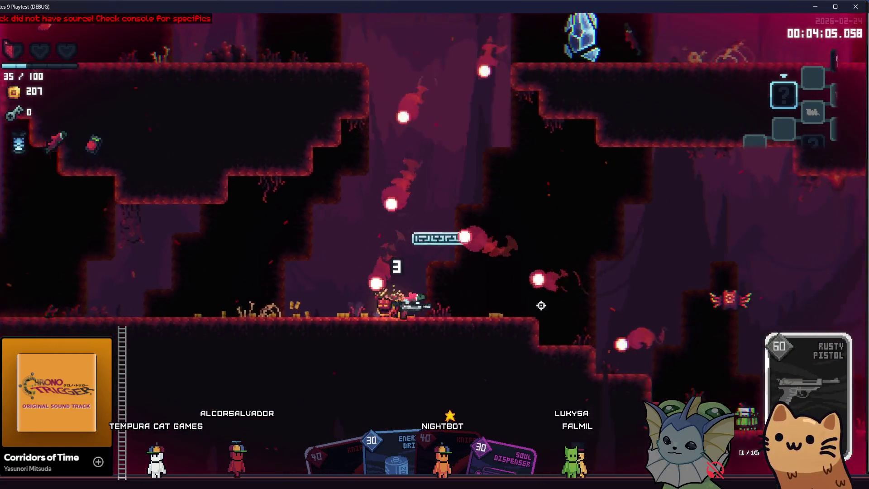
key("space")
left_click(538, 304)
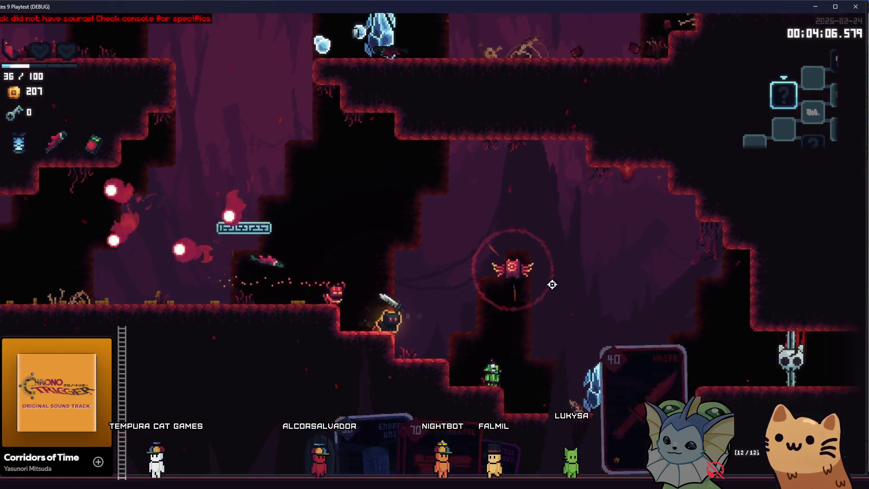
left_click(528, 237)
Keep fighting until the character dies, then exit to the main menu and quit the game.
left_click(488, 191)
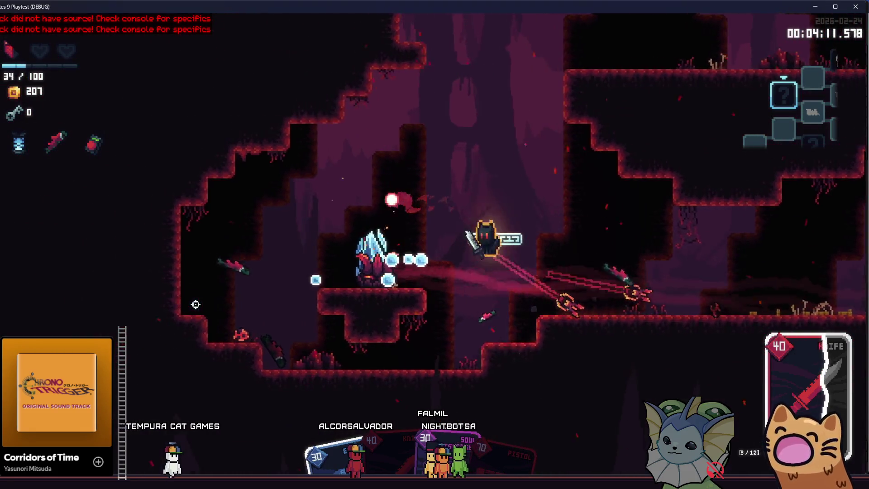
left_click(411, 281)
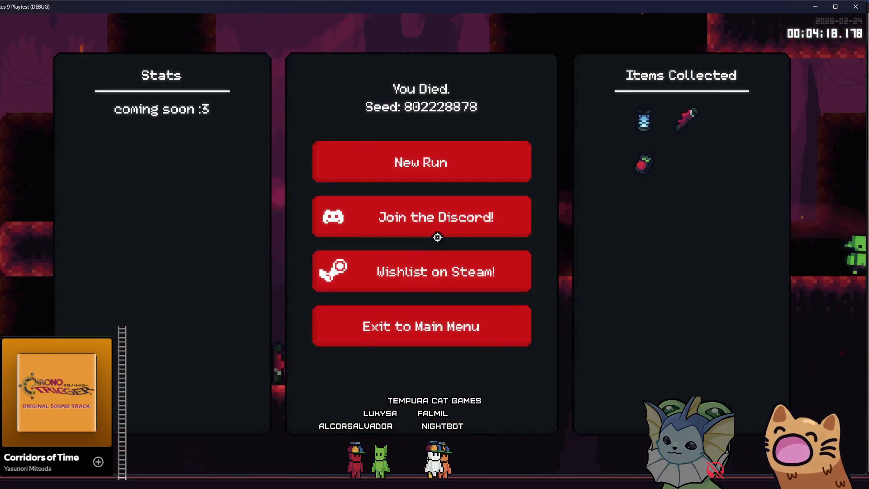
left_click(388, 329)
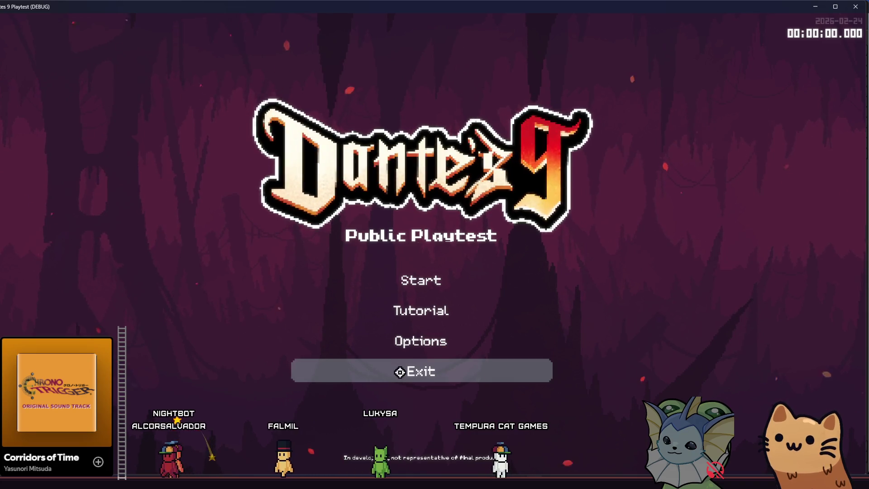
left_click(400, 371)
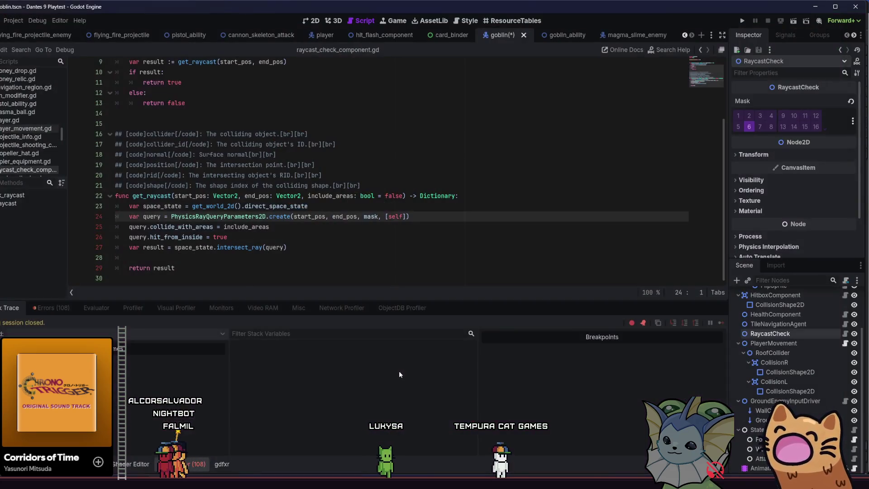